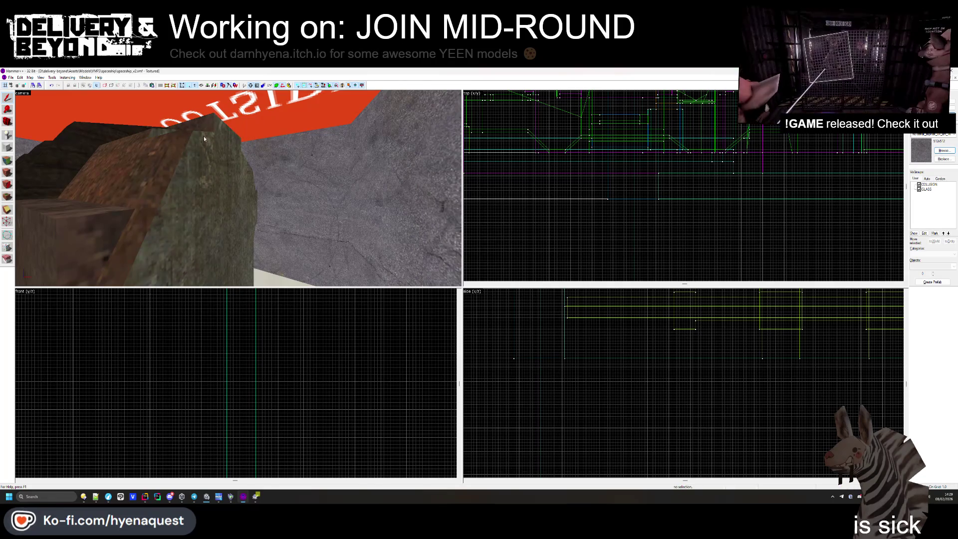
- Delete the small brown block beside the rusty object
{"action": "key", "text": "z"}
{"action": "key", "text": "z"}
{"action": "left_click", "coordinate": [217, 195]}
{"action": "left_click", "coordinate": [220, 208]}
{"action": "key", "text": "Delete"}
- Apply the rusty metal texture to the rusty object's greenish-grey lower face
{"action": "left_click_drag", "start_coordinate": [234, 196], "coordinate": [16, 158]}
{"action": "left_click", "coordinate": [8, 159]}
{"action": "left_click", "coordinate": [242, 248]}
{"action": "left_click_drag", "start_coordinate": [257, 232], "coordinate": [240, 190]}
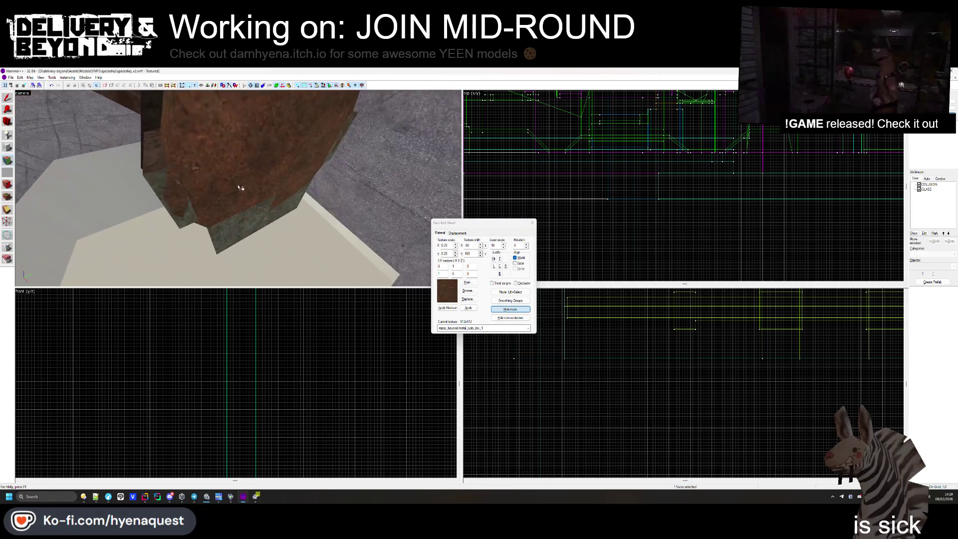
{"action": "right_click", "coordinate": [226, 233]}
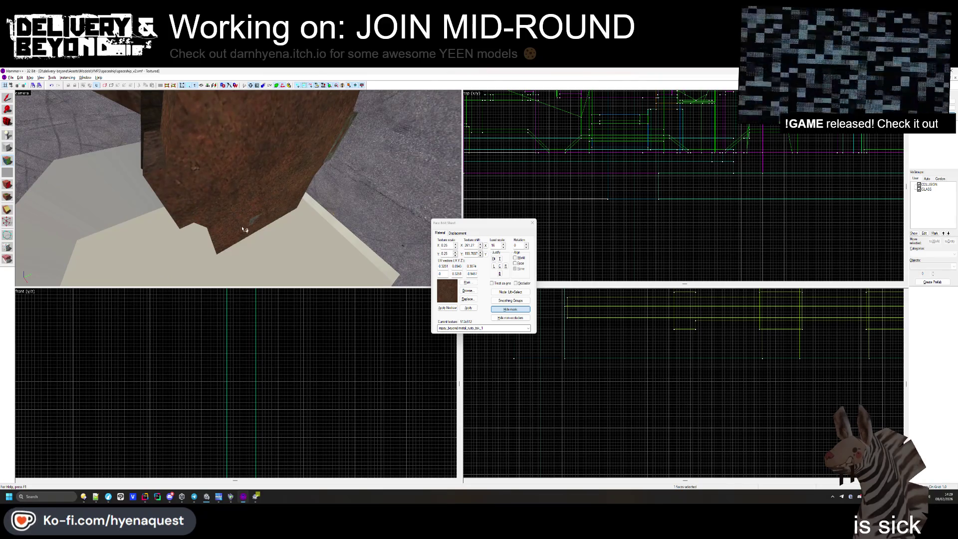
- Try dark brown on two small end faces, undo it, and finish face editing
{"action": "left_click_drag", "start_coordinate": [256, 220], "coordinate": [240, 191]}
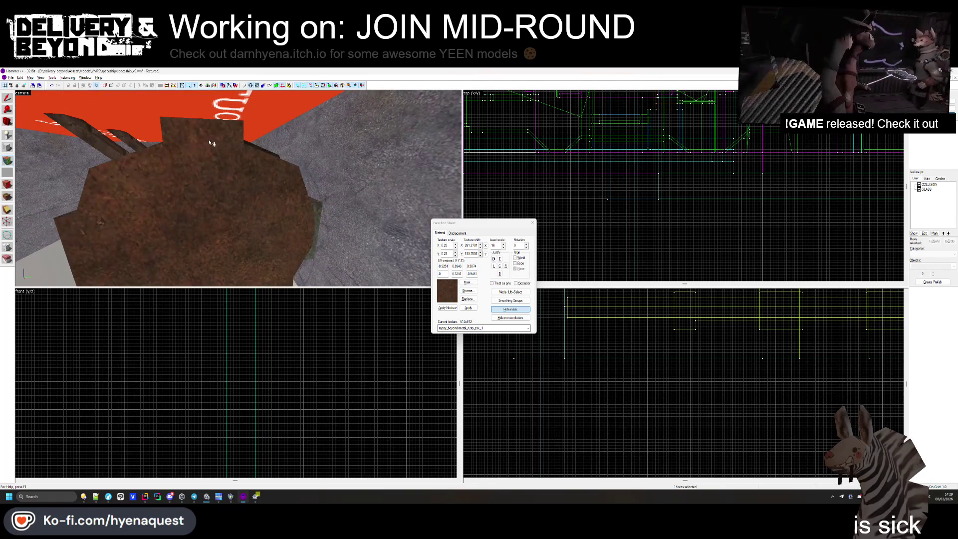
{"action": "left_click_drag", "start_coordinate": [304, 210], "coordinate": [245, 190]}
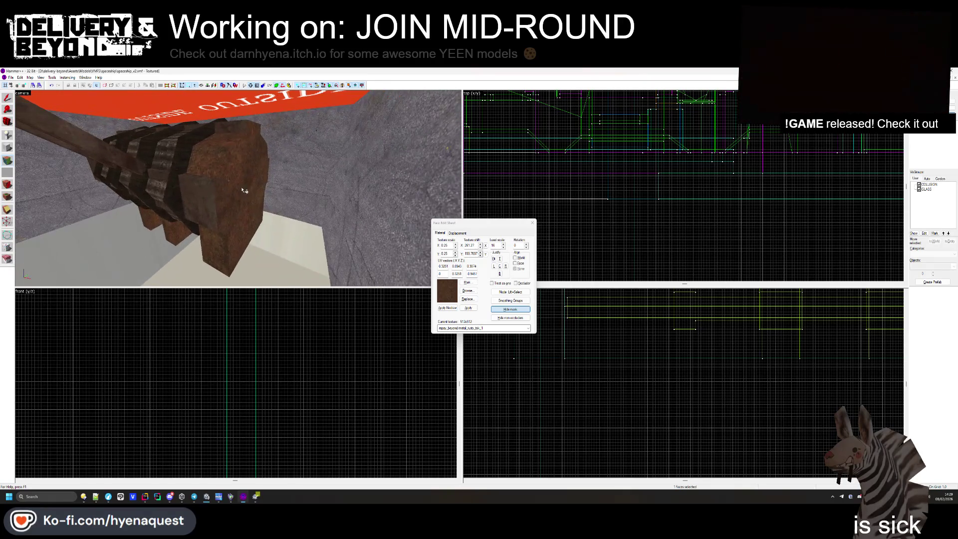
{"action": "right_click", "coordinate": [202, 203]}
{"action": "right_click", "coordinate": [220, 203]}
{"action": "key", "text": "ctrl+z"}
{"action": "key", "text": "ctrl+z"}
{"action": "left_click", "coordinate": [533, 223]}
{"action": "key", "text": "z"}
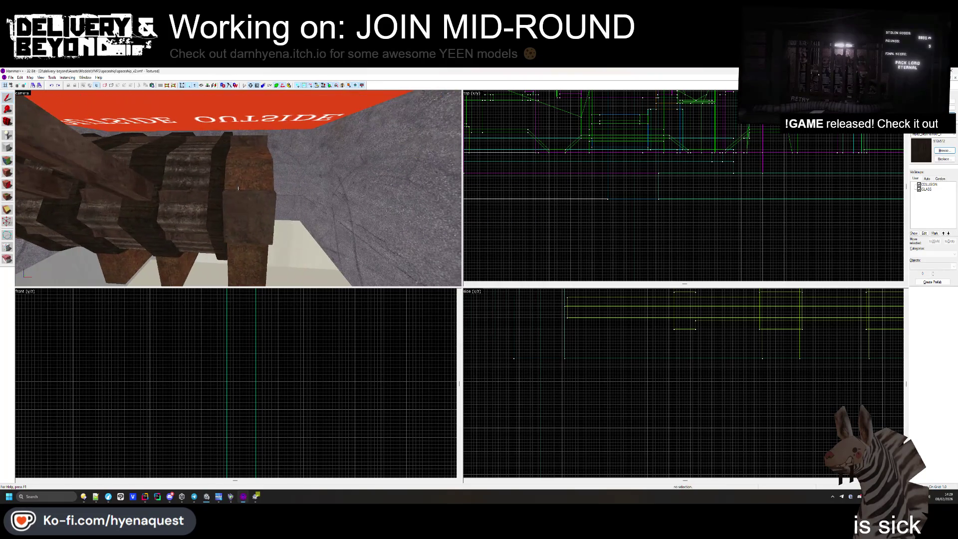
{"action": "mouse_move", "coordinate": [238, 188]}
{"action": "key", "text": "s"}
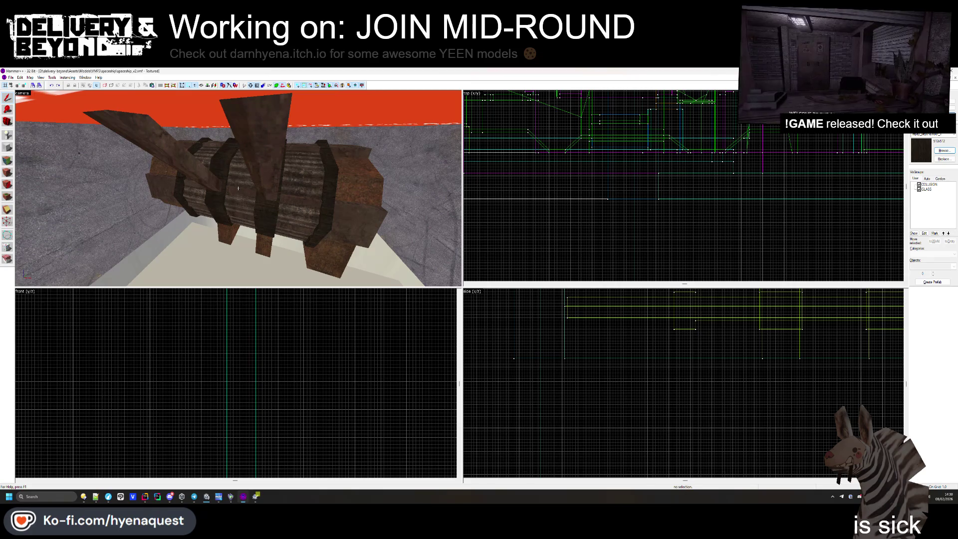
{"action": "key", "text": "w"}
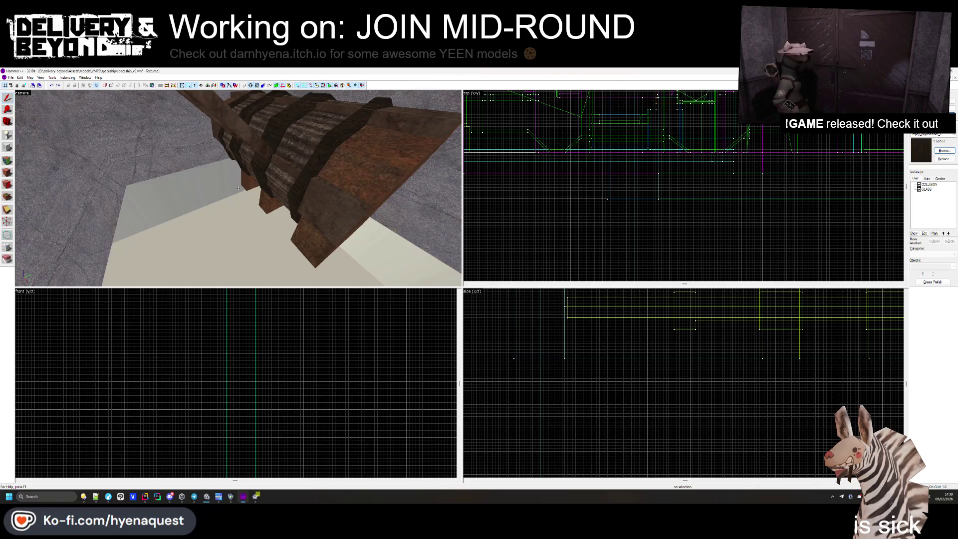
{"action": "left_click_drag", "start_coordinate": [238, 188], "coordinate": [239, 191]}
- Make a tile texture from the texture browser the current material for new blocks
{"action": "left_click", "coordinate": [269, 169]}
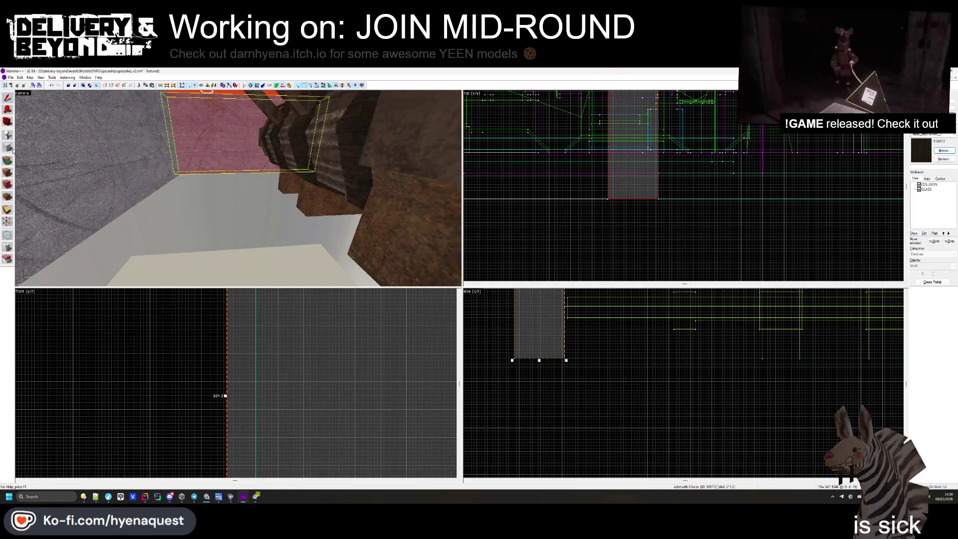
{"action": "left_click", "coordinate": [12, 148]}
{"action": "scroll", "coordinate": [680, 199], "scroll_direction": "down", "scroll_amount": 1}
{"action": "left_click", "coordinate": [945, 151]}
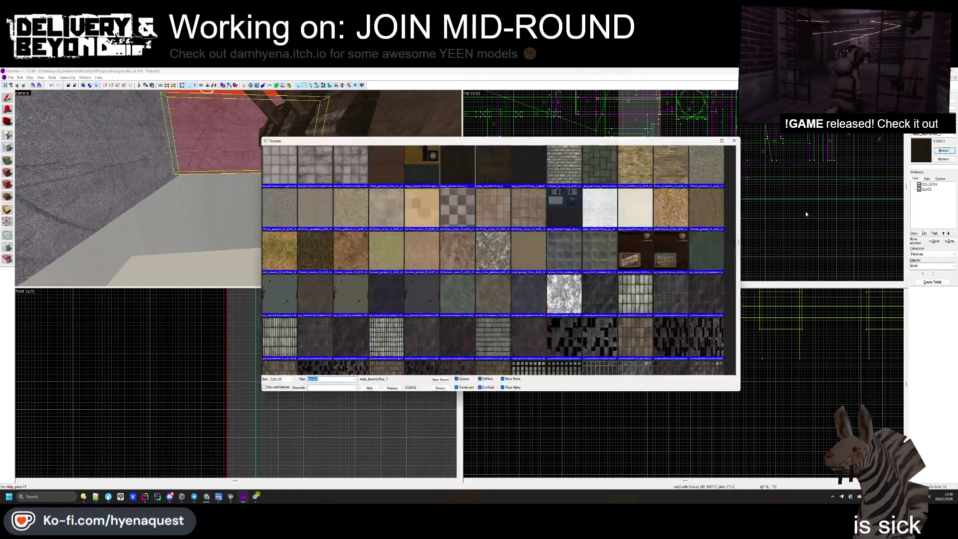
{"action": "left_click_drag", "start_coordinate": [745, 244], "coordinate": [748, 148]}
{"action": "double_click", "coordinate": [655, 197]}
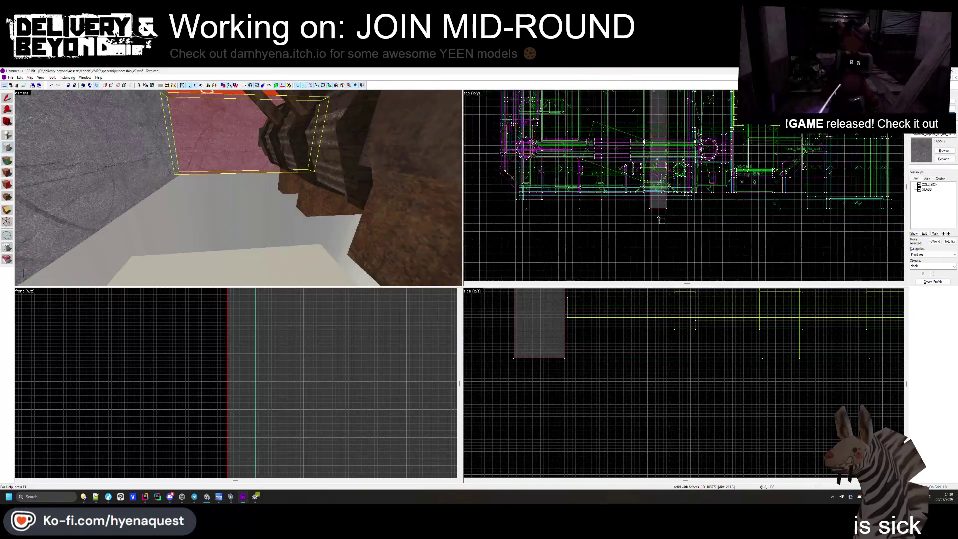
- Shorten the brush beside the rusty object by pulling its edge in, then deselect
{"action": "scroll", "coordinate": [659, 103], "scroll_direction": "up", "scroll_amount": 3}
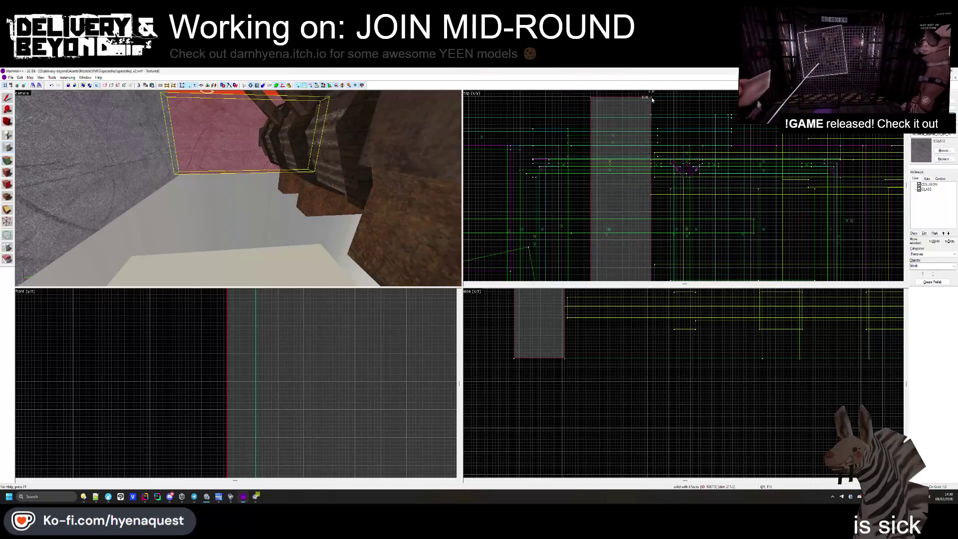
{"action": "scroll", "coordinate": [653, 98], "scroll_direction": "down", "scroll_amount": 5}
{"action": "left_click_drag", "start_coordinate": [704, 163], "coordinate": [631, 160]}
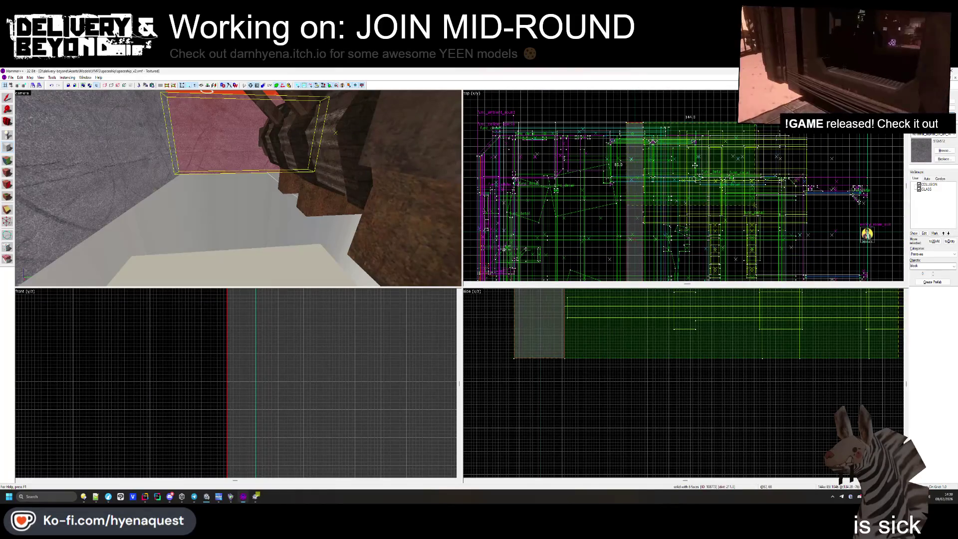
{"action": "scroll", "coordinate": [694, 165], "scroll_direction": "down", "scroll_amount": 2}
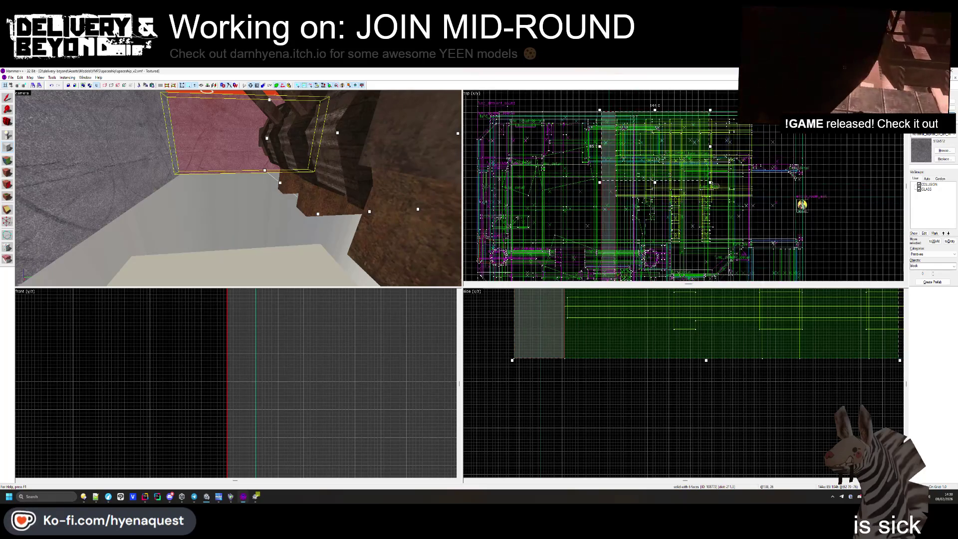
{"action": "scroll", "coordinate": [811, 210], "scroll_direction": "up", "scroll_amount": 5}
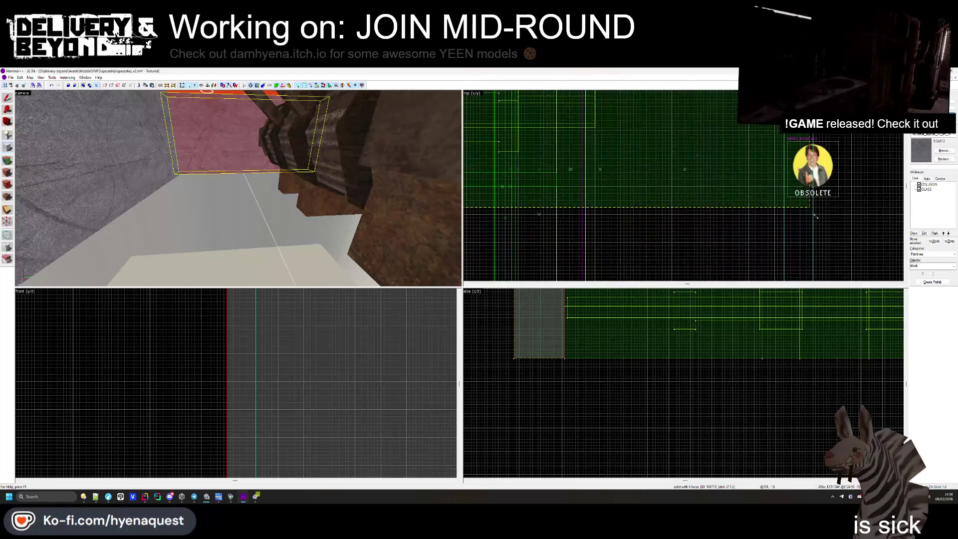
{"action": "left_click_drag", "start_coordinate": [819, 220], "coordinate": [820, 197]}
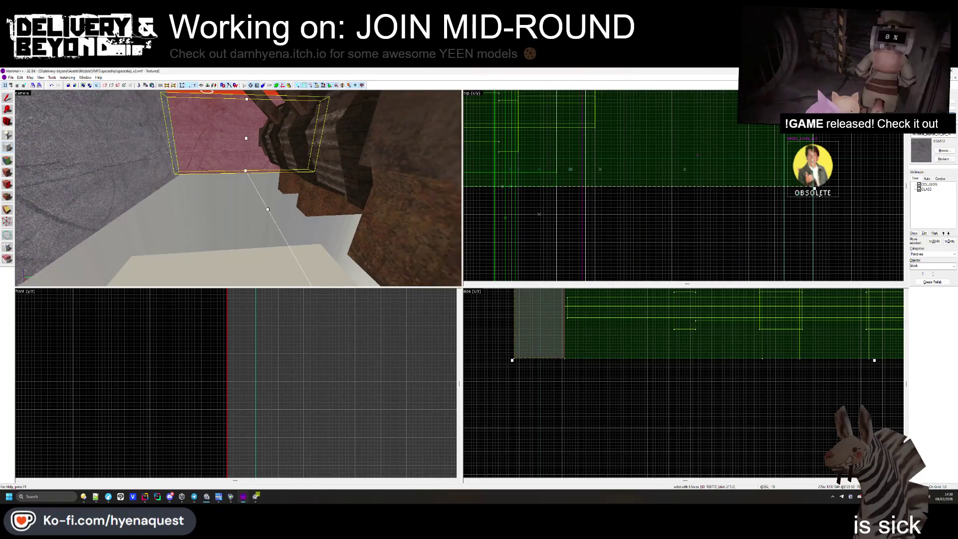
{"action": "scroll", "coordinate": [597, 419], "scroll_direction": "down", "scroll_amount": 5}
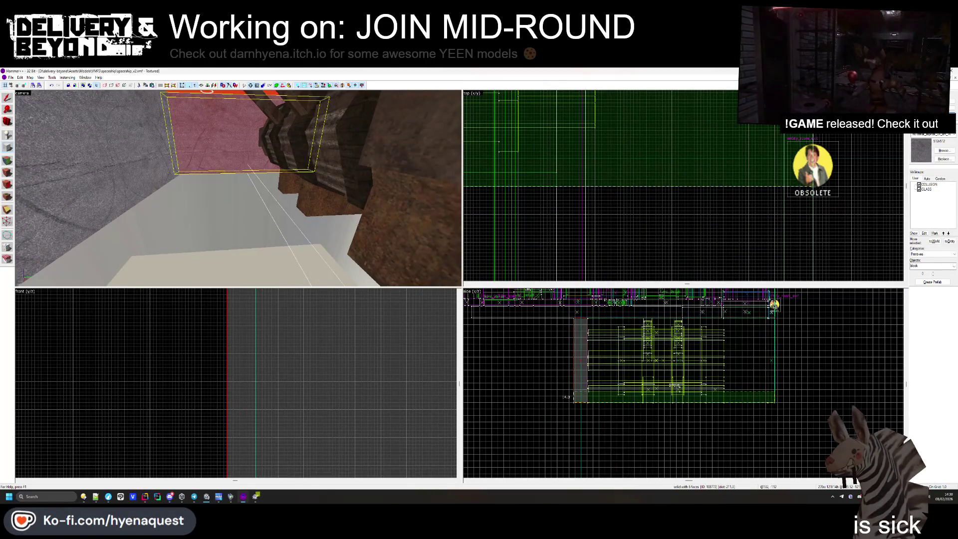
{"action": "scroll", "coordinate": [690, 454], "scroll_direction": "up", "scroll_amount": 5}
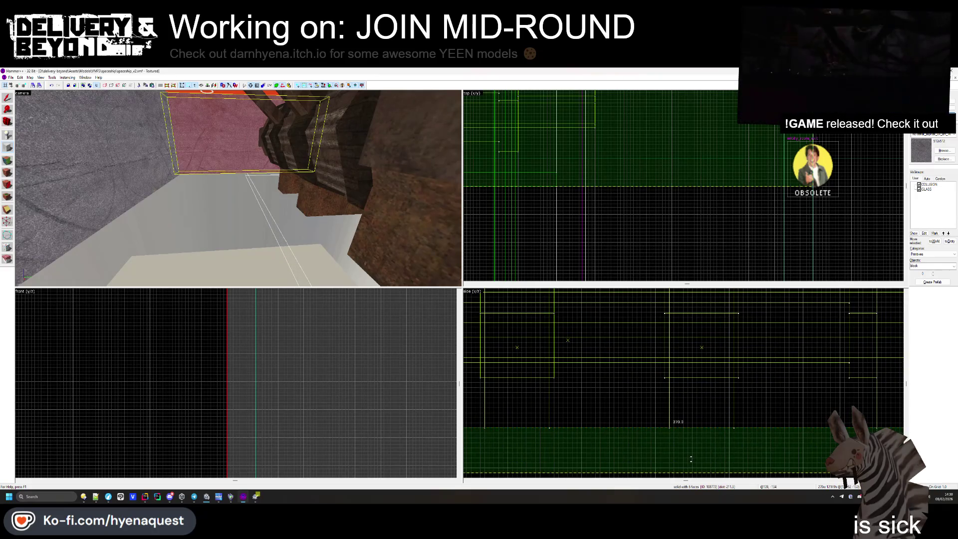
{"action": "left_click", "coordinate": [246, 173]}
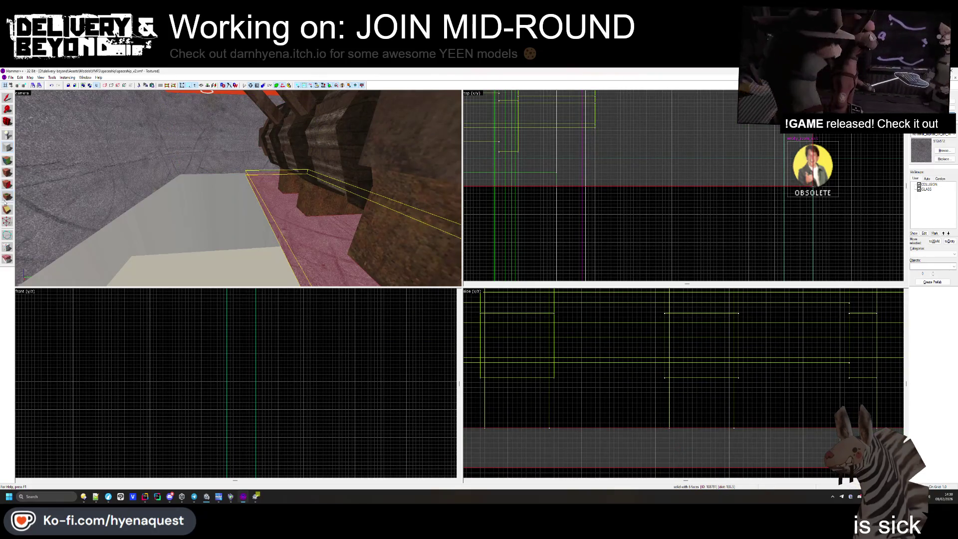
{"action": "left_click", "coordinate": [497, 219]}
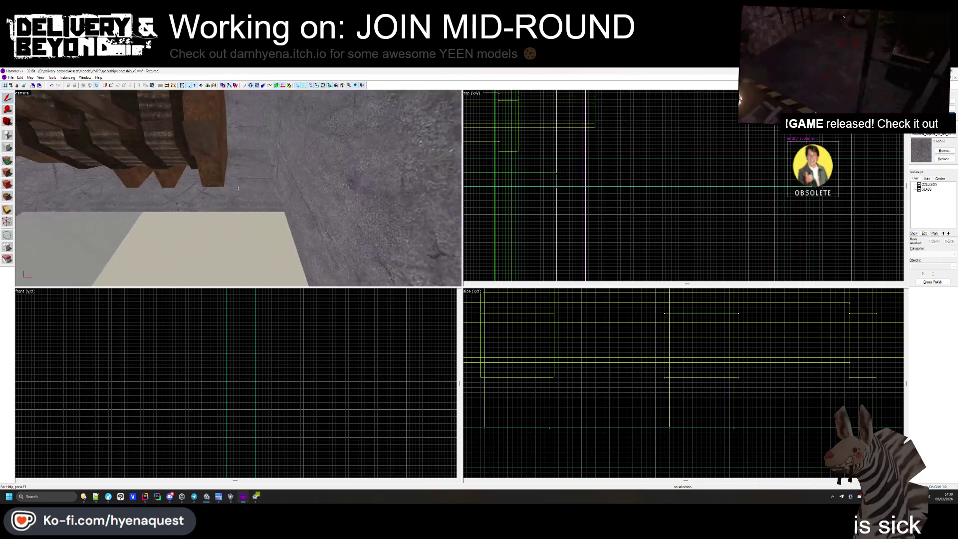
{"action": "left_click", "coordinate": [616, 198]}
{"action": "scroll", "coordinate": [617, 199], "scroll_direction": "down", "scroll_amount": 5}
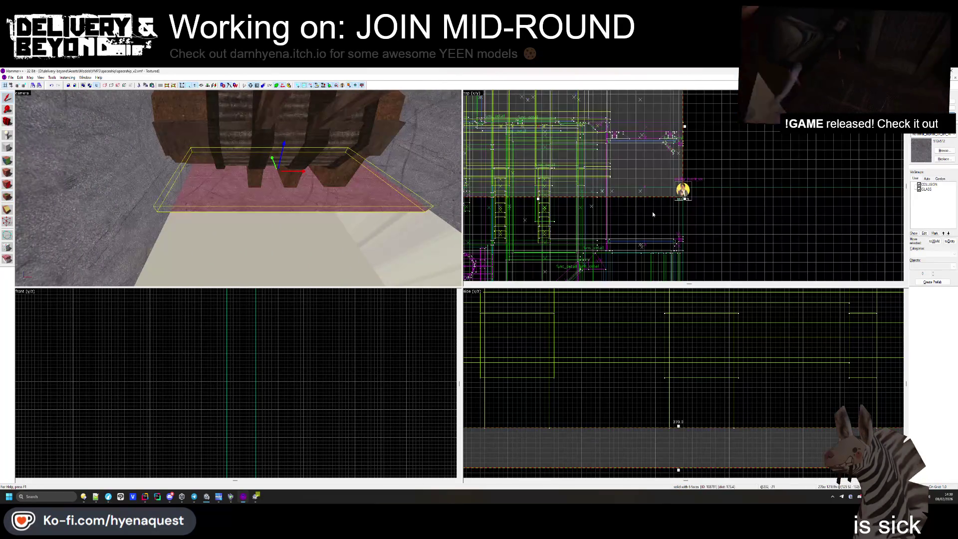
{"action": "left_click", "coordinate": [617, 198]}
{"action": "key", "text": "z"}
{"action": "key", "text": "s"}
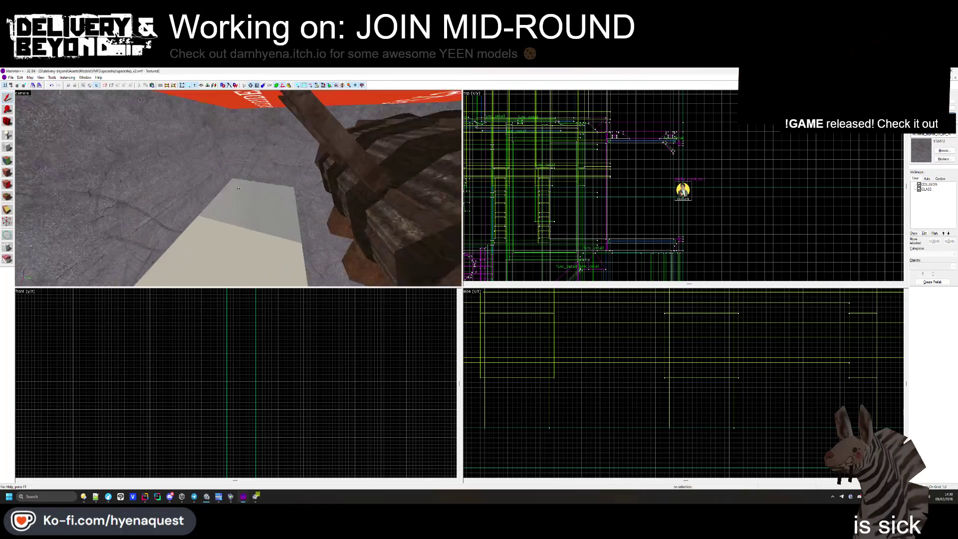
{"action": "key", "text": "w"}
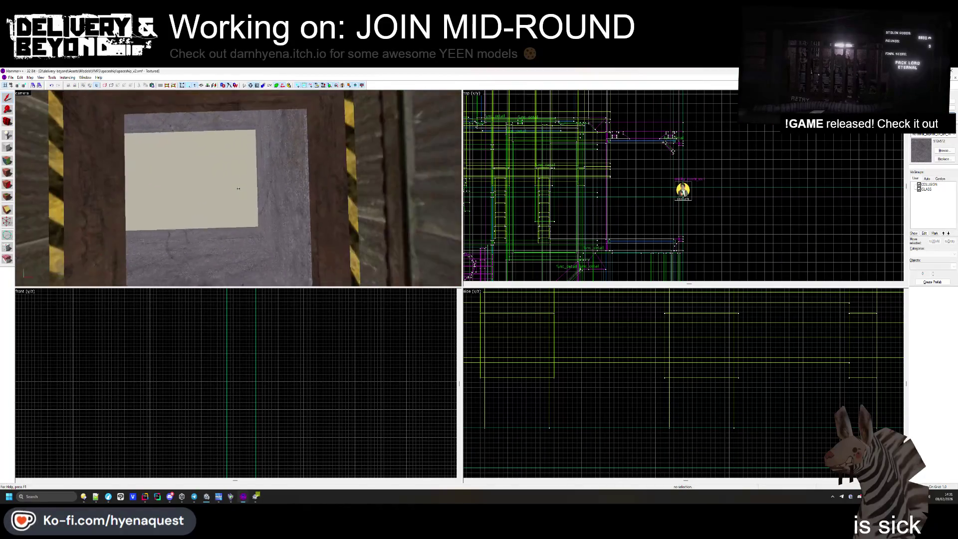
{"action": "key", "text": "z"}
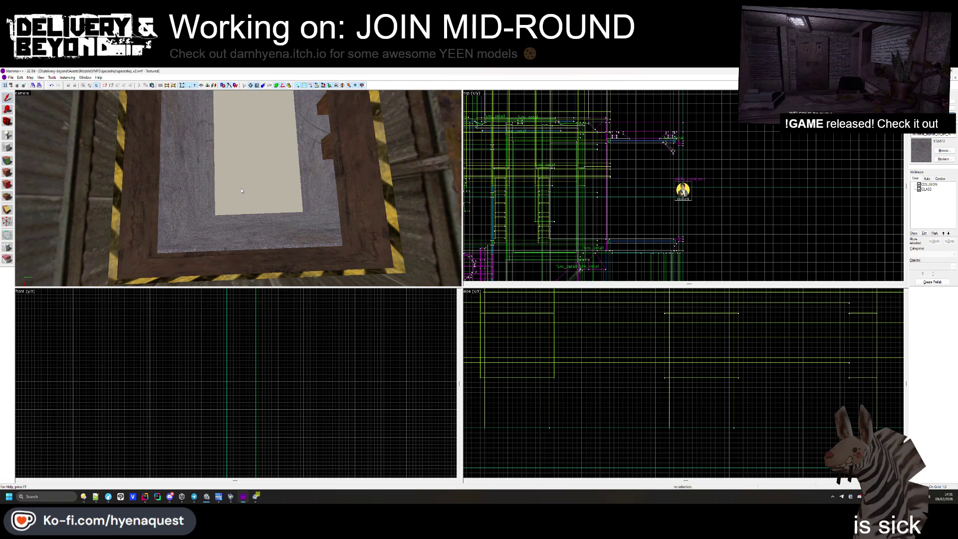
{"action": "key", "text": "z"}
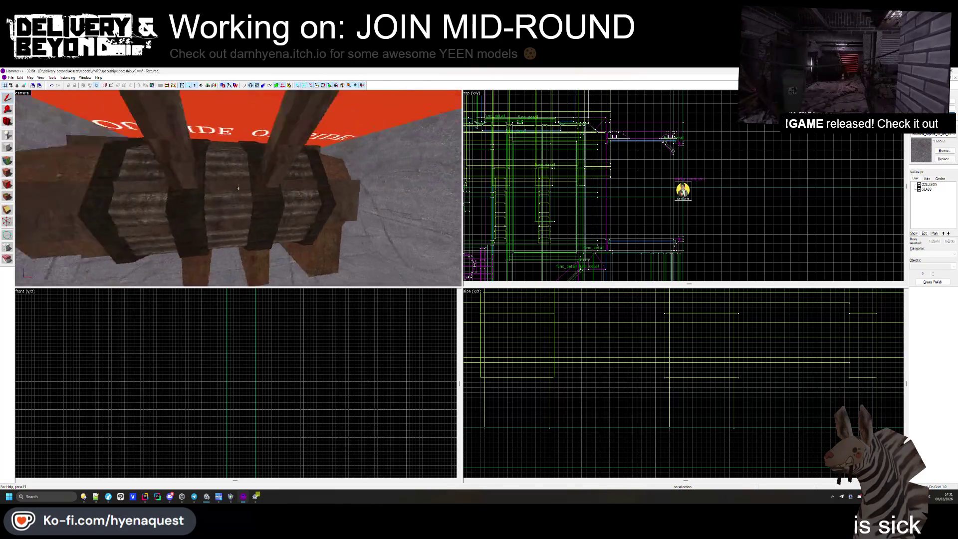
{"action": "mouse_move", "coordinate": [238, 188]}
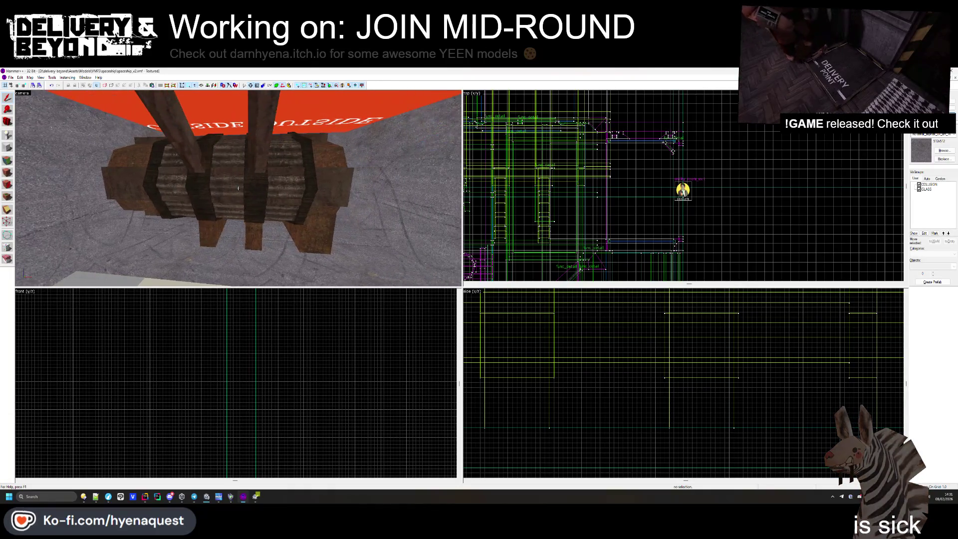
{"action": "key", "text": "z"}
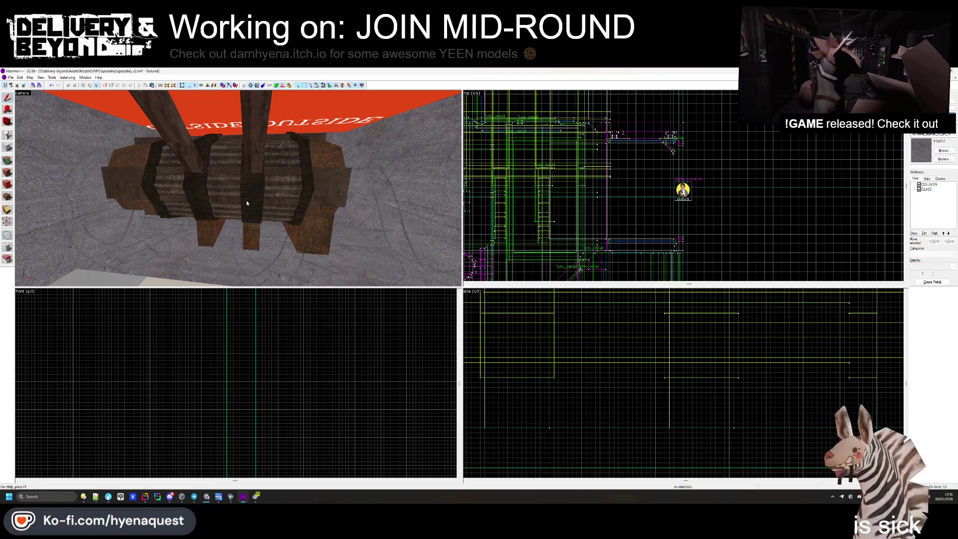
{"action": "key", "text": "a"}
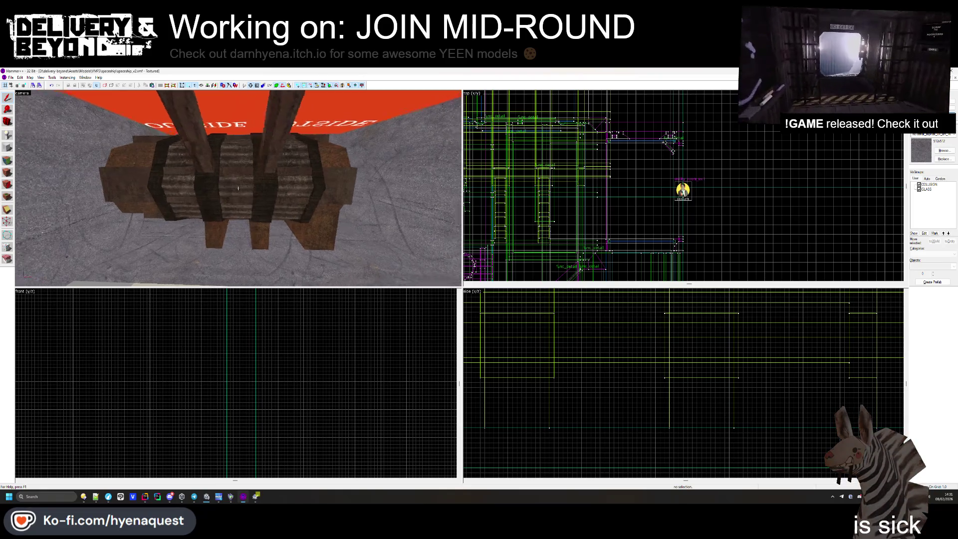
{"action": "left_click", "coordinate": [234, 204]}
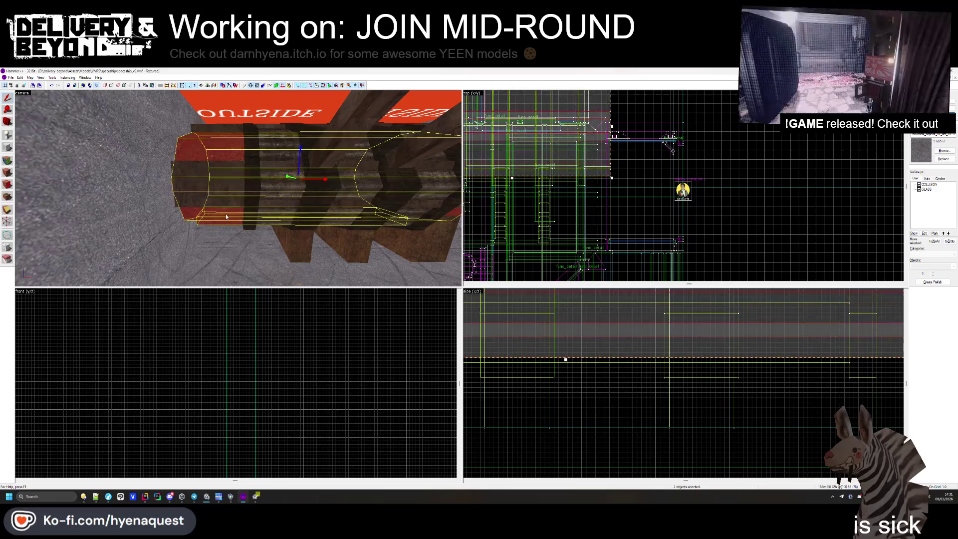
{"action": "left_click", "coordinate": [189, 195]}
{"action": "scroll", "coordinate": [599, 190], "scroll_direction": "down", "scroll_amount": 3}
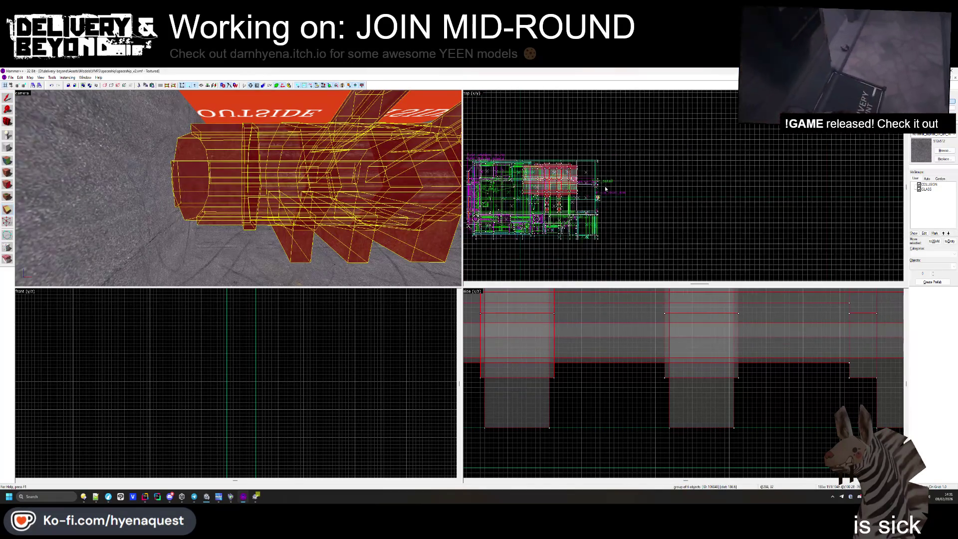
{"action": "scroll", "coordinate": [542, 219], "scroll_direction": "up", "scroll_amount": 6}
{"action": "scroll", "coordinate": [523, 153], "scroll_direction": "up", "scroll_amount": 2}
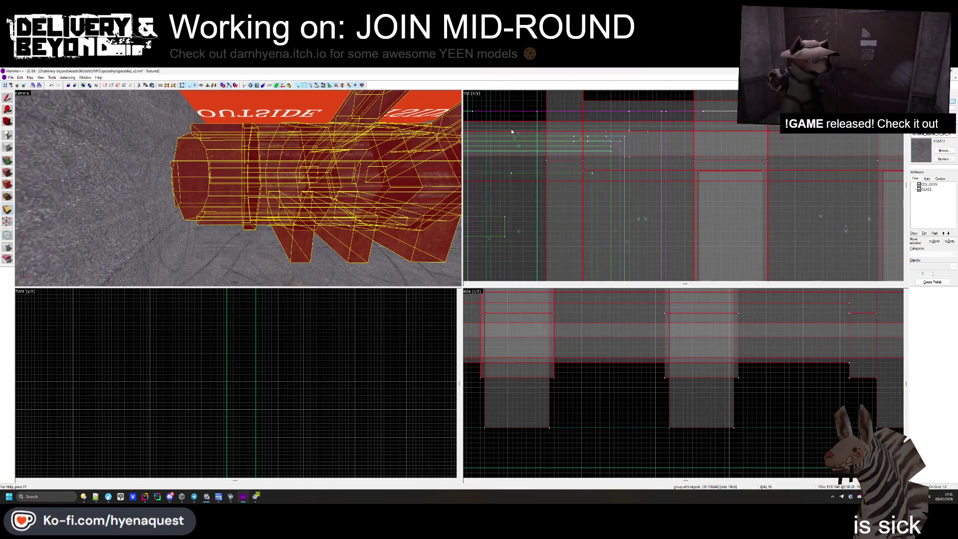
{"action": "scroll", "coordinate": [519, 142], "scroll_direction": "down", "scroll_amount": 2}
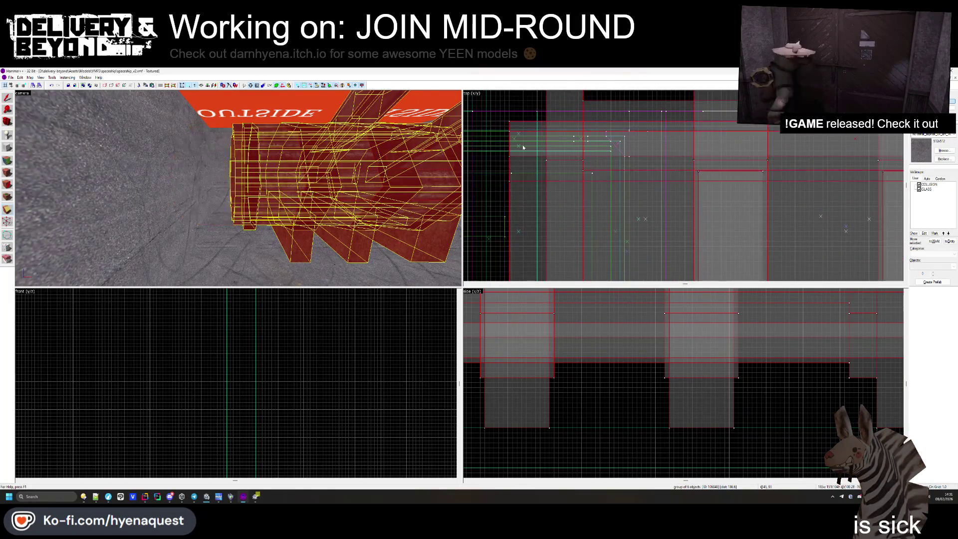
{"action": "scroll", "coordinate": [690, 176], "scroll_direction": "down", "scroll_amount": 3}
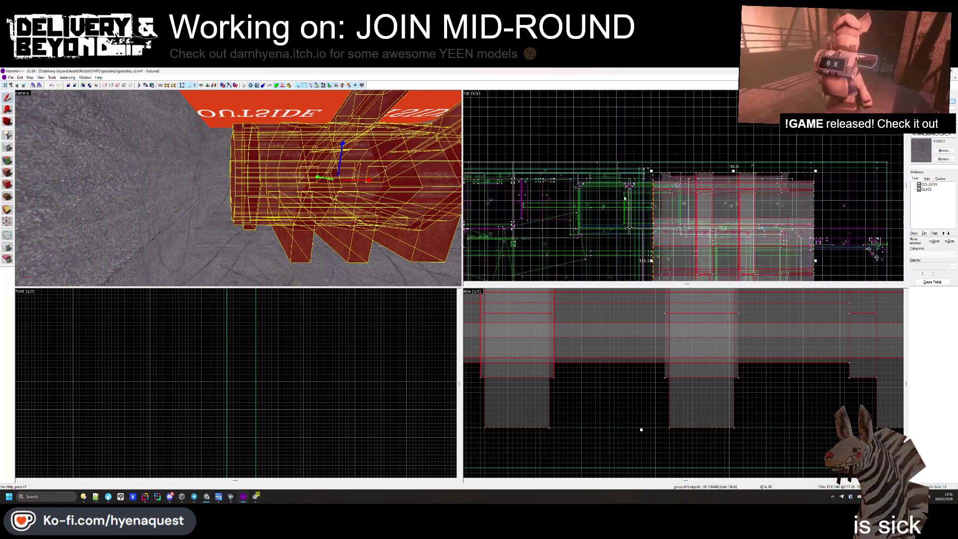
{"action": "left_click", "coordinate": [690, 175]}
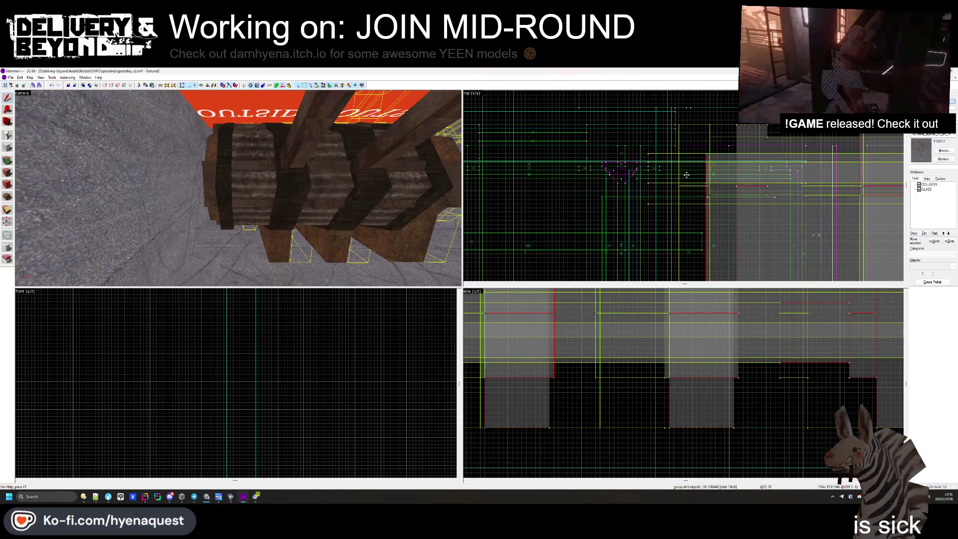
{"action": "left_click_drag", "start_coordinate": [689, 176], "coordinate": [753, 165]}
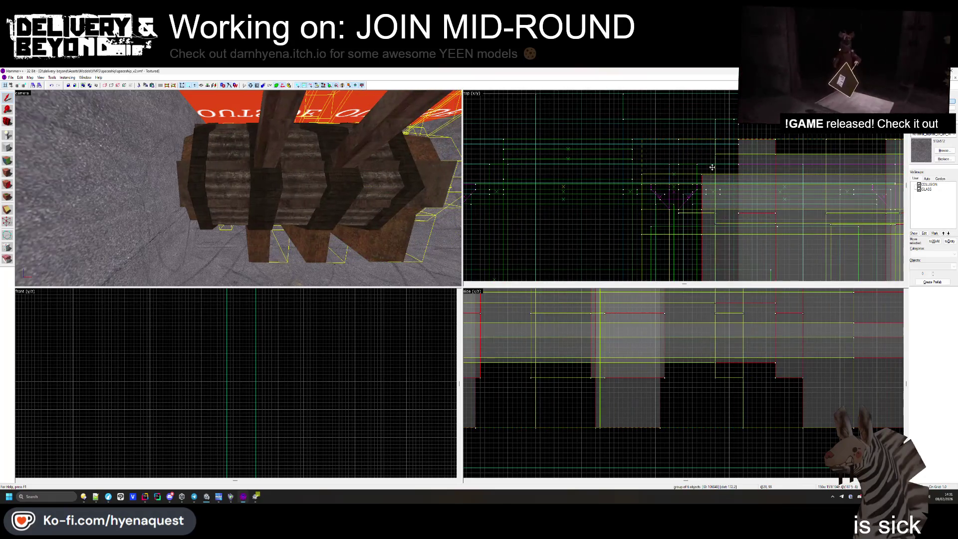
{"action": "key", "text": "Escape"}
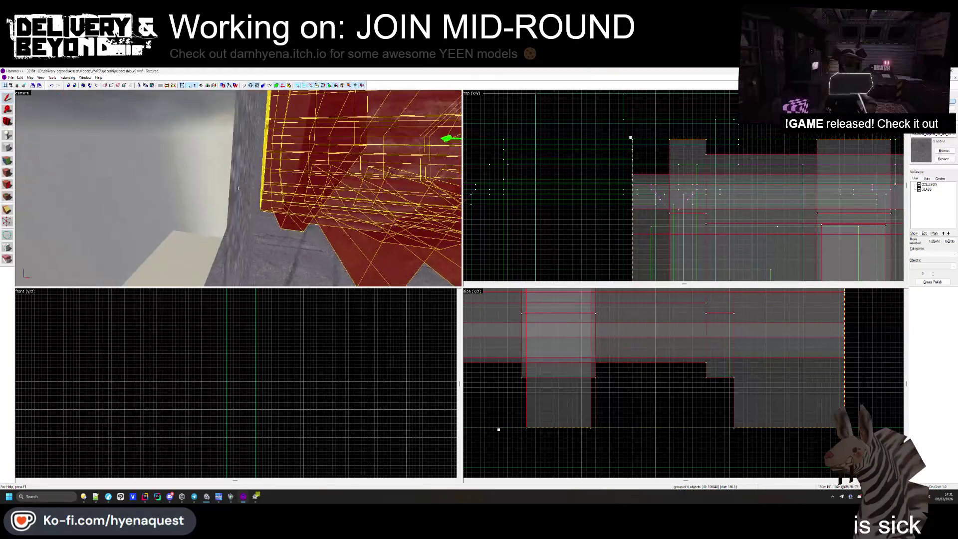
{"action": "key", "text": "Escape"}
{"action": "mouse_move", "coordinate": [238, 188]}
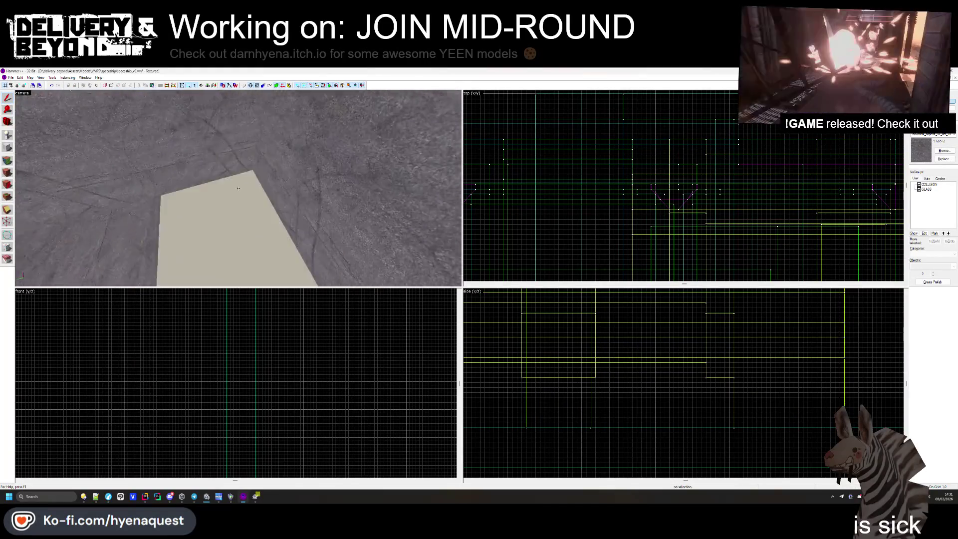
{"action": "left_click", "coordinate": [266, 182]}
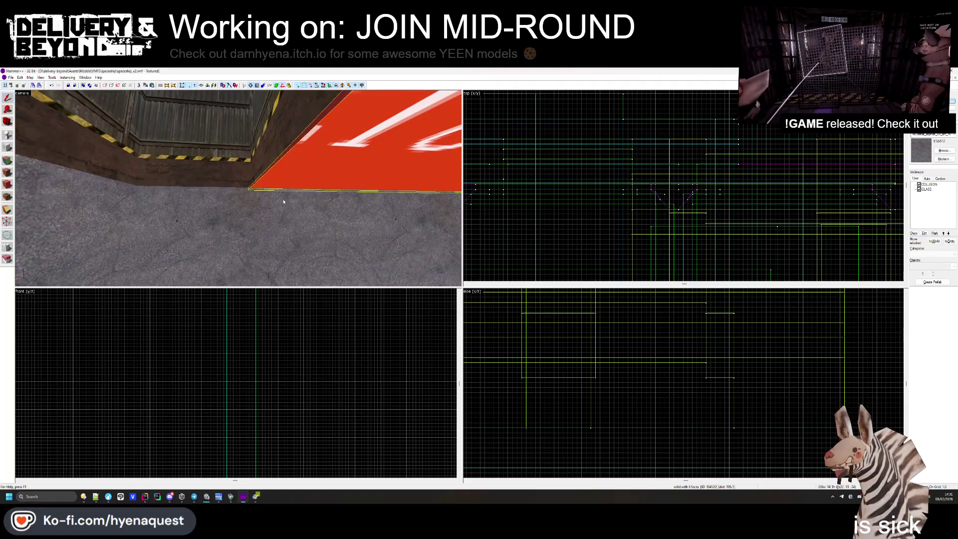
{"action": "left_click", "coordinate": [579, 241]}
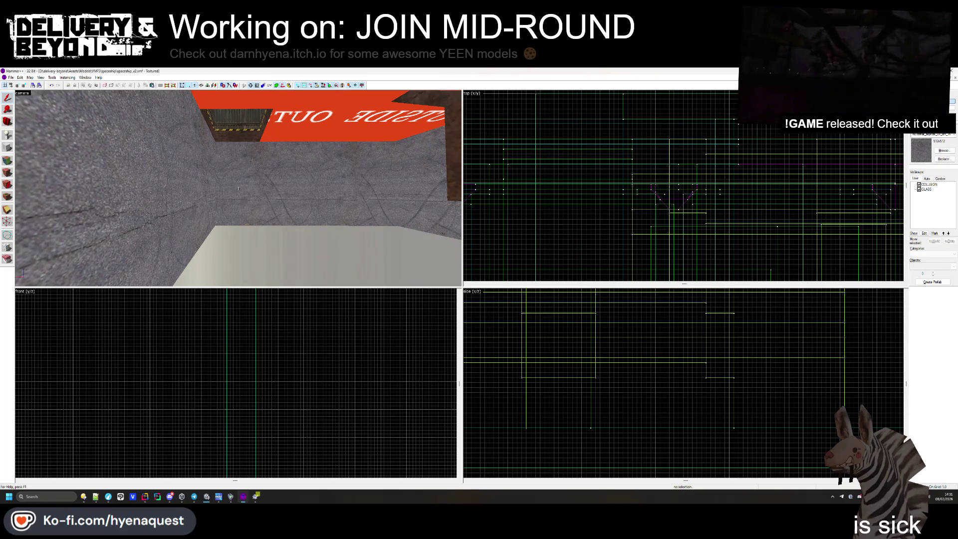
{"action": "left_click_drag", "start_coordinate": [238, 188], "coordinate": [238, 188]}
{"action": "left_click", "coordinate": [239, 190]}
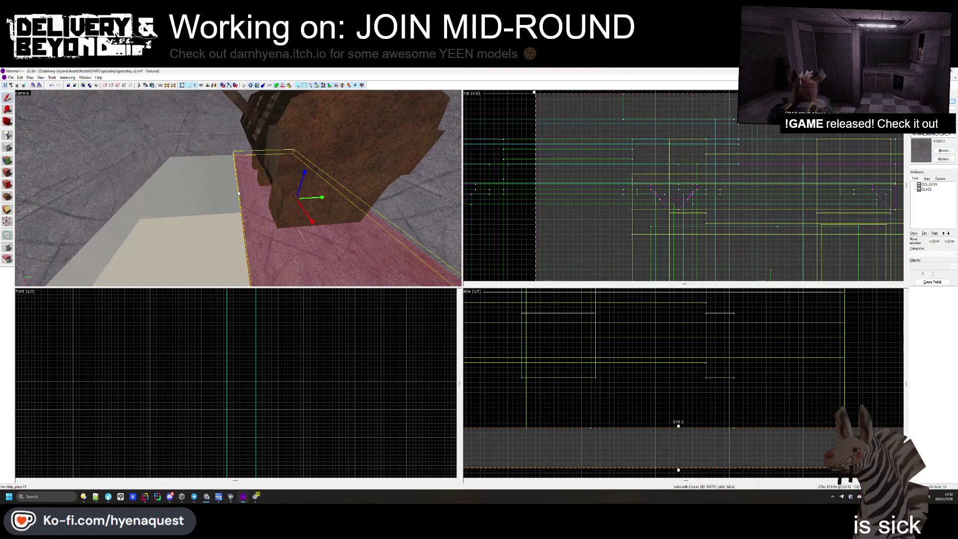
{"action": "scroll", "coordinate": [581, 202], "scroll_direction": "down", "scroll_amount": 5}
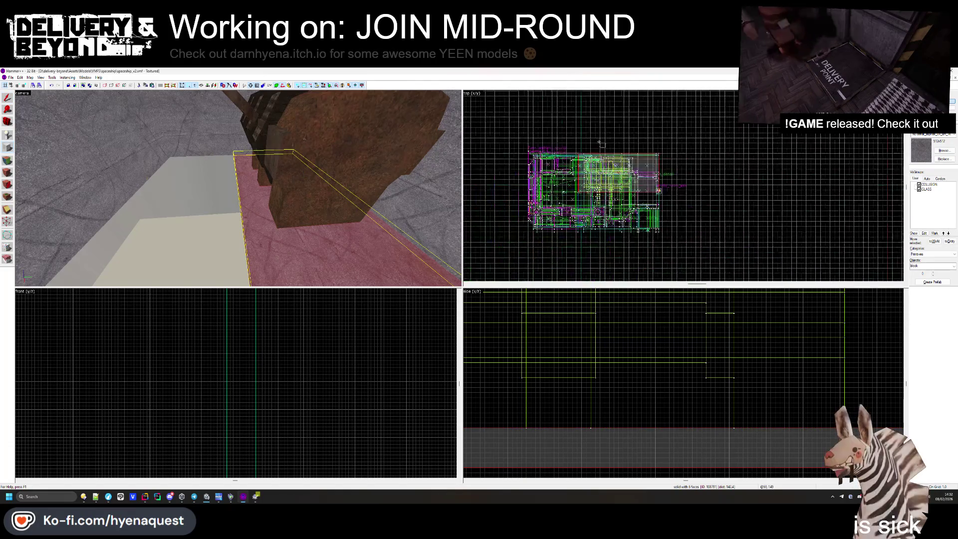
{"action": "scroll", "coordinate": [581, 202], "scroll_direction": "up", "scroll_amount": 2}
{"action": "scroll", "coordinate": [584, 205], "scroll_direction": "up", "scroll_amount": 4}
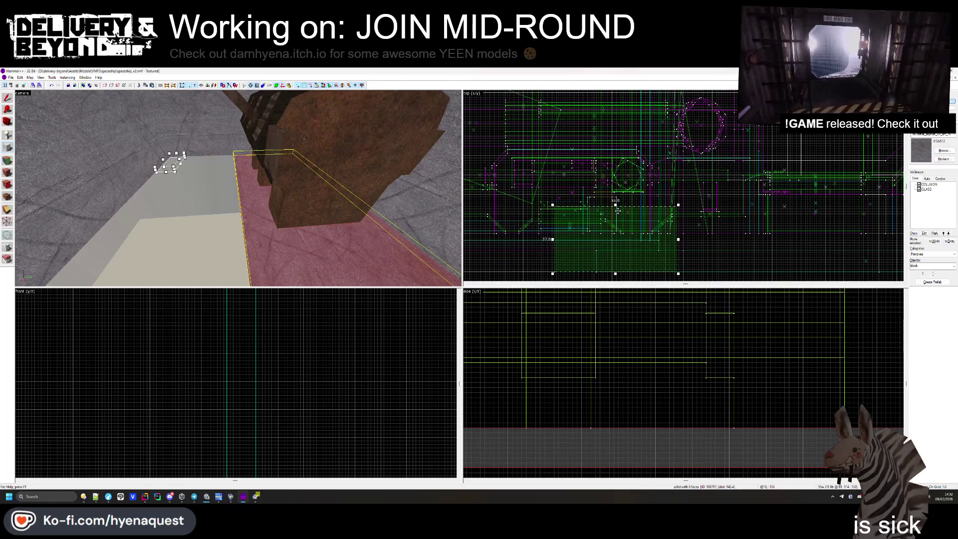
- Draw a thin block strip along the beige floor slab's edge in the Top view and create it
{"action": "scroll", "coordinate": [679, 205], "scroll_direction": "down", "scroll_amount": 3}
{"action": "mouse_move", "coordinate": [679, 205]}
{"action": "left_mouse_down"}
{"action": "mouse_move", "coordinate": [787, 145]}
{"action": "mouse_move", "coordinate": [734, 213]}
{"action": "mouse_move", "coordinate": [684, 213]}
{"action": "mouse_move", "coordinate": [665, 203]}
{"action": "left_mouse_up"}
{"action": "scroll", "coordinate": [698, 213], "scroll_direction": "up", "scroll_amount": 3}
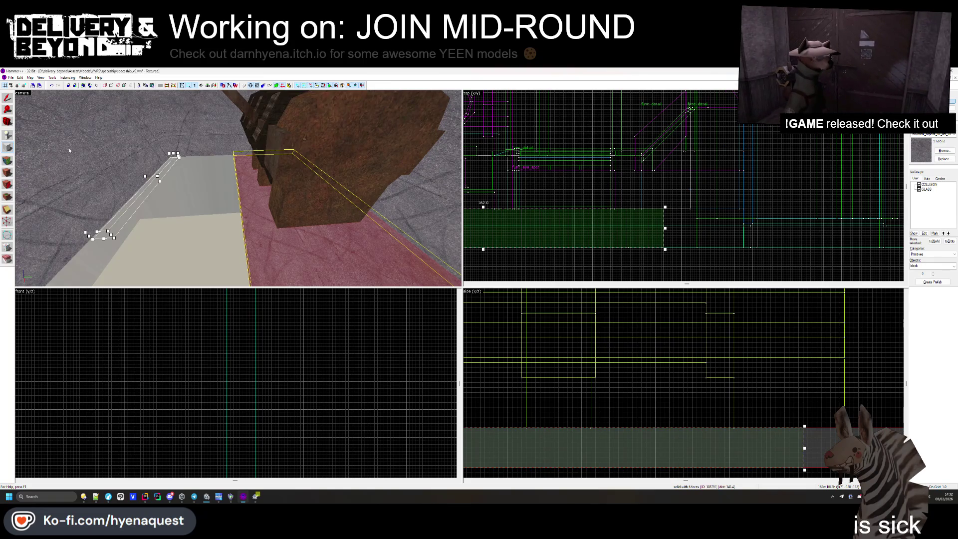
{"action": "key", "text": "Return"}
{"action": "scroll", "coordinate": [557, 180], "scroll_direction": "down", "scroll_amount": 3}
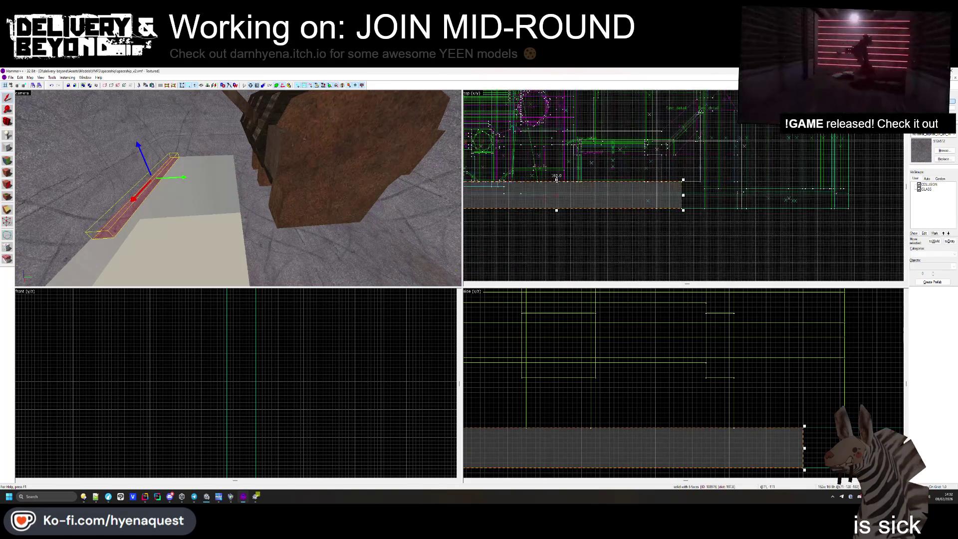
{"action": "scroll", "coordinate": [557, 164], "scroll_direction": "up", "scroll_amount": 3}
{"action": "key", "text": "Return"}
{"action": "key", "text": "z"}
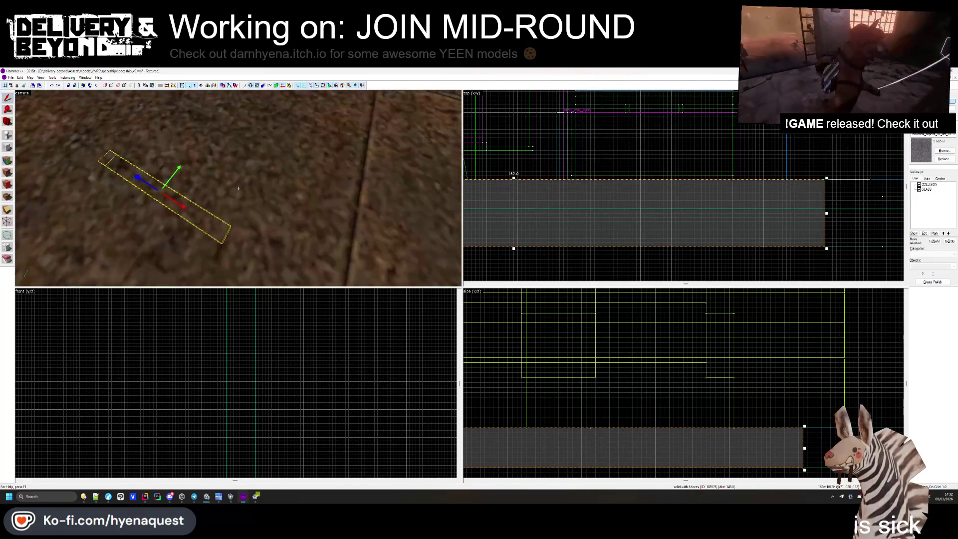
{"action": "mouse_move", "coordinate": [238, 188]}
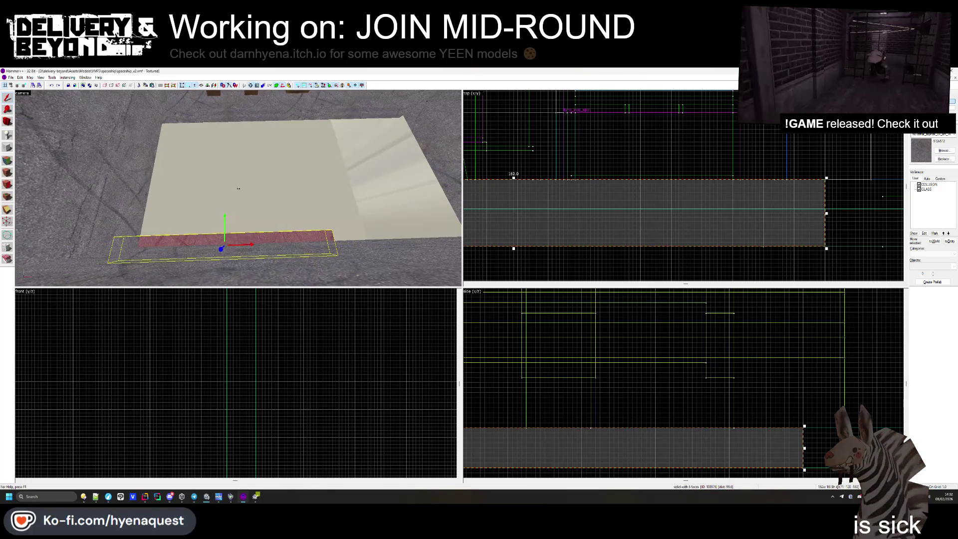
{"action": "scroll", "coordinate": [513, 187], "scroll_direction": "down", "scroll_amount": 3}
{"action": "scroll", "coordinate": [559, 204], "scroll_direction": "up", "scroll_amount": 2}
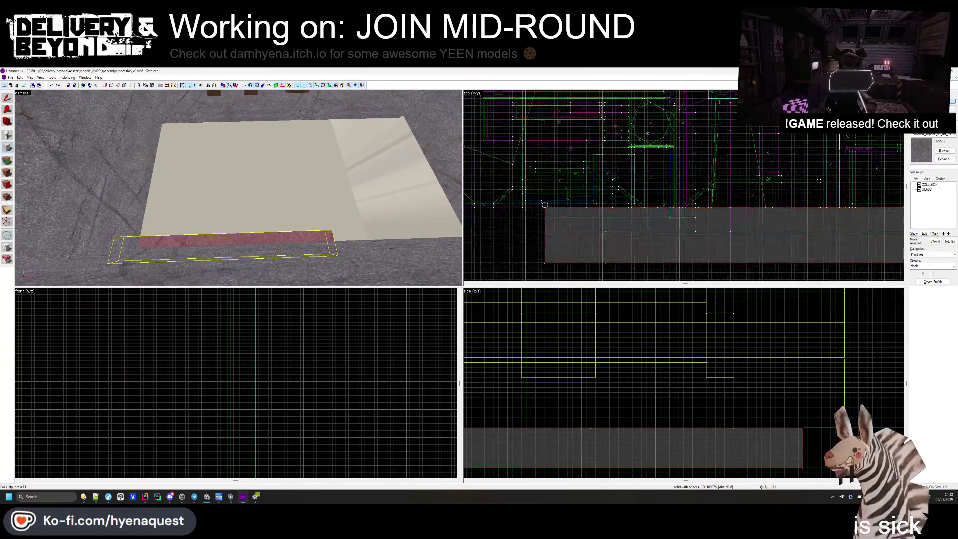
{"action": "left_click", "coordinate": [7, 99]}
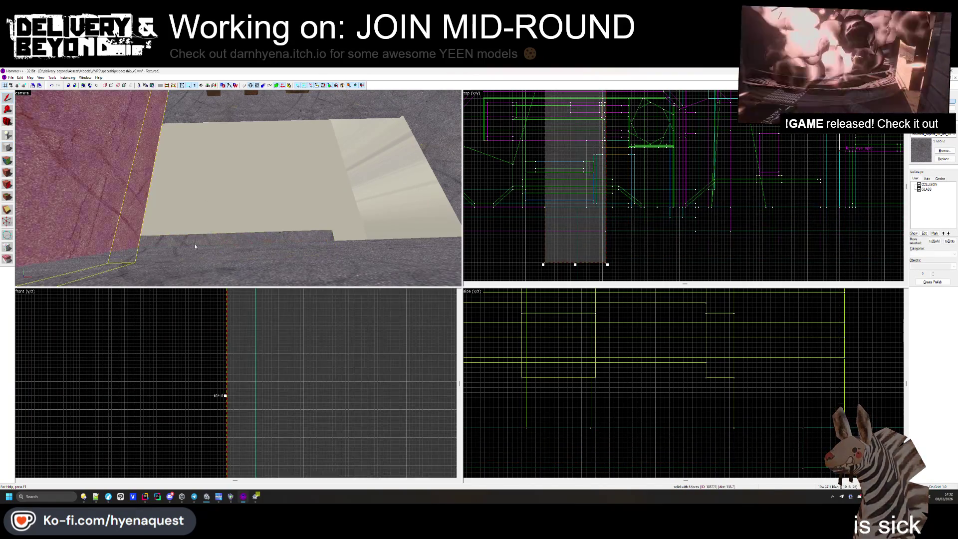
- Draw a long thin block along the slab's left side, stretch it longer, and create it
{"action": "left_click", "coordinate": [8, 150]}
{"action": "mouse_move", "coordinate": [548, 208]}
{"action": "left_mouse_down"}
{"action": "mouse_move", "coordinate": [712, 127]}
{"action": "mouse_move", "coordinate": [709, 106]}
{"action": "mouse_move", "coordinate": [686, 98]}
{"action": "left_mouse_up"}
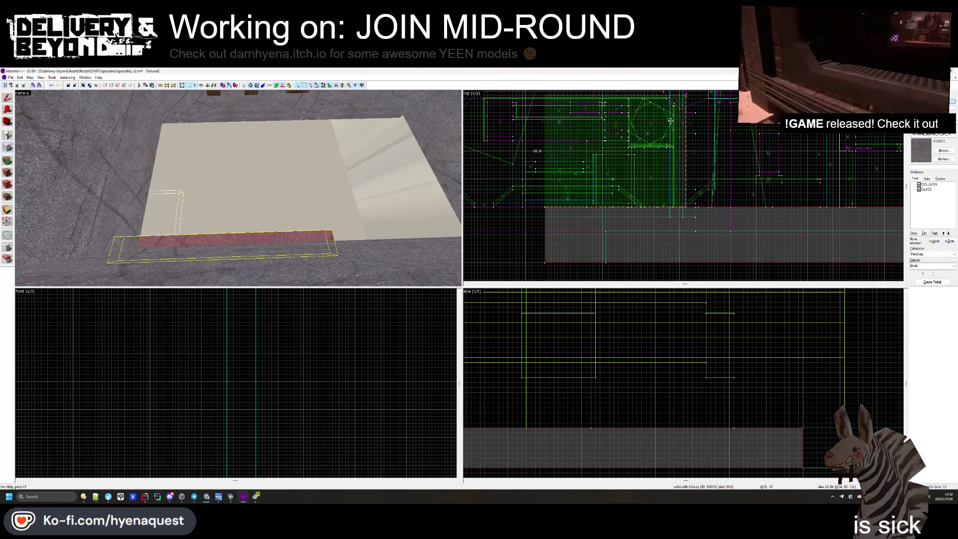
{"action": "scroll", "coordinate": [682, 219], "scroll_direction": "down", "scroll_amount": 3}
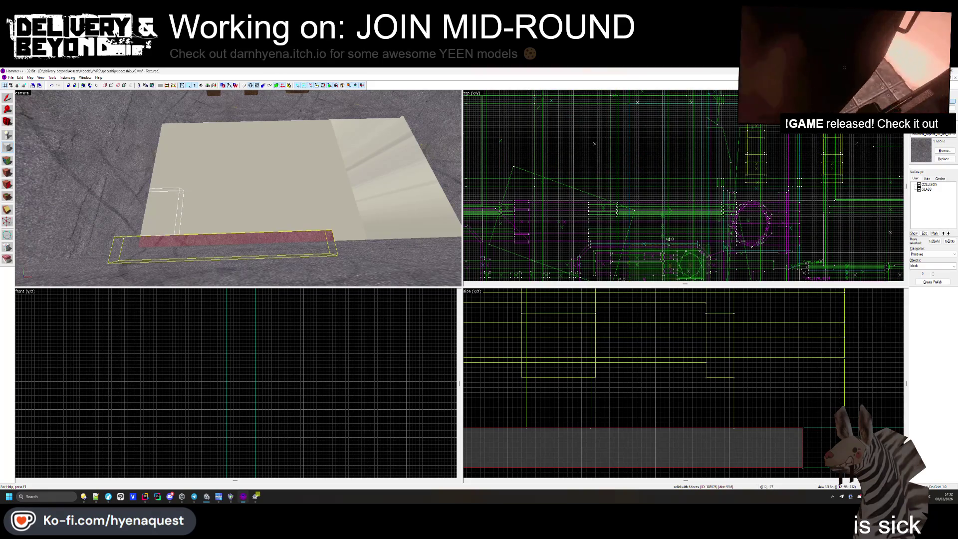
{"action": "left_click_drag", "start_coordinate": [657, 244], "coordinate": [656, 131]}
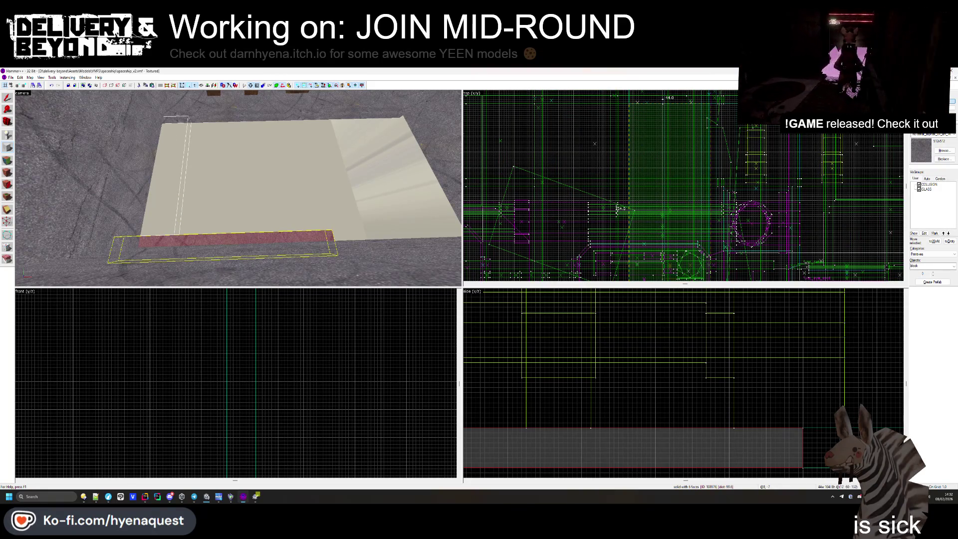
{"action": "key", "text": "Return"}
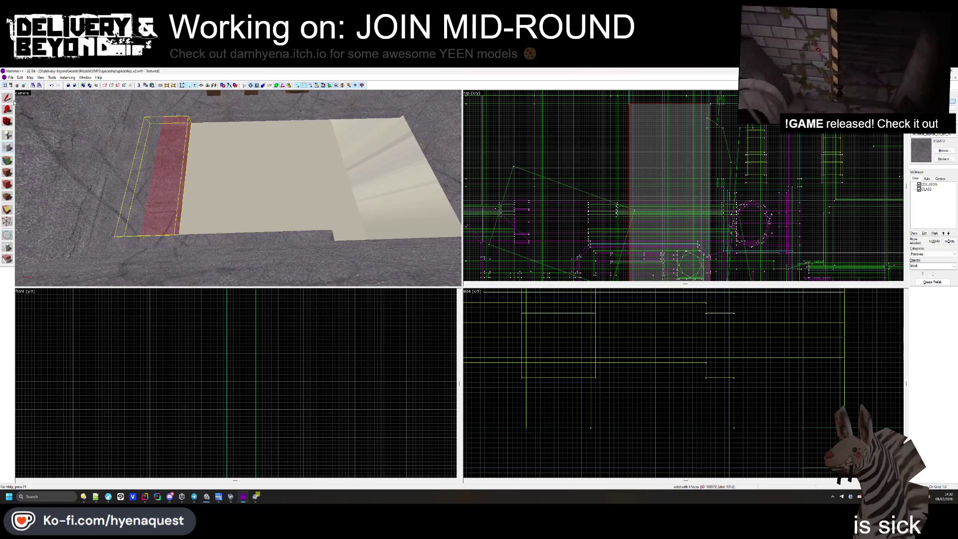
{"action": "scroll", "coordinate": [713, 202], "scroll_direction": "up", "scroll_amount": 3}
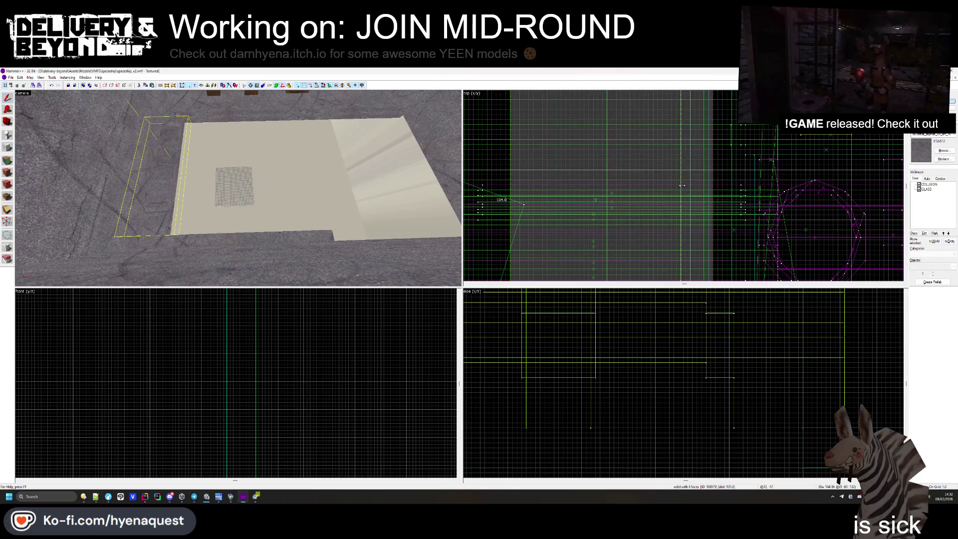
{"action": "key", "text": "z"}
{"action": "key", "text": "Escape"}
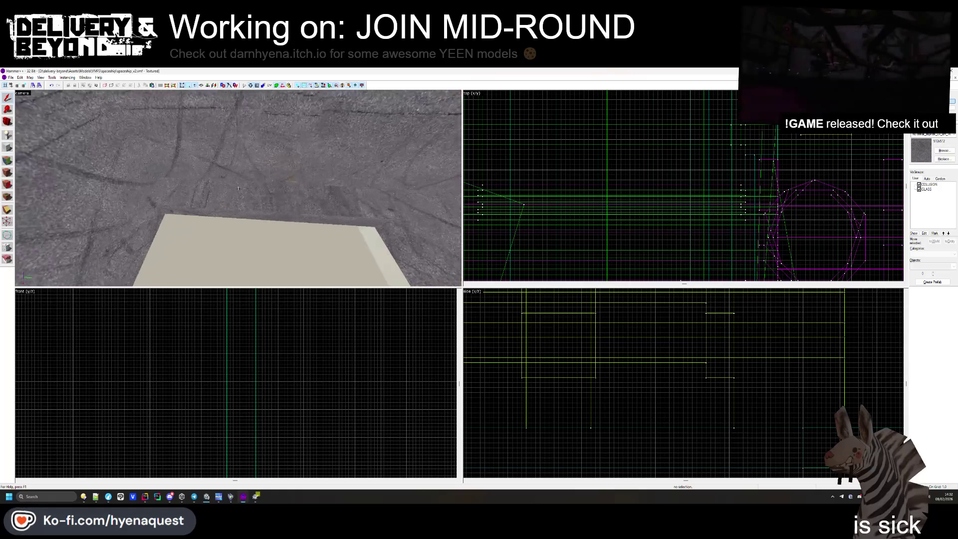
- Apply the repay_beyond/battery_2 material to the thin strip faces around the beige floor
{"action": "key", "text": "z"}
{"action": "left_click", "coordinate": [9, 161]}
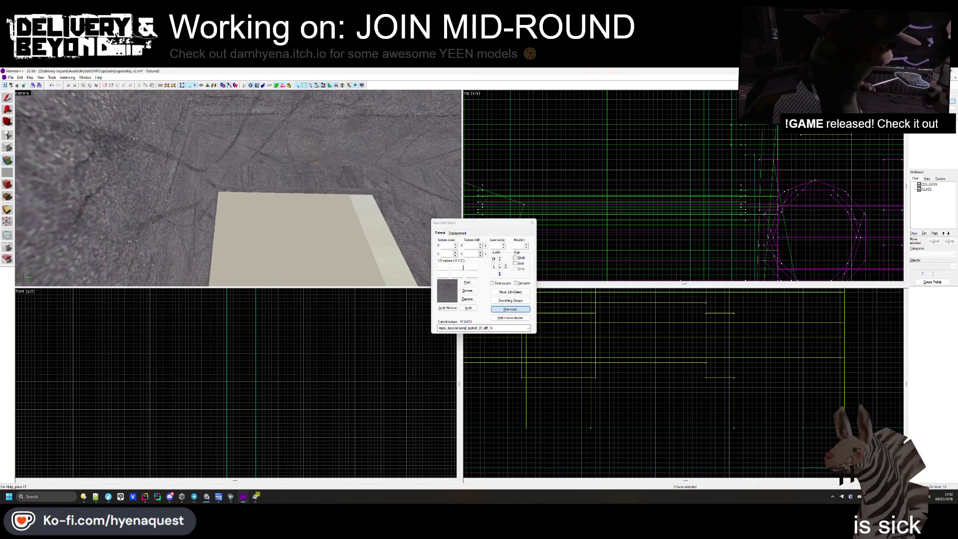
{"action": "left_click", "coordinate": [467, 291]}
{"action": "double_click", "coordinate": [452, 286]}
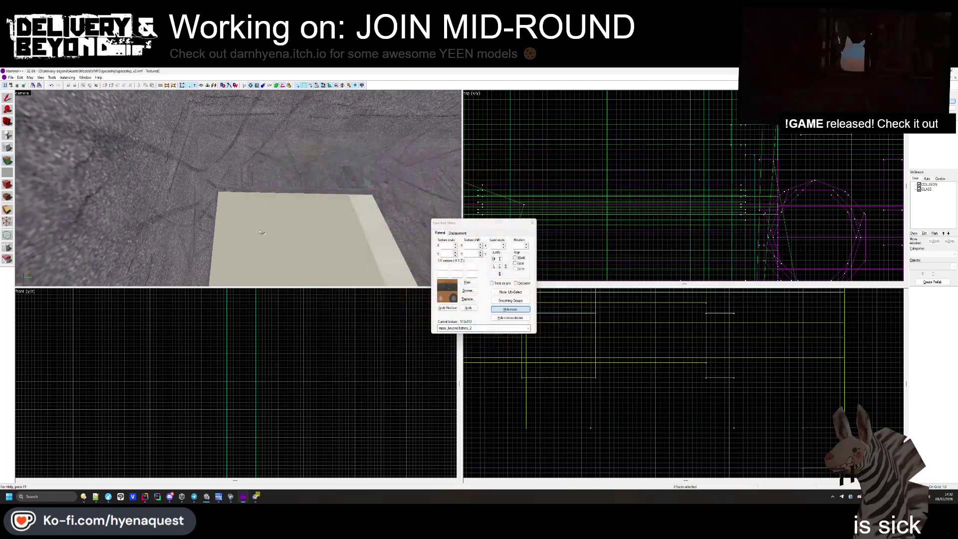
{"action": "key", "text": "s"}
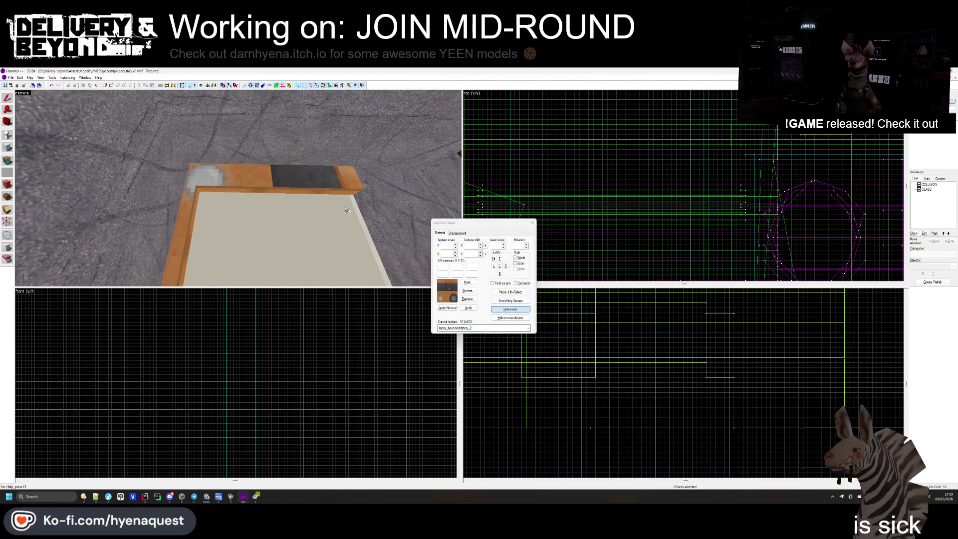
{"action": "left_click", "coordinate": [533, 222]}
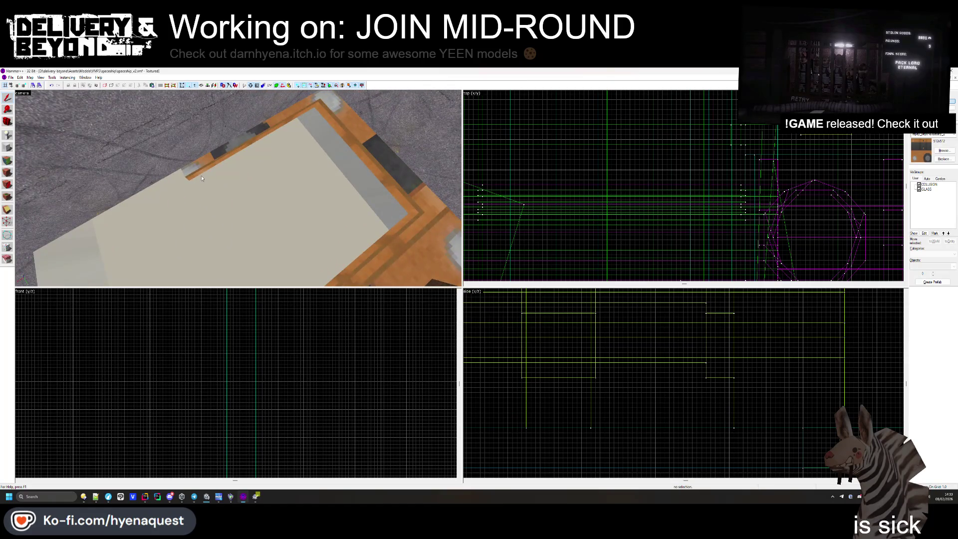
- Inspect the strip along the slab edge and widen the green brush from 19 to 22 units
{"action": "left_click", "coordinate": [202, 179]}
{"action": "scroll", "coordinate": [674, 181], "scroll_direction": "down", "scroll_amount": 3}
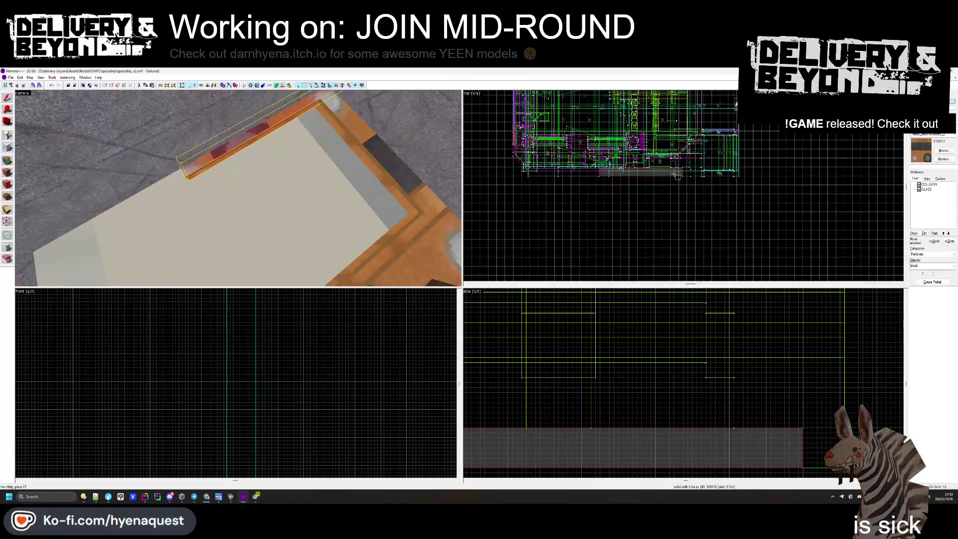
{"action": "scroll", "coordinate": [674, 181], "scroll_direction": "up", "scroll_amount": 5}
{"action": "left_click_drag", "start_coordinate": [361, 182], "coordinate": [297, 220]}
{"action": "scroll", "coordinate": [709, 216], "scroll_direction": "up", "scroll_amount": 3}
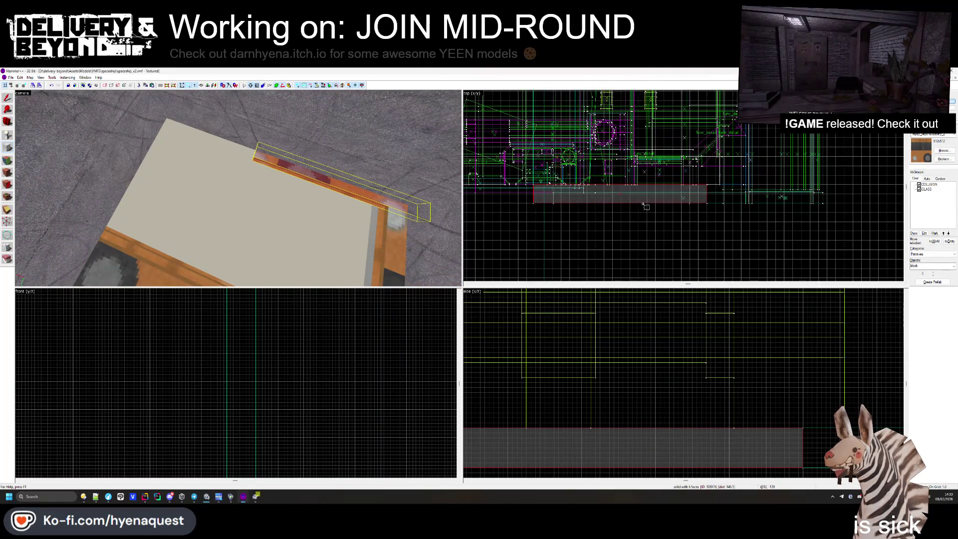
{"action": "scroll", "coordinate": [708, 216], "scroll_direction": "down", "scroll_amount": 2}
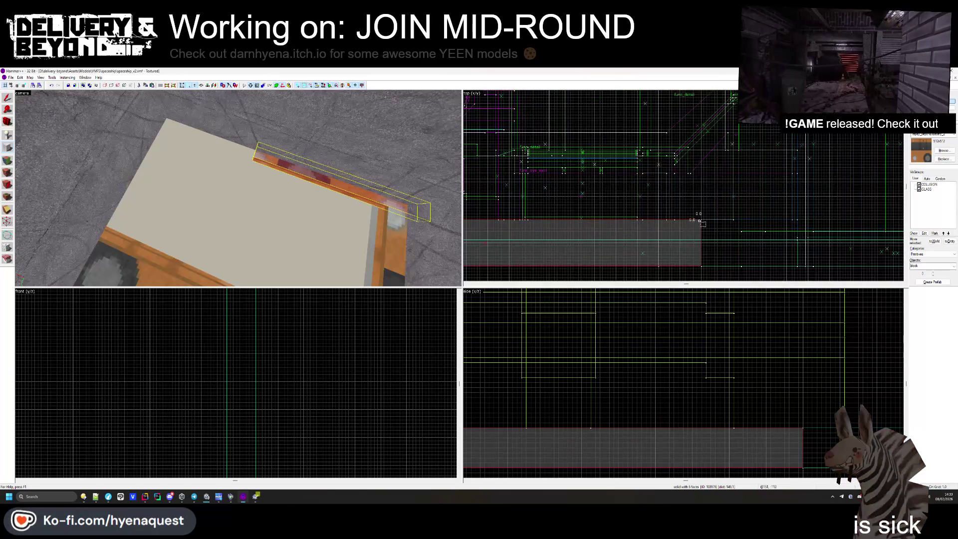
{"action": "left_click_drag", "start_coordinate": [647, 129], "coordinate": [641, 126]}
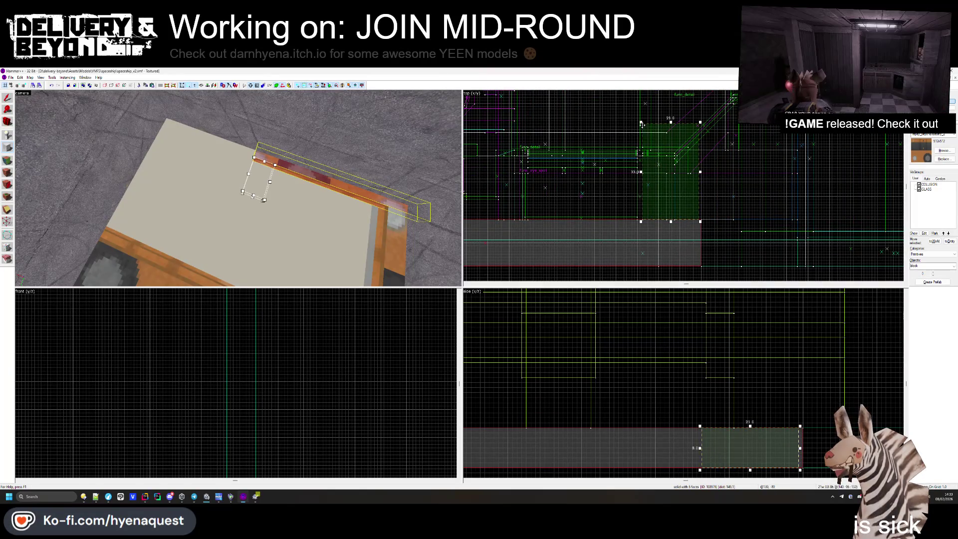
{"action": "scroll", "coordinate": [664, 225], "scroll_direction": "down", "scroll_amount": 3}
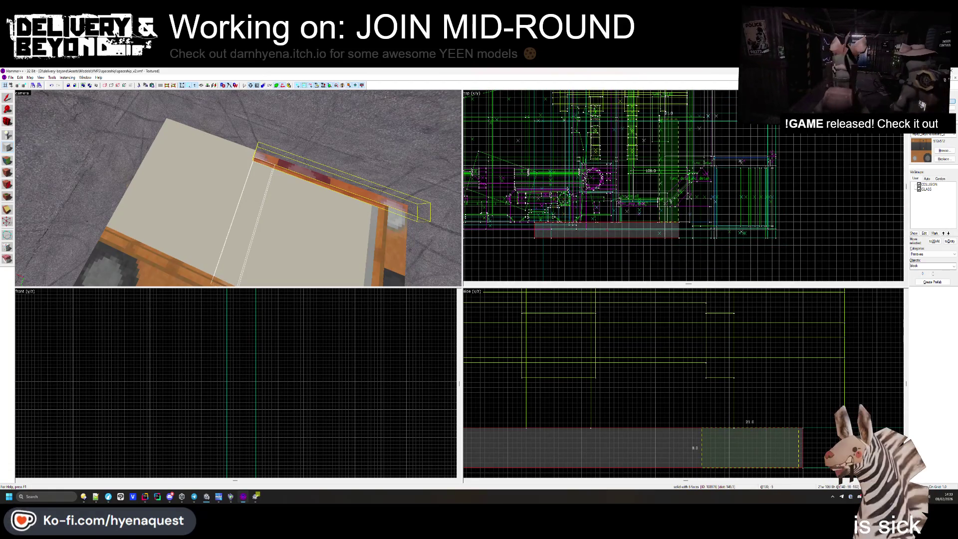
- Check the tall strip between the floor panels, then leave nothing selected
{"action": "left_click", "coordinate": [662, 122]}
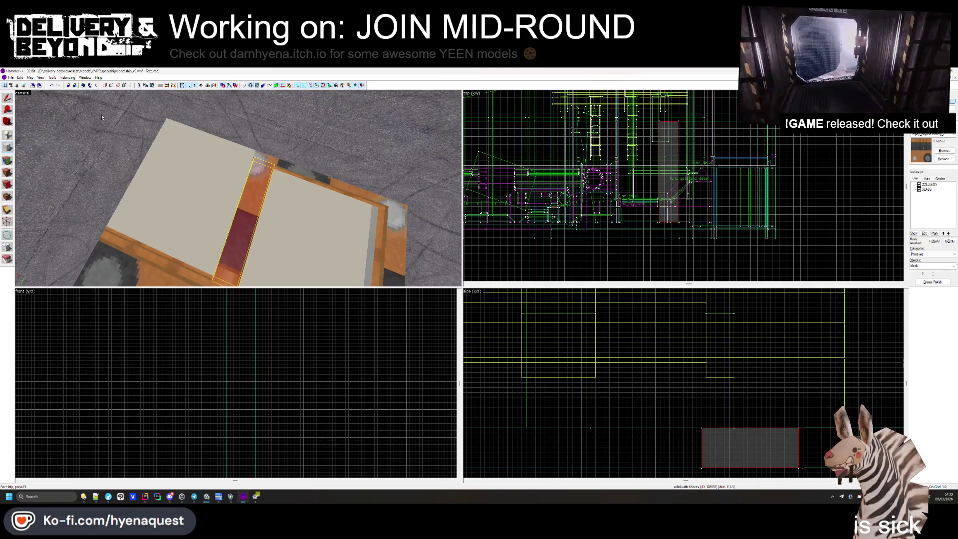
{"action": "key", "text": "Escape"}
{"action": "key", "text": "z"}
{"action": "key", "text": "s"}
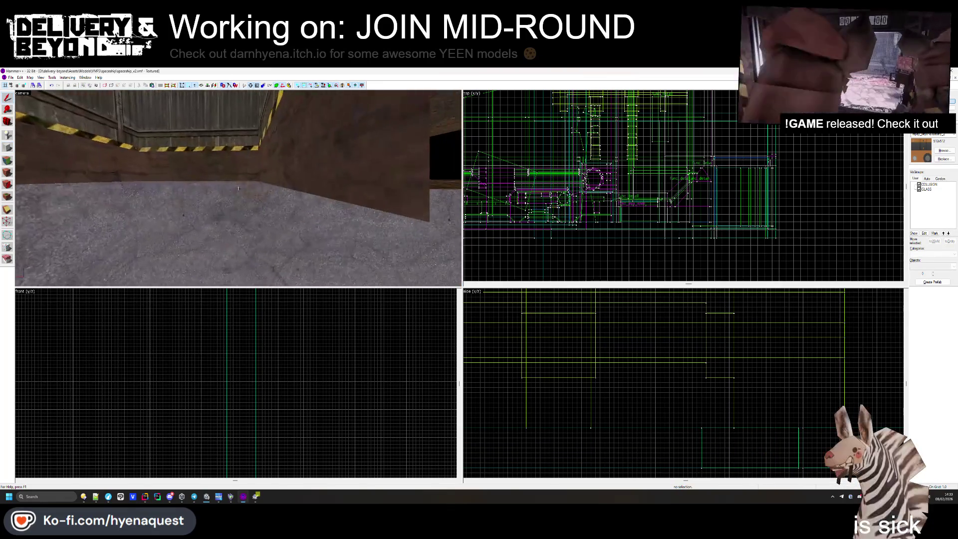
{"action": "key", "text": "w"}
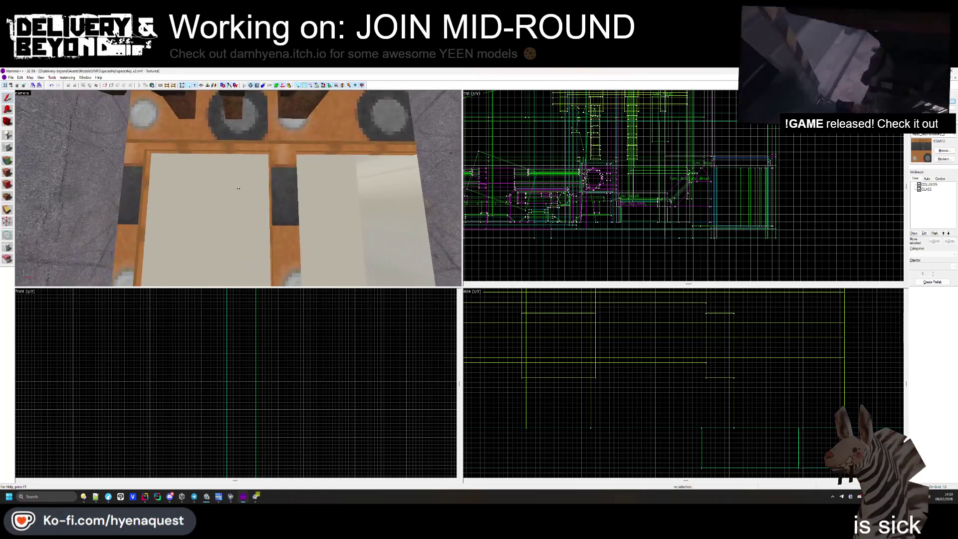
{"action": "key", "text": "z"}
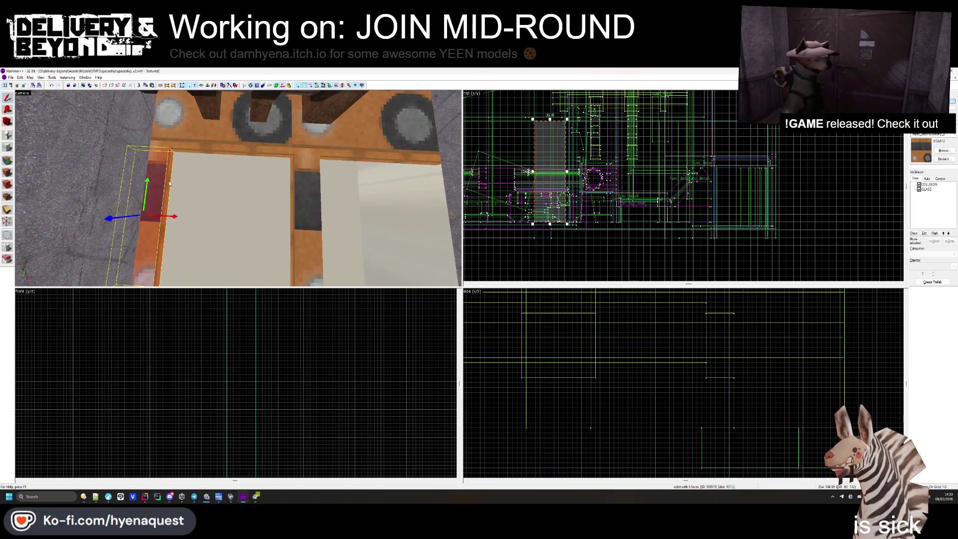
{"action": "scroll", "coordinate": [538, 168], "scroll_direction": "up", "scroll_amount": 3}
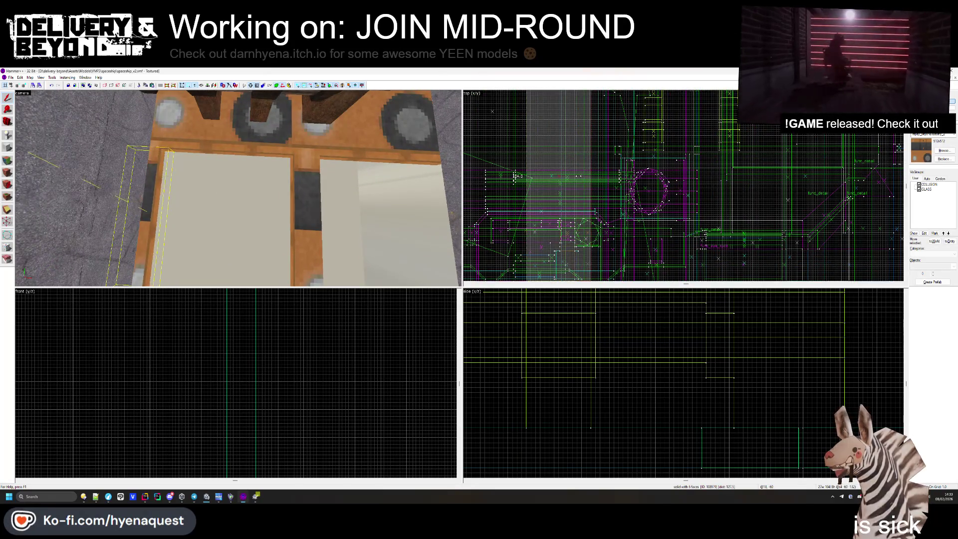
{"action": "scroll", "coordinate": [569, 165], "scroll_direction": "up", "scroll_amount": 3}
{"action": "key", "text": "Escape"}
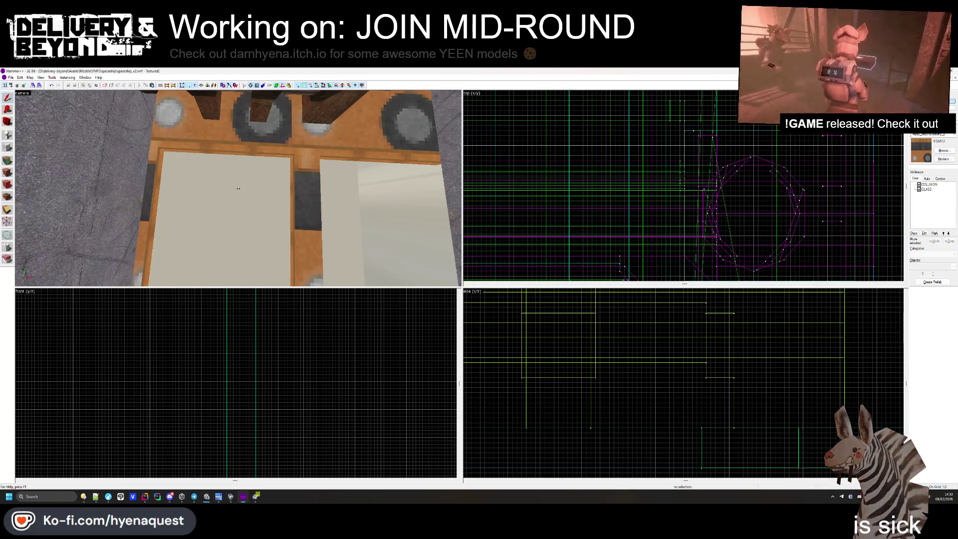
{"action": "key", "text": "z"}
{"action": "key", "text": "w"}
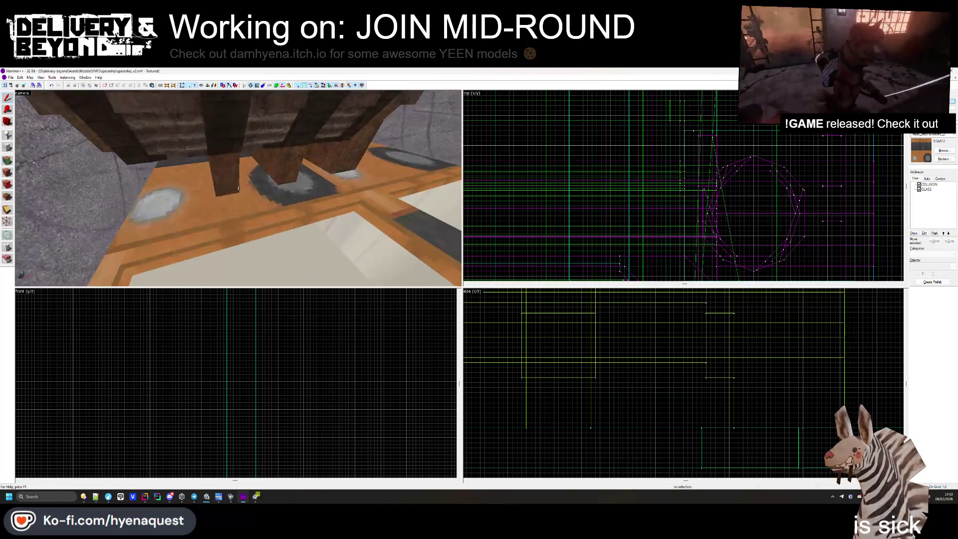
{"action": "key", "text": "s"}
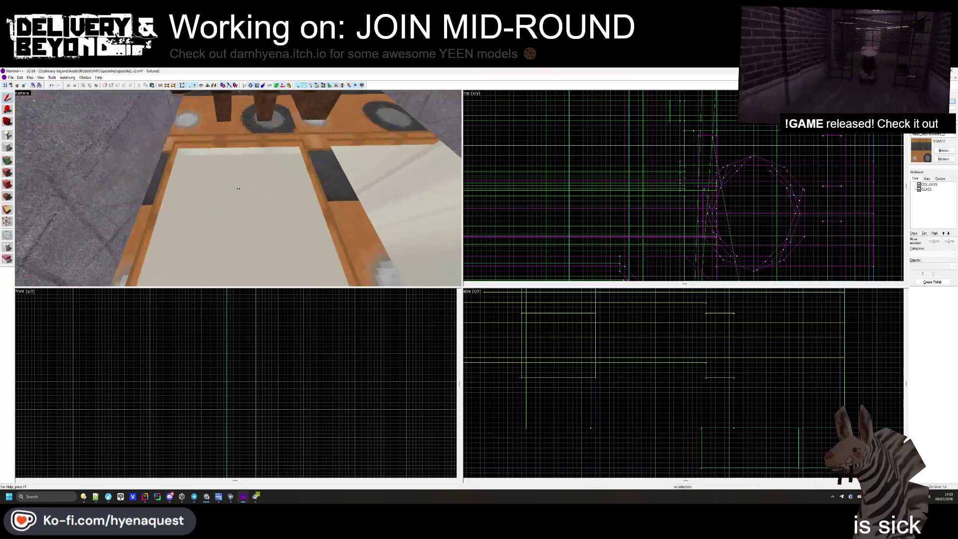
{"action": "key", "text": "w"}
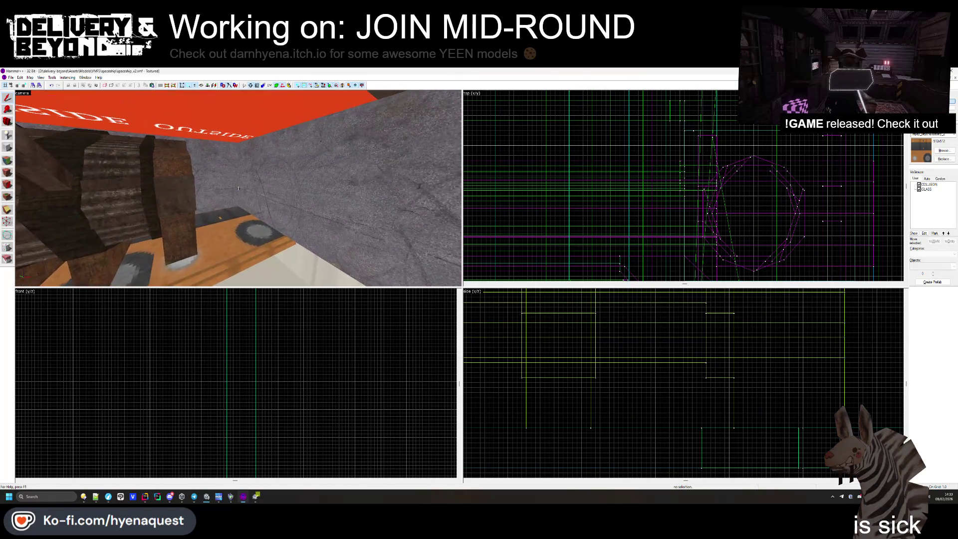
{"action": "key", "text": "a"}
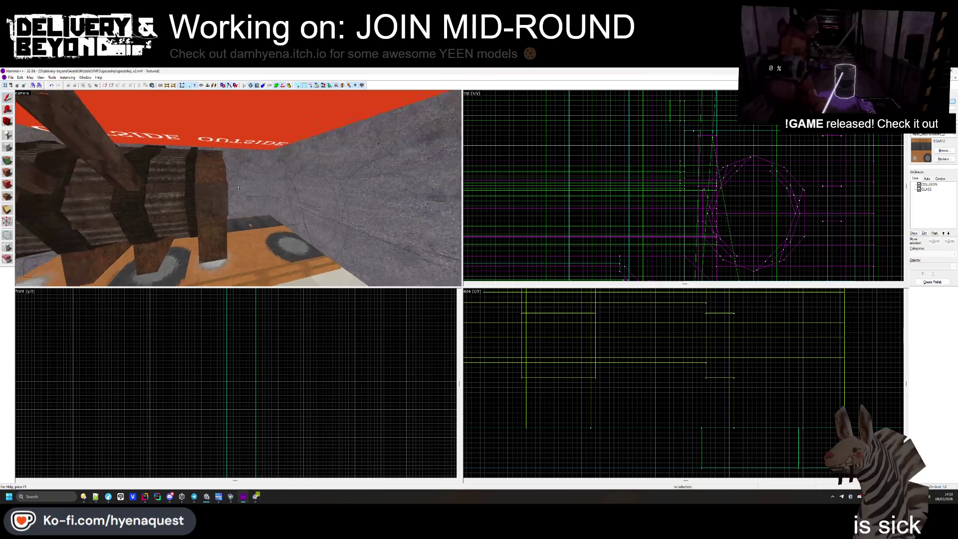
{"action": "key", "text": "a"}
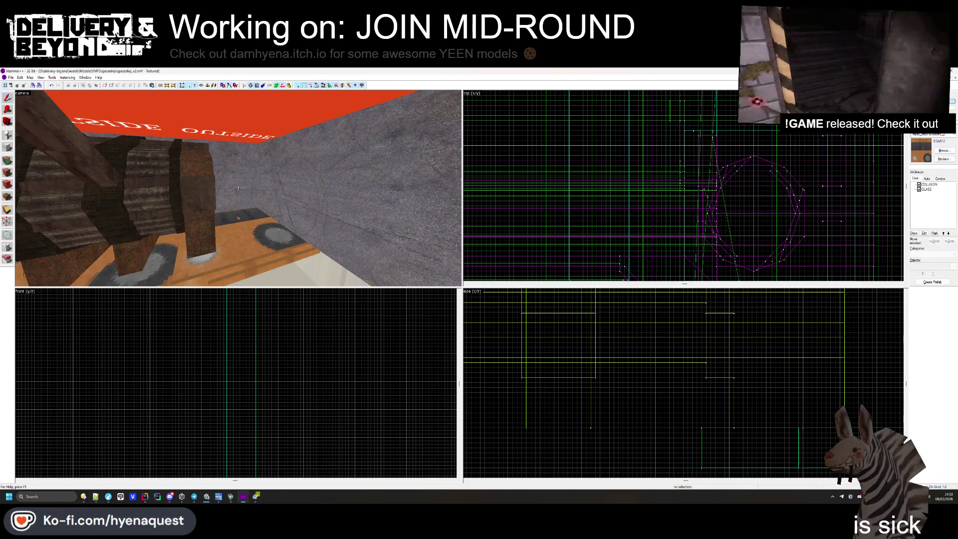
{"action": "key", "text": "w"}
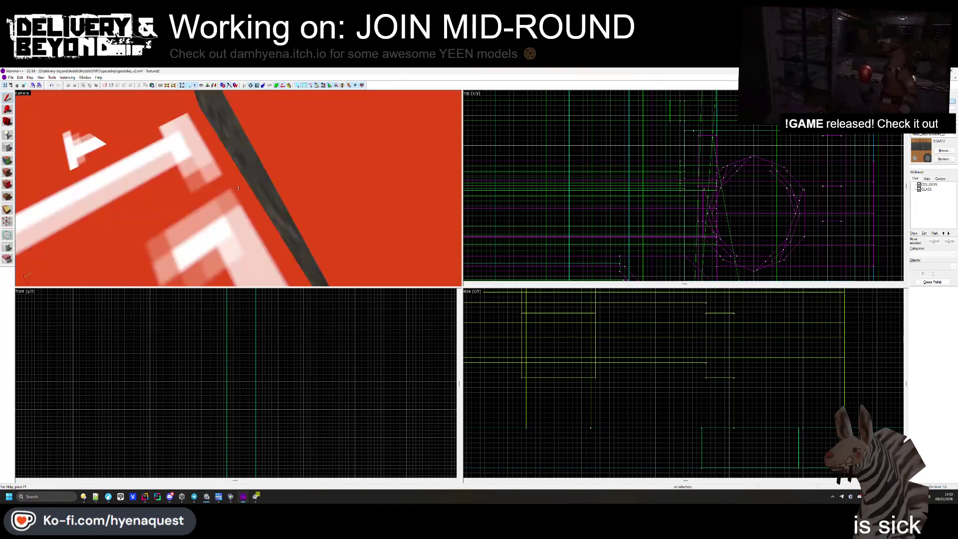
{"action": "key", "text": "w"}
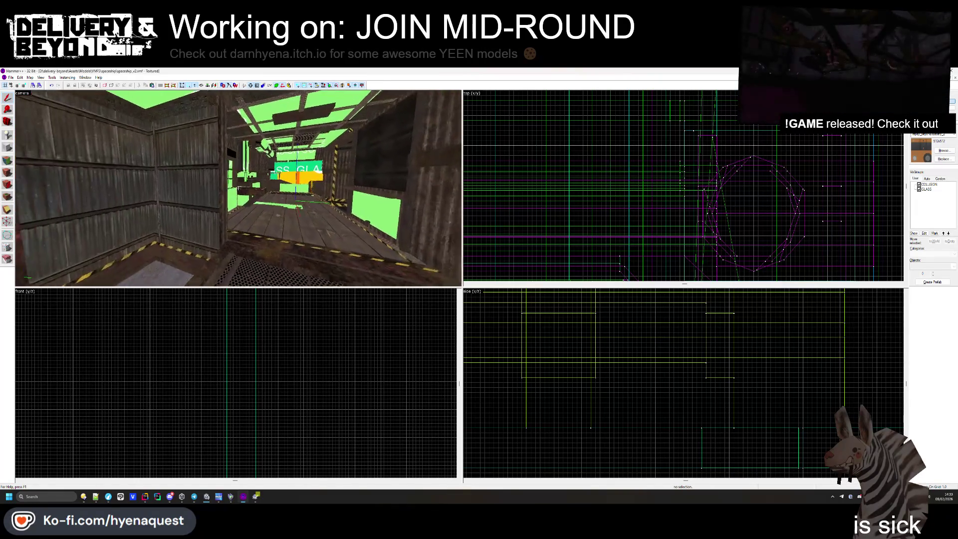
{"action": "key", "text": "w"}
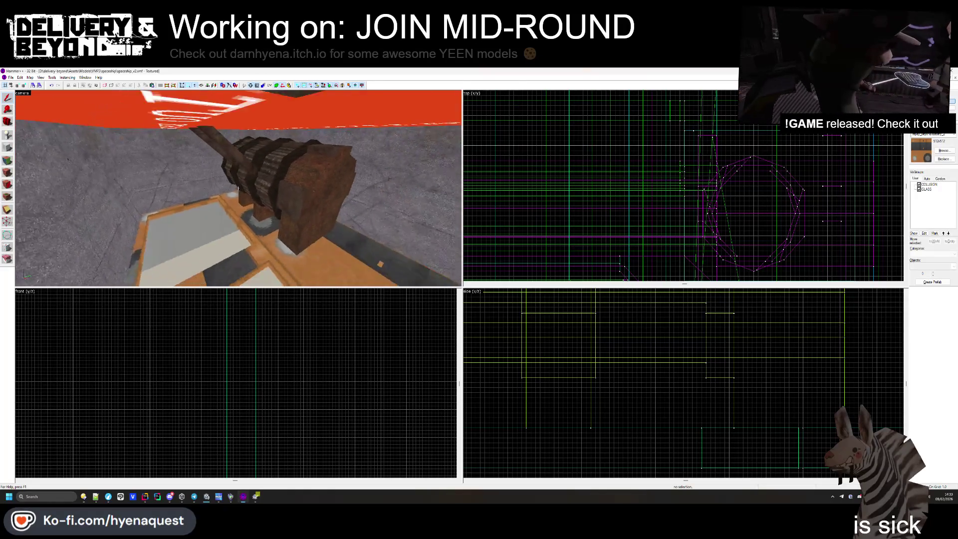
{"action": "key", "text": "w"}
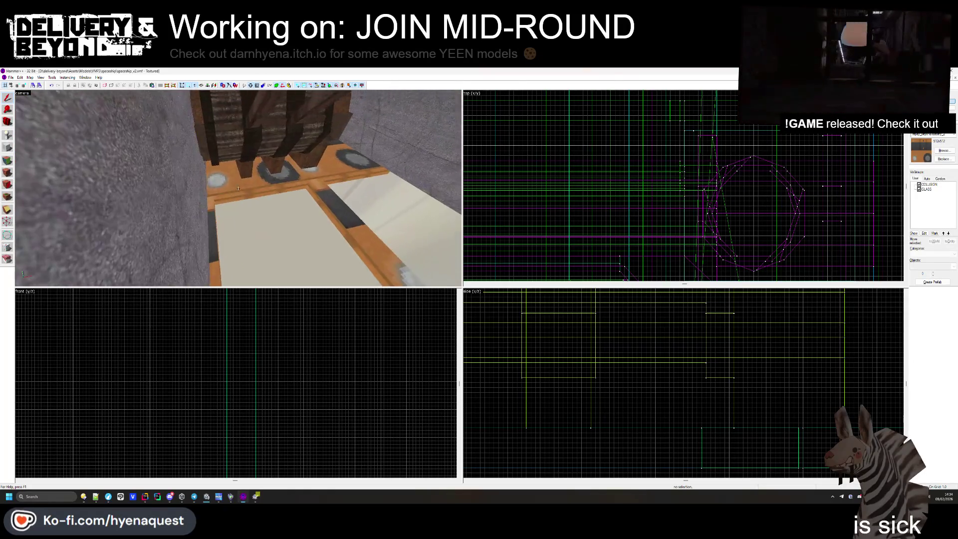
{"action": "key", "text": "w"}
{"action": "key", "text": "w"}
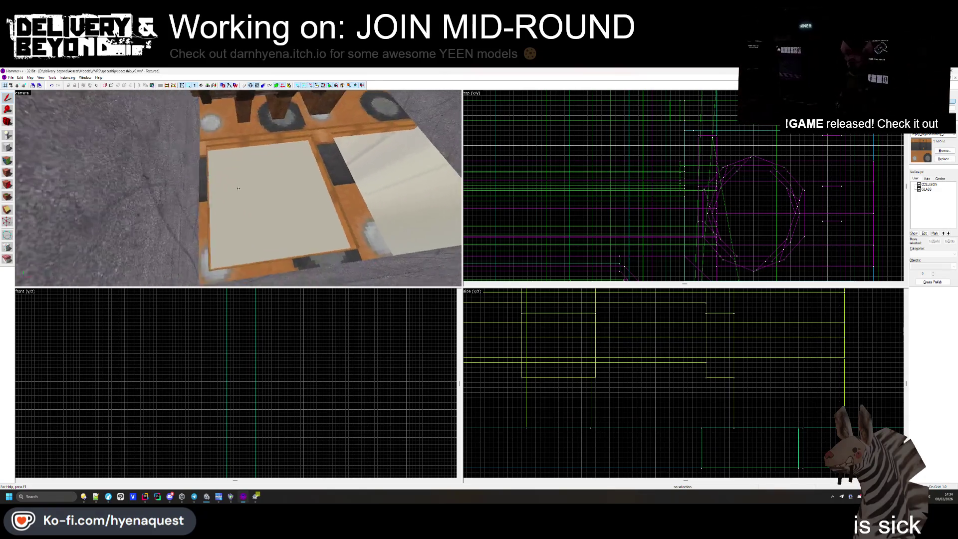
- Move the orange floor-edge brush left over the pale floor panel
{"action": "key", "text": "z"}
{"action": "left_click", "coordinate": [201, 172]}
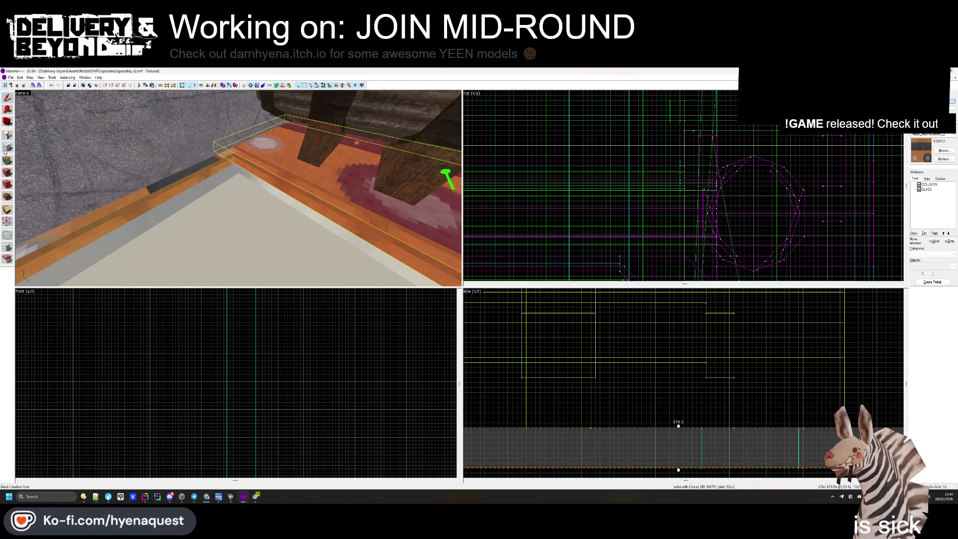
{"action": "scroll", "coordinate": [683, 185], "scroll_direction": "down", "scroll_amount": 10}
{"action": "scroll", "coordinate": [658, 142], "scroll_direction": "up", "scroll_amount": 7}
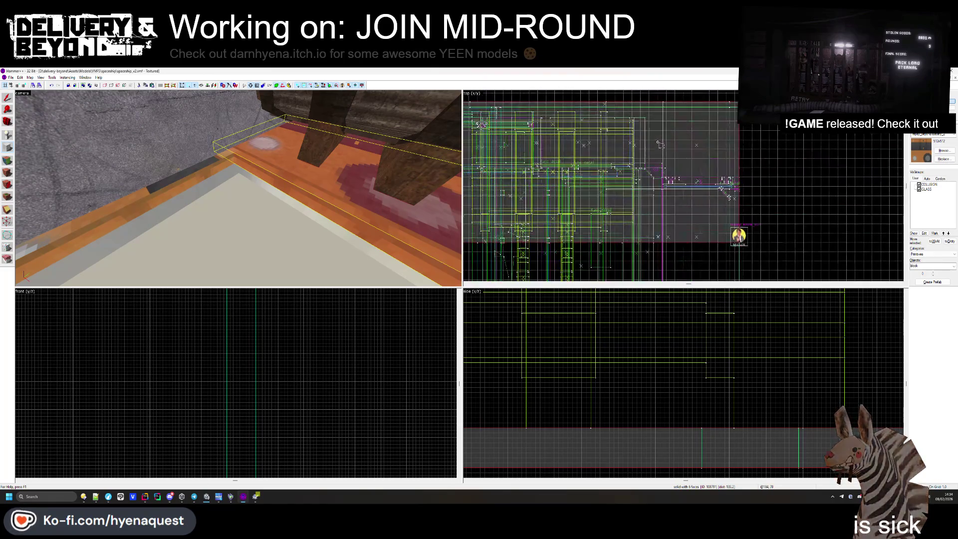
{"action": "scroll", "coordinate": [683, 136], "scroll_direction": "up", "scroll_amount": 3}
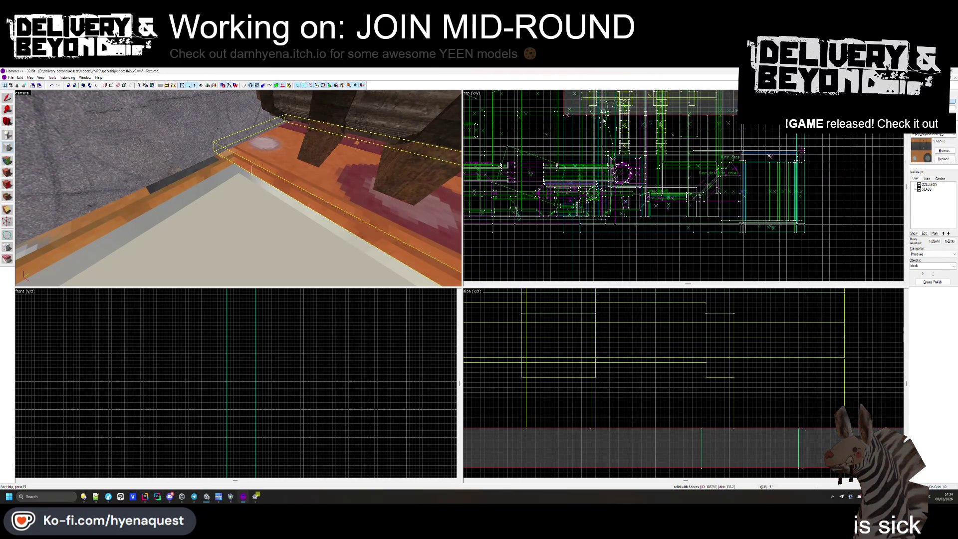
{"action": "scroll", "coordinate": [655, 362], "scroll_direction": "down", "scroll_amount": 2}
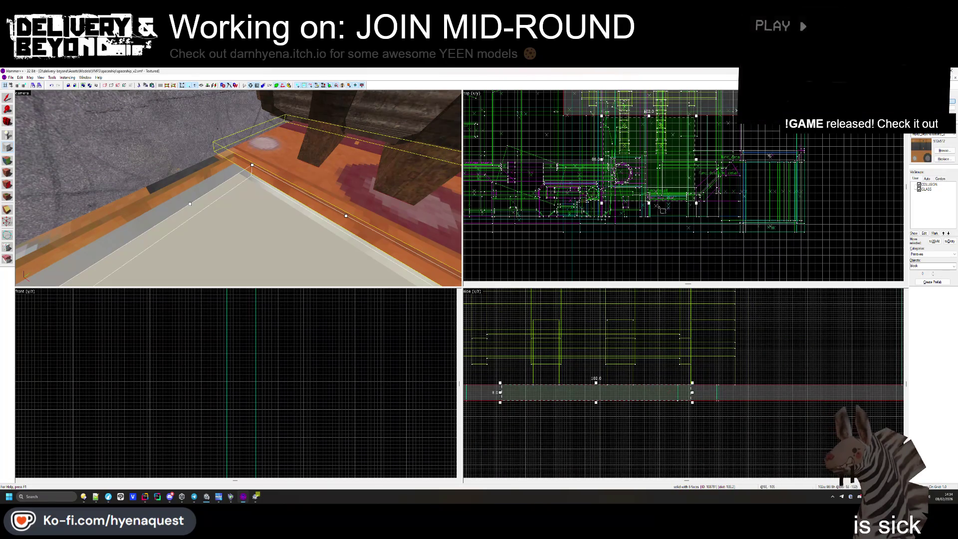
{"action": "scroll", "coordinate": [662, 208], "scroll_direction": "up", "scroll_amount": 5}
{"action": "left_click_drag", "start_coordinate": [669, 219], "coordinate": [560, 222]}
- Resize the brush to about 114 units wide to cover the panel, then deselect
{"action": "scroll", "coordinate": [560, 184], "scroll_direction": "down", "scroll_amount": 5}
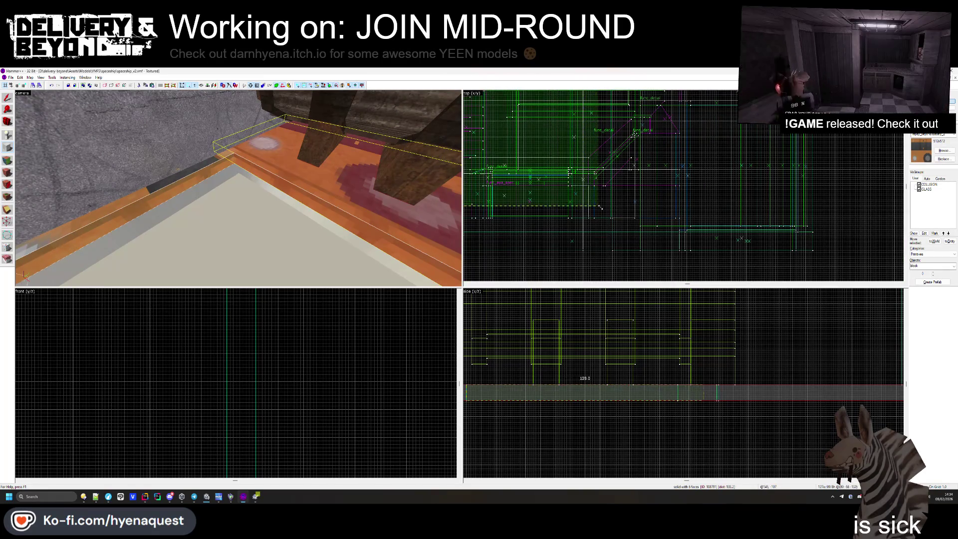
{"action": "left_click_drag", "start_coordinate": [600, 207], "coordinate": [662, 190]}
{"action": "left_click_drag", "start_coordinate": [235, 180], "coordinate": [240, 191]}
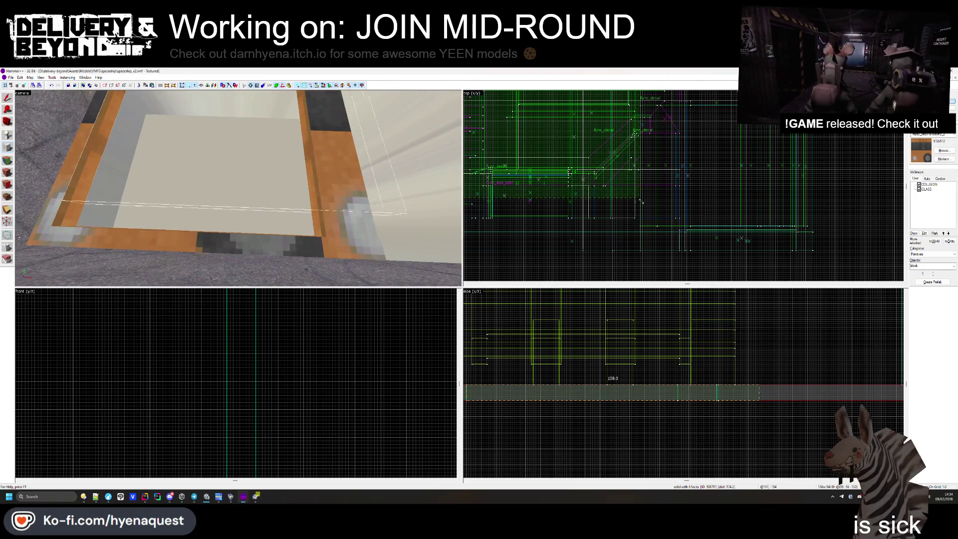
{"action": "left_click_drag", "start_coordinate": [651, 200], "coordinate": [569, 220]}
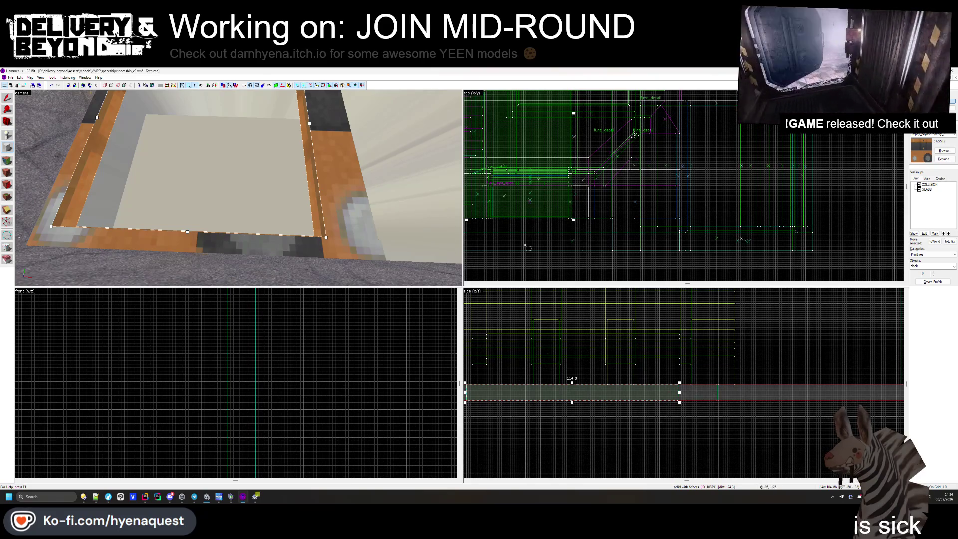
{"action": "left_click_drag", "start_coordinate": [528, 247], "coordinate": [521, 243]}
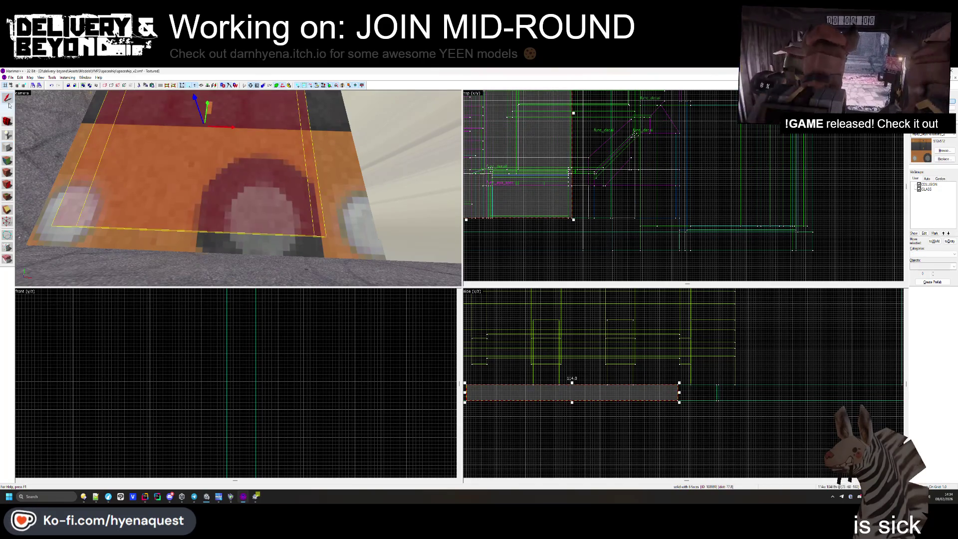
{"action": "scroll", "coordinate": [632, 383], "scroll_direction": "up", "scroll_amount": 2}
{"action": "left_click", "coordinate": [752, 409]}
{"action": "left_click_drag", "start_coordinate": [234, 195], "coordinate": [239, 191]}
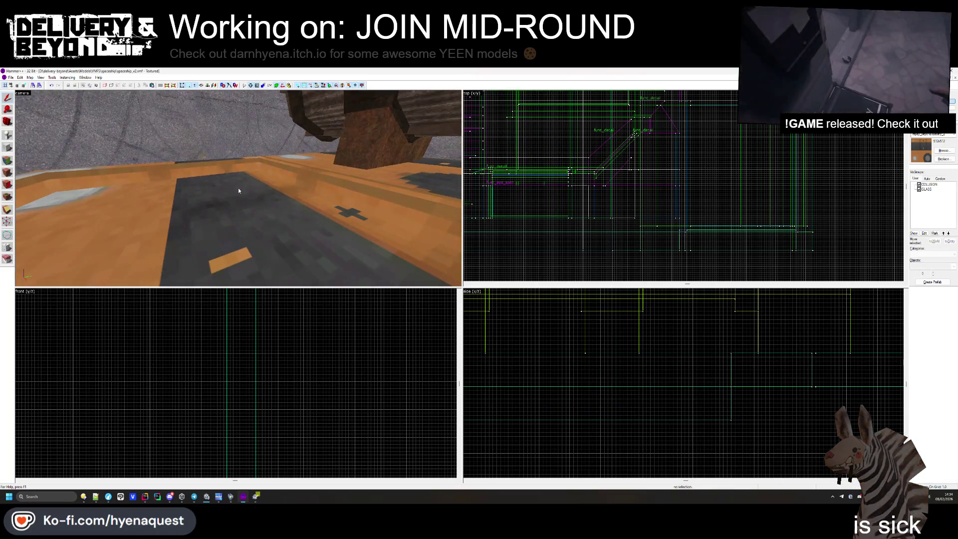
- Apply the wood beam_wall_01 texture to the floor patch face
{"action": "left_click", "coordinate": [8, 160]}
{"action": "left_click", "coordinate": [473, 291]}
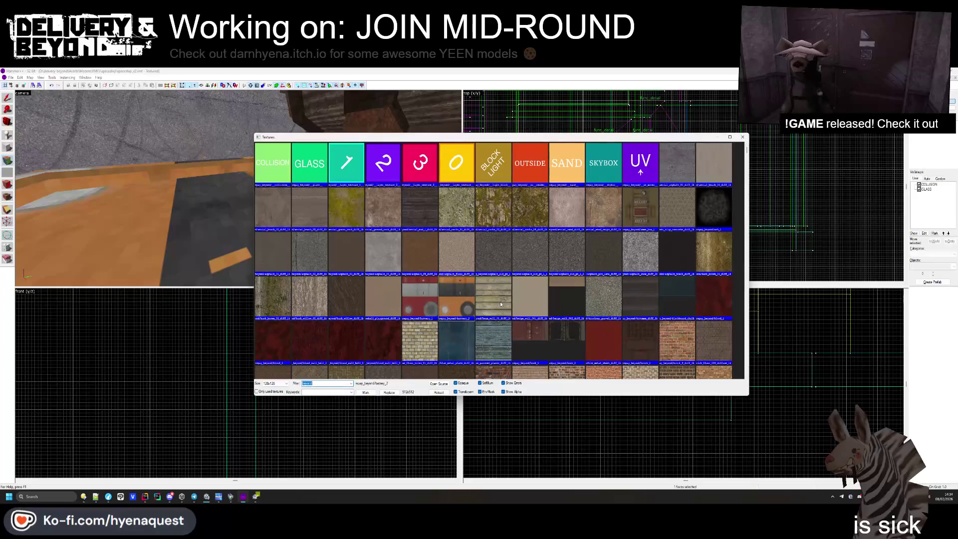
{"action": "double_click", "coordinate": [279, 215]}
{"action": "left_click", "coordinate": [532, 222]}
{"action": "key", "text": "z"}
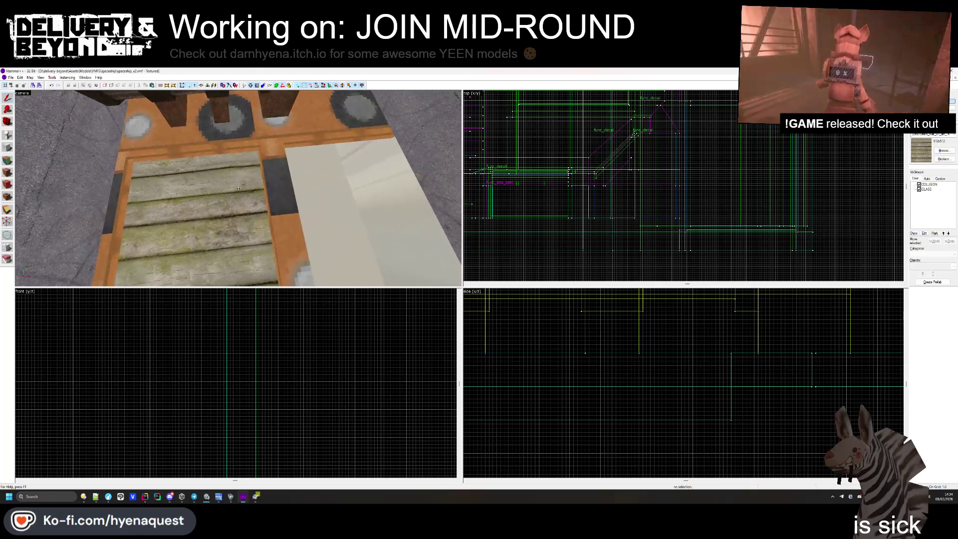
- Widen the selected floor panel brush from 149 to 154 units
{"action": "left_click", "coordinate": [246, 190]}
{"action": "key", "text": "ctrl+e"}
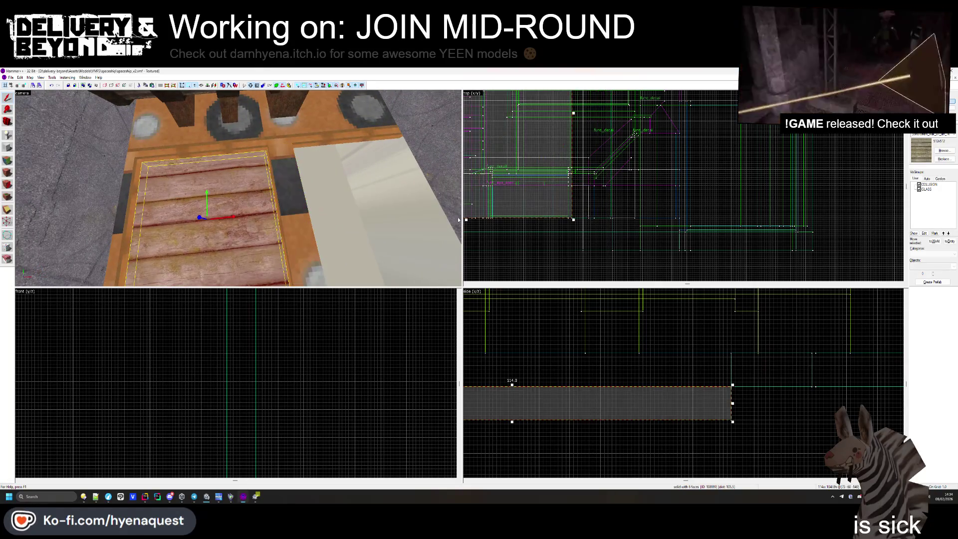
{"action": "scroll", "coordinate": [629, 168], "scroll_direction": "down", "scroll_amount": 2}
{"action": "scroll", "coordinate": [628, 168], "scroll_direction": "up", "scroll_amount": 1}
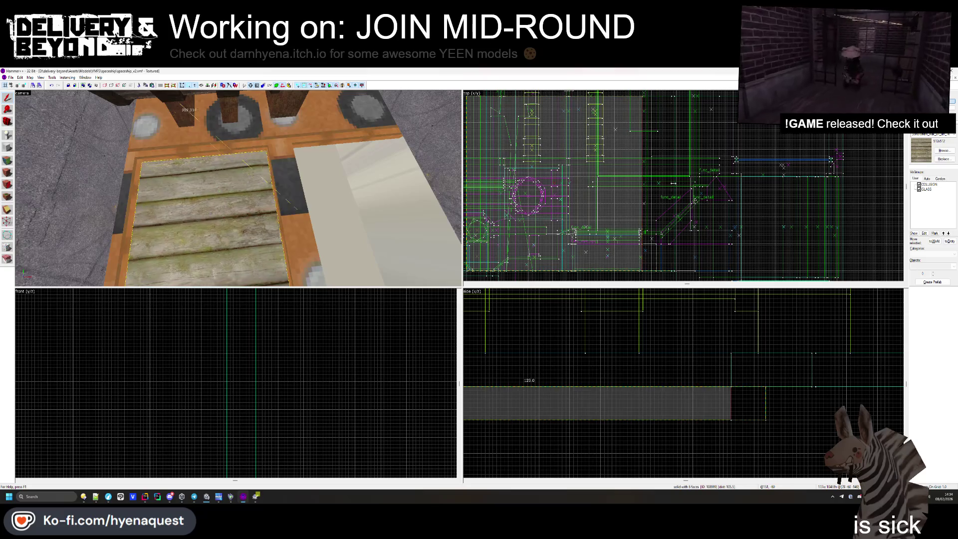
{"action": "scroll", "coordinate": [706, 182], "scroll_direction": "up", "scroll_amount": 3}
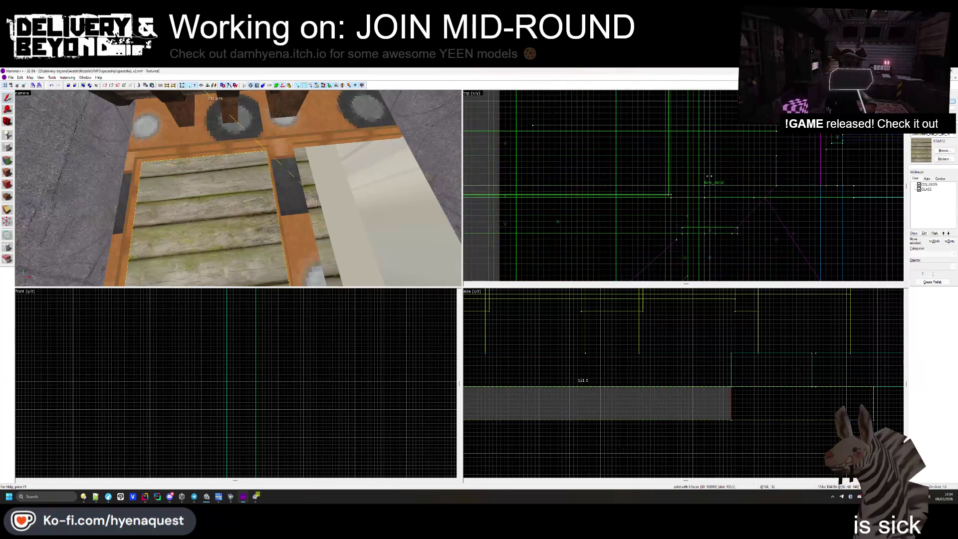
{"action": "left_click_drag", "start_coordinate": [699, 175], "coordinate": [725, 172]}
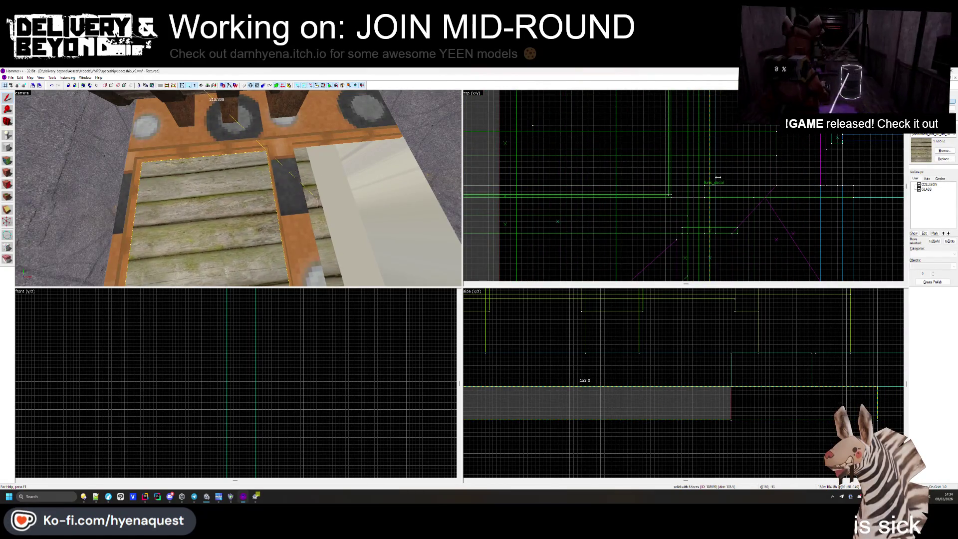
- Shift the narrow orange trim strip about 40 units along x
{"action": "left_click", "coordinate": [635, 192]}
{"action": "scroll", "coordinate": [634, 102], "scroll_direction": "down", "scroll_amount": 3}
{"action": "scroll", "coordinate": [634, 102], "scroll_direction": "up", "scroll_amount": 2}
{"action": "left_click_drag", "start_coordinate": [554, 189], "coordinate": [703, 190]}
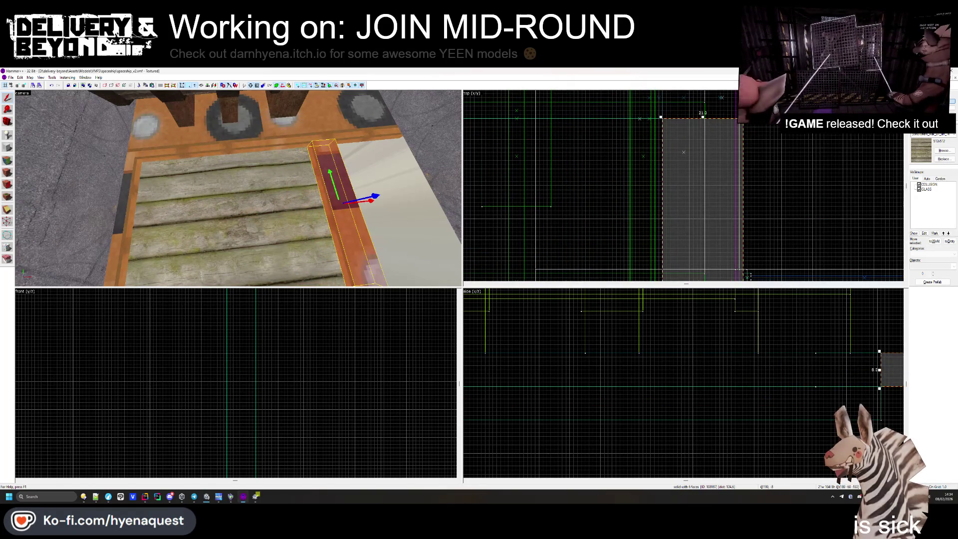
- Check the long strip brush, clear the selection, and face the wall by the shaft
{"action": "key", "text": "Escape"}
{"action": "key", "text": "z"}
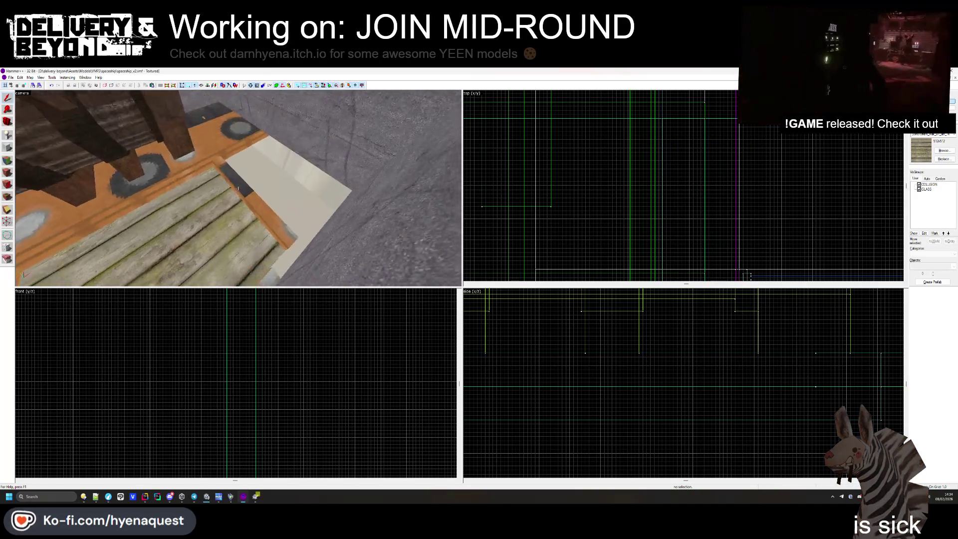
{"action": "left_click", "coordinate": [282, 255]}
{"action": "scroll", "coordinate": [637, 241], "scroll_direction": "down", "scroll_amount": 4}
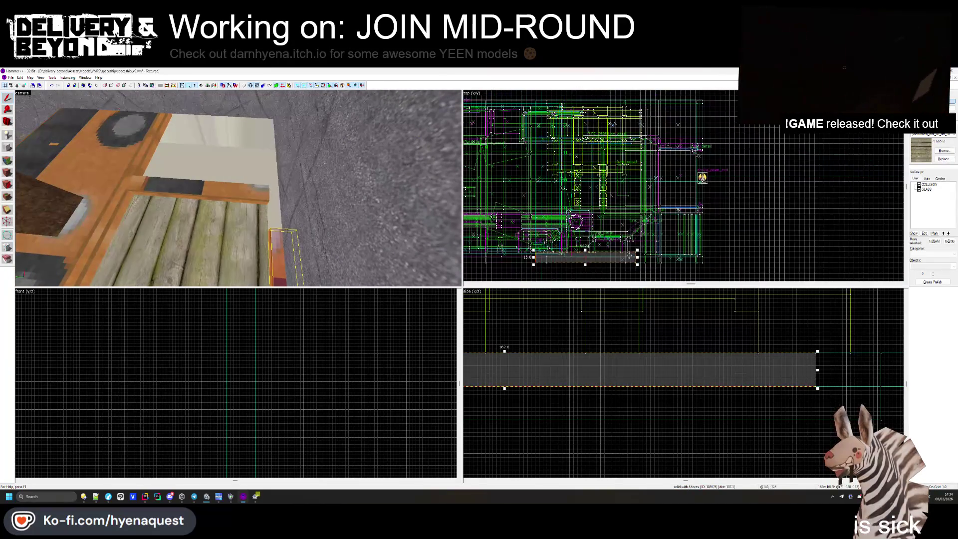
{"action": "scroll", "coordinate": [636, 241], "scroll_direction": "up", "scroll_amount": 3}
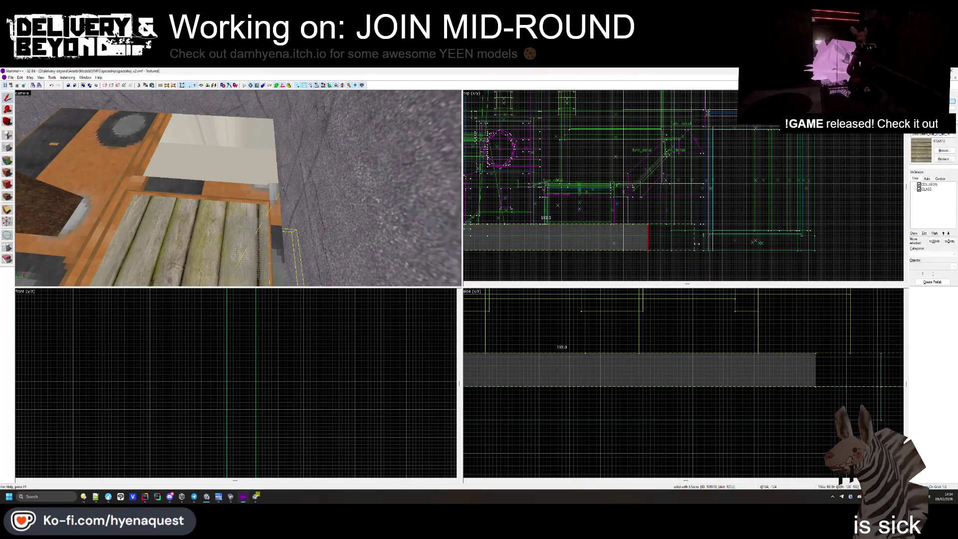
{"action": "left_click", "coordinate": [583, 269]}
{"action": "left_click_drag", "start_coordinate": [160, 193], "coordinate": [234, 189]}
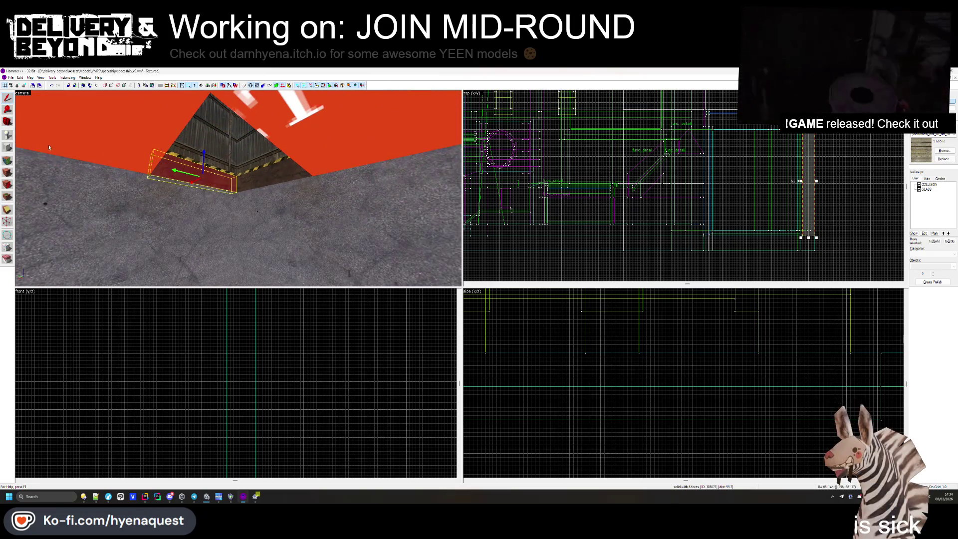
- Outline a new block over the shaft and stretch it to about 144 units tall
{"action": "scroll", "coordinate": [584, 126], "scroll_direction": "up", "scroll_amount": 5}
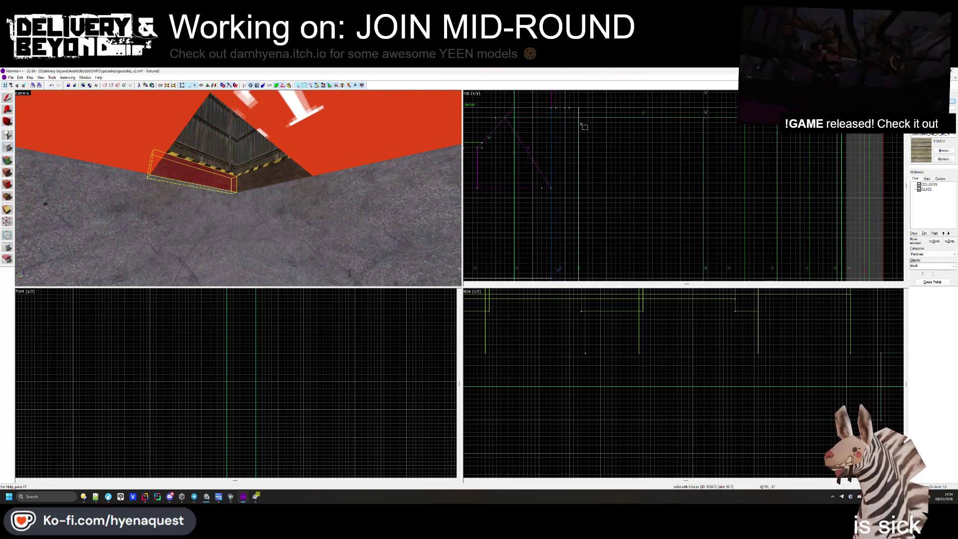
{"action": "scroll", "coordinate": [646, 208], "scroll_direction": "up", "scroll_amount": 6}
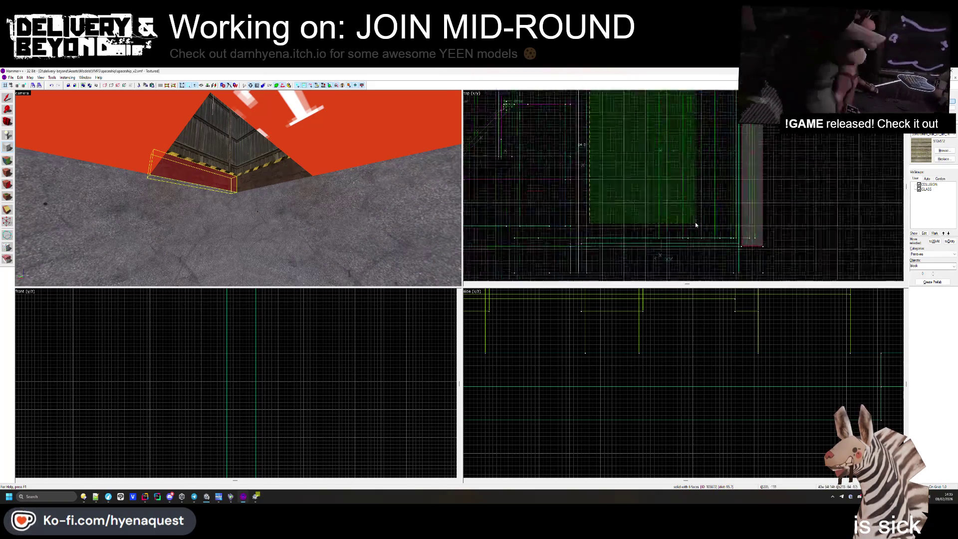
{"action": "left_click_drag", "start_coordinate": [749, 239], "coordinate": [782, 250]}
{"action": "scroll", "coordinate": [524, 387], "scroll_direction": "down", "scroll_amount": 5}
{"action": "left_click_drag", "start_coordinate": [616, 327], "coordinate": [616, 416]}
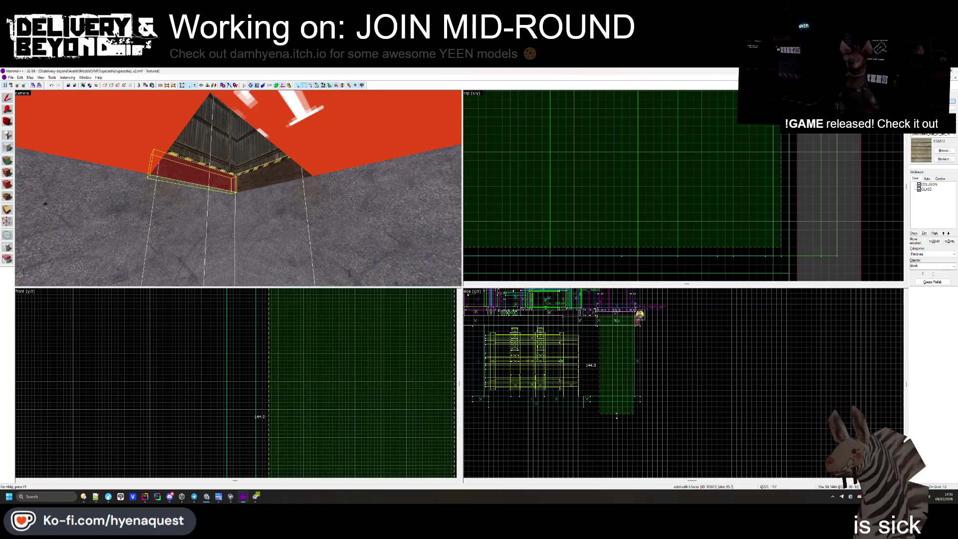
- Create the outlined wood-plank block inside the shaft
{"action": "key", "text": "Return"}
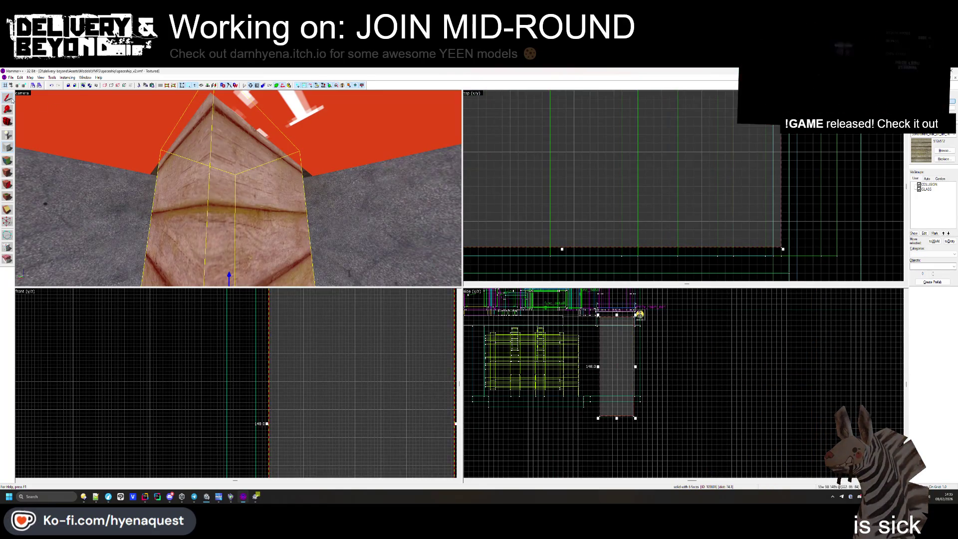
{"action": "key", "text": "Escape"}
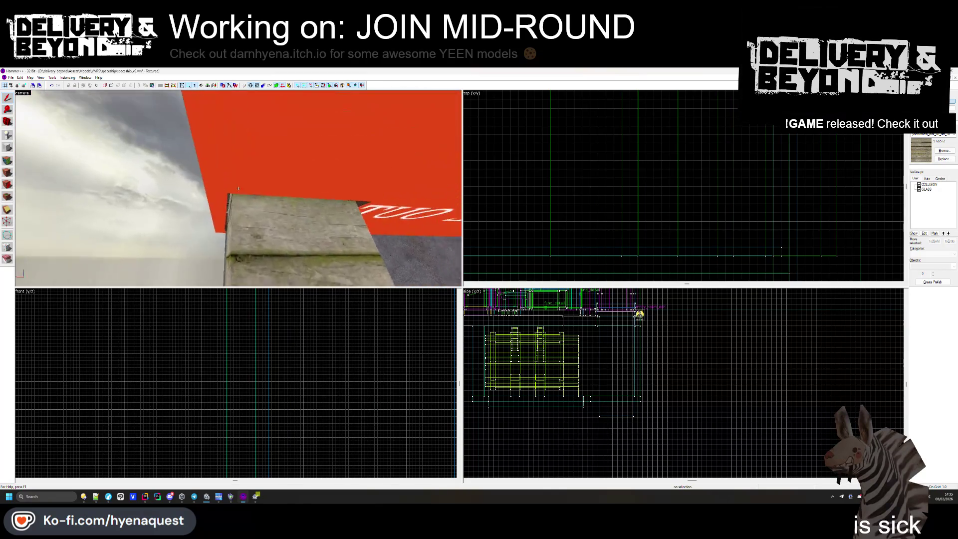
{"action": "key", "text": "w"}
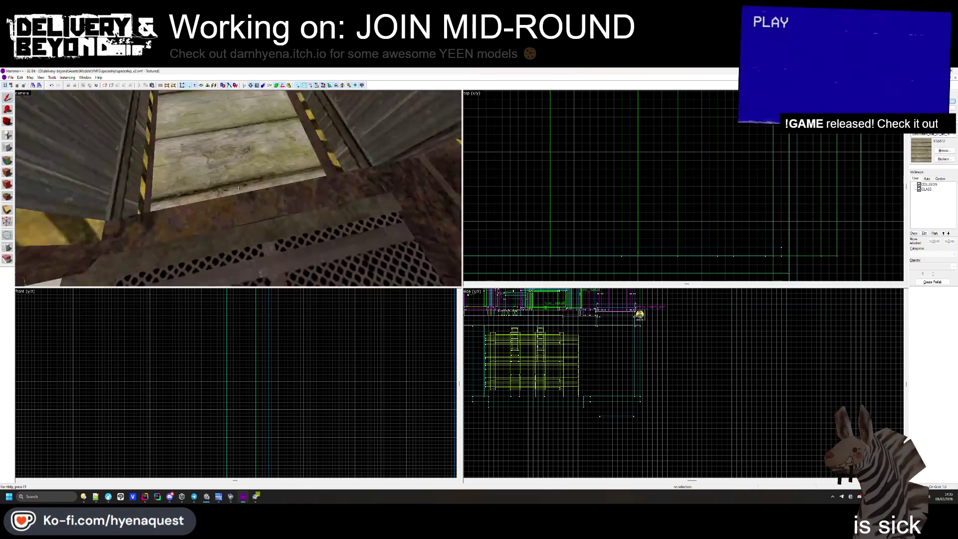
- Narrow the new block to about 57 units wide from its corner, then deselect
{"action": "left_click", "coordinate": [665, 216]}
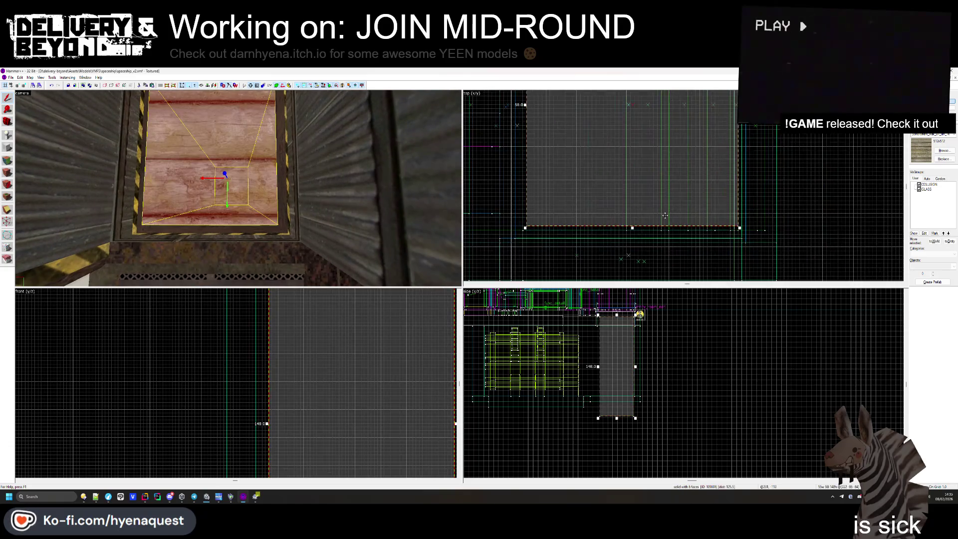
{"action": "scroll", "coordinate": [665, 215], "scroll_direction": "up", "scroll_amount": 2}
{"action": "key", "text": "z"}
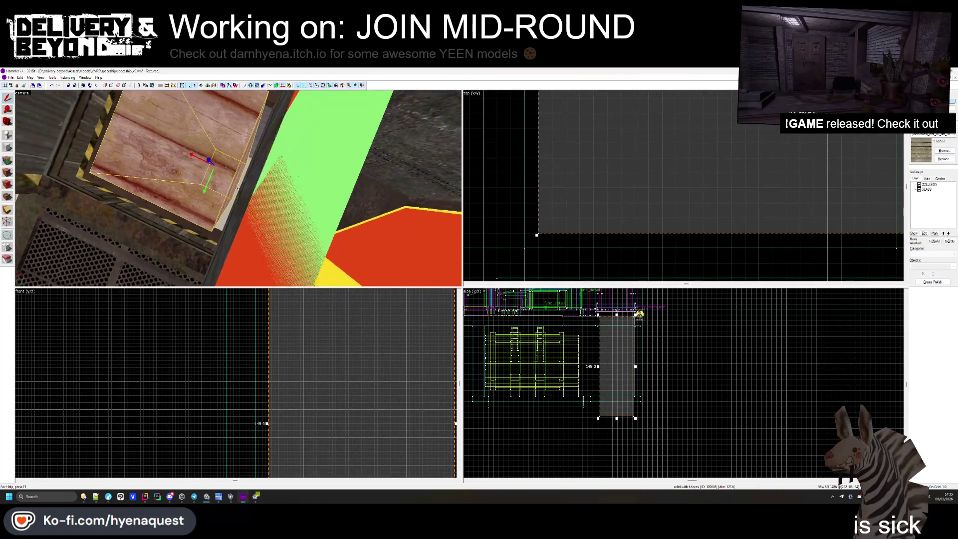
{"action": "mouse_move", "coordinate": [238, 188]}
{"action": "left_click_drag", "start_coordinate": [537, 235], "coordinate": [507, 233]}
{"action": "key", "text": "Escape"}
{"action": "key", "text": "z"}
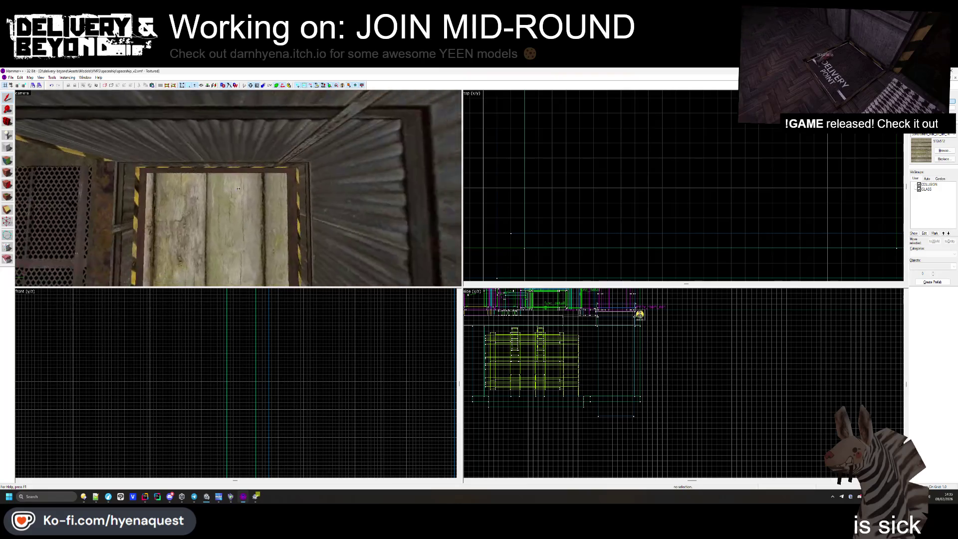
{"action": "mouse_move", "coordinate": [239, 188]}
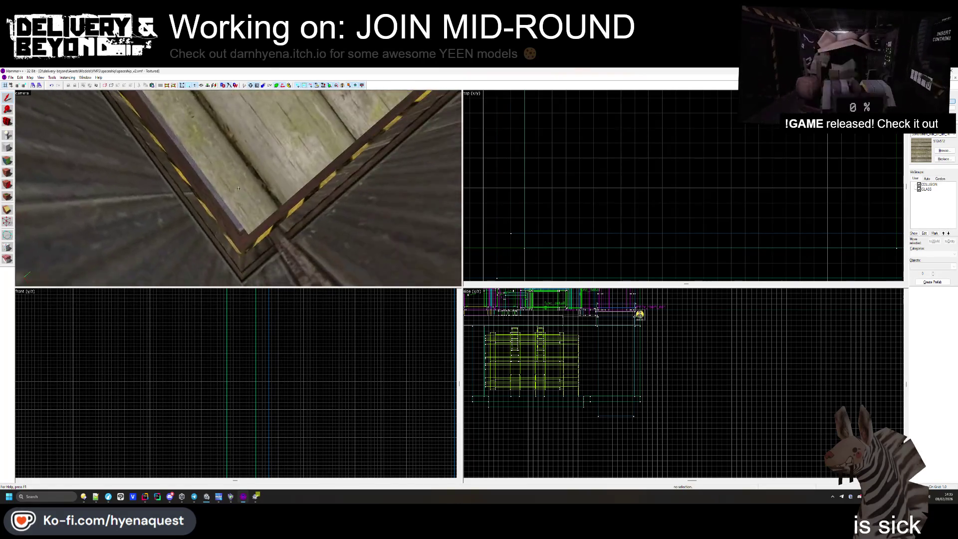
- Select the wood floor brush and stretch it: bottom edge down, right side wider, top corner up
{"action": "left_click", "coordinate": [238, 188]}
{"action": "key", "text": "z"}
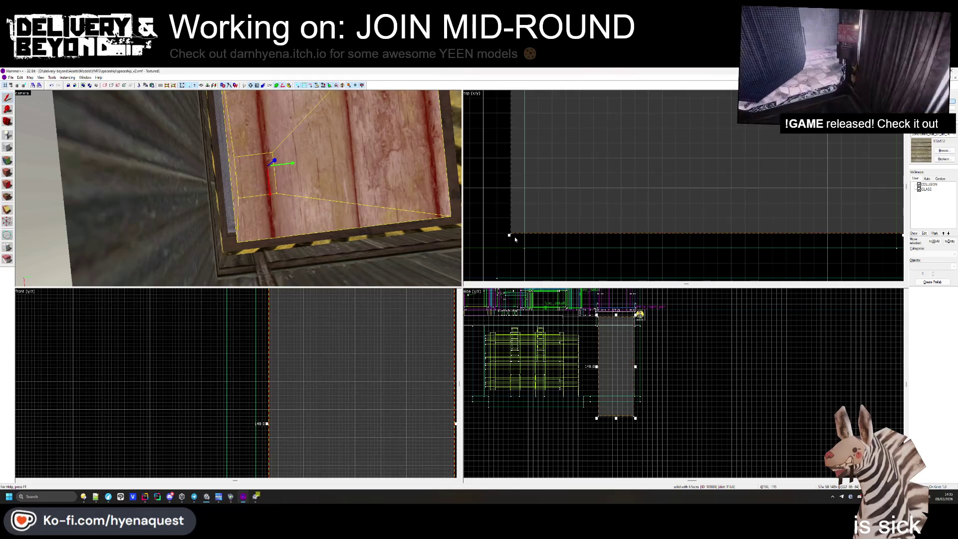
{"action": "scroll", "coordinate": [556, 258], "scroll_direction": "down", "scroll_amount": 3}
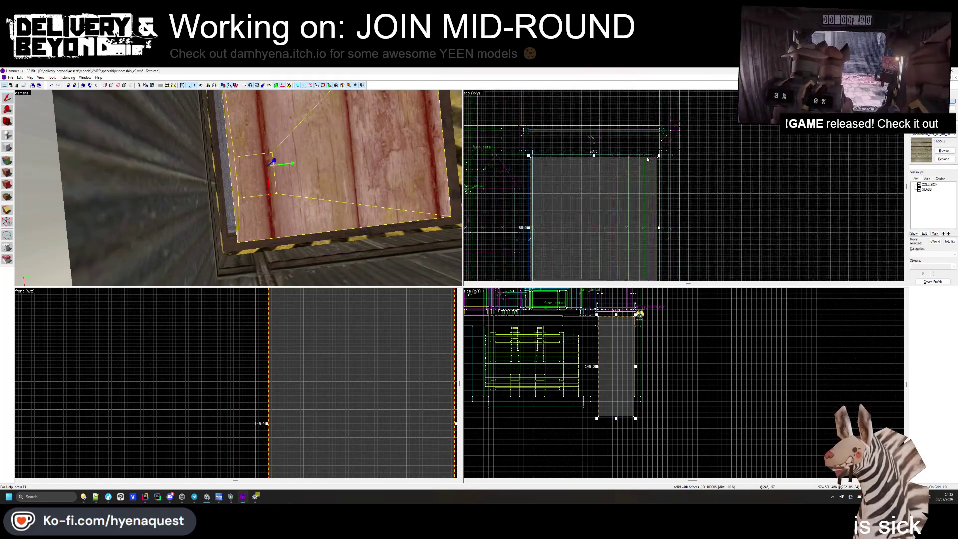
{"action": "scroll", "coordinate": [647, 159], "scroll_direction": "up", "scroll_amount": 3}
{"action": "left_click", "coordinate": [665, 155]}
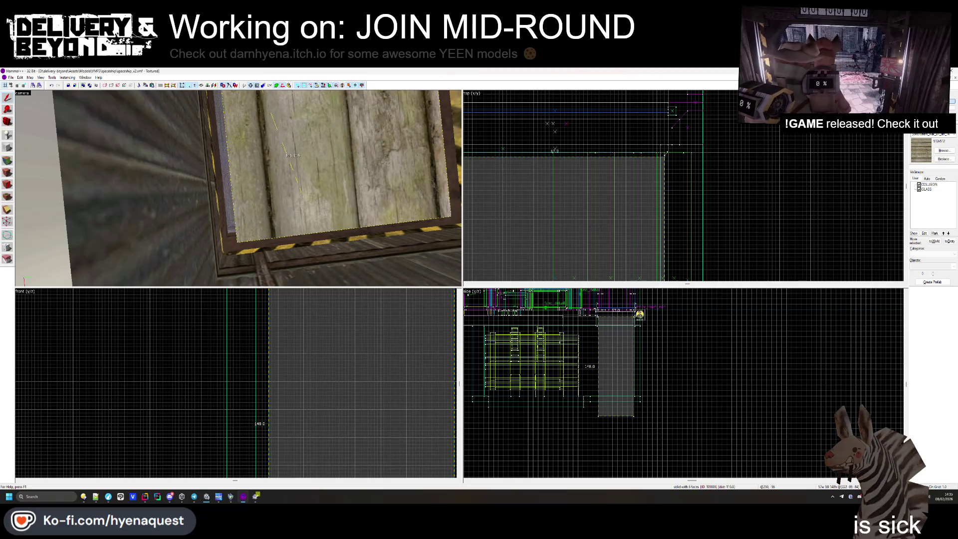
{"action": "scroll", "coordinate": [668, 141], "scroll_direction": "up", "scroll_amount": 2}
{"action": "left_click_drag", "start_coordinate": [546, 211], "coordinate": [545, 215]}
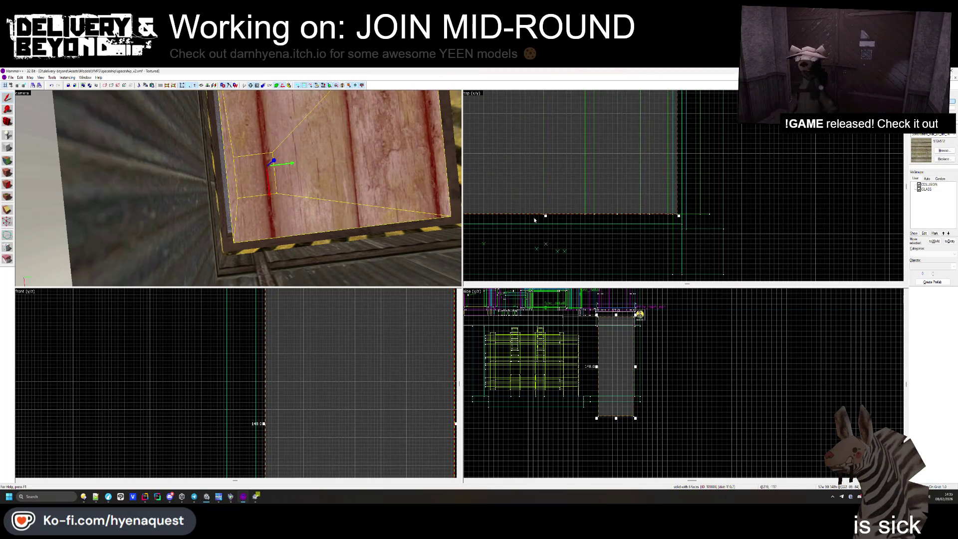
{"action": "left_click_drag", "start_coordinate": [545, 217], "coordinate": [545, 228]}
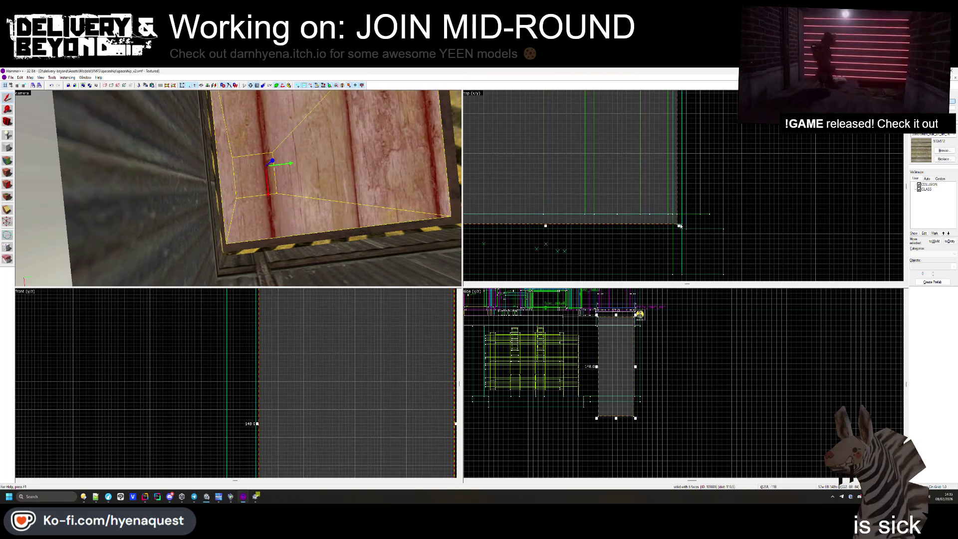
{"action": "left_click_drag", "start_coordinate": [680, 225], "coordinate": [685, 226]}
{"action": "scroll", "coordinate": [707, 244], "scroll_direction": "down", "scroll_amount": 3}
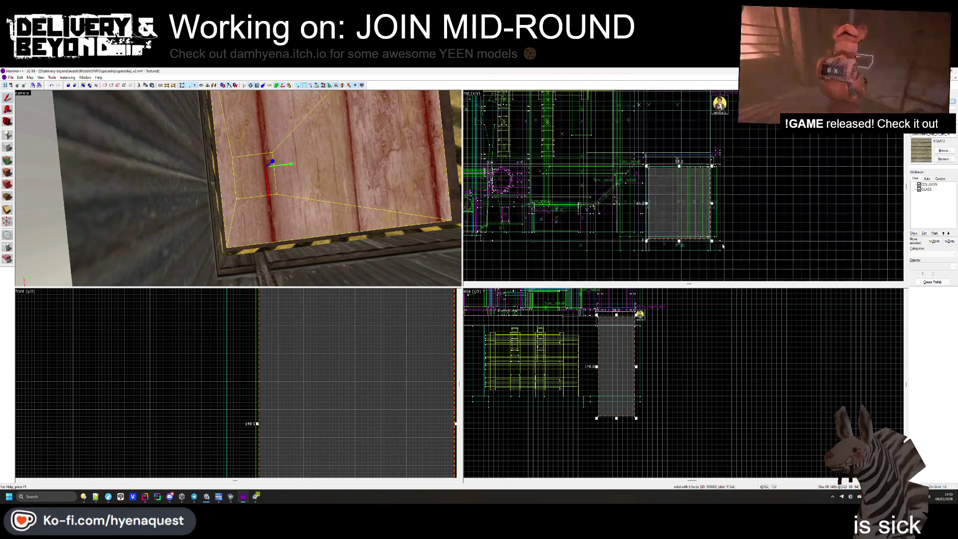
{"action": "scroll", "coordinate": [678, 141], "scroll_direction": "up", "scroll_amount": 3}
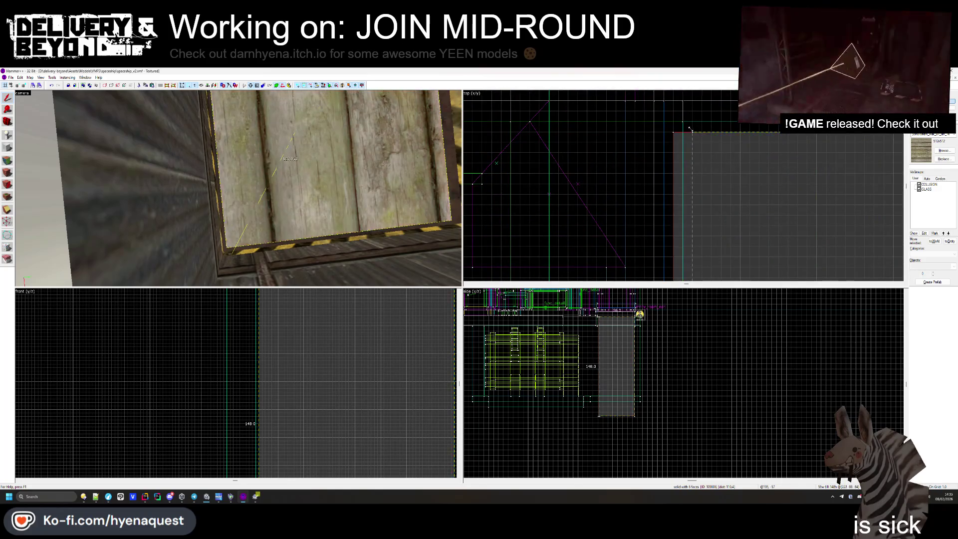
{"action": "left_click_drag", "start_coordinate": [674, 133], "coordinate": [686, 123]}
- Adjust the floor brush's left edge, check it in the 3D view, then deselect it
{"action": "key", "text": "Up"}
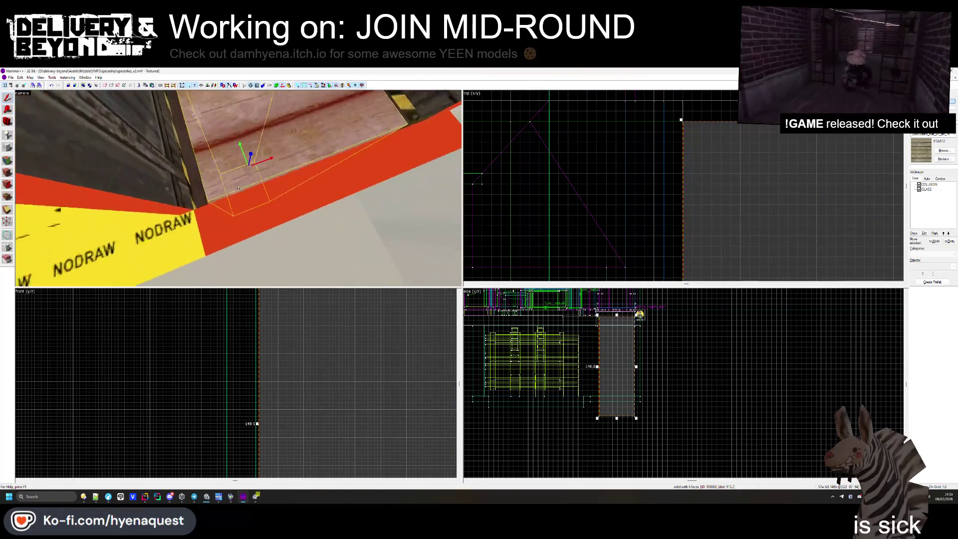
{"action": "scroll", "coordinate": [465, 179], "scroll_direction": "down", "scroll_amount": 2}
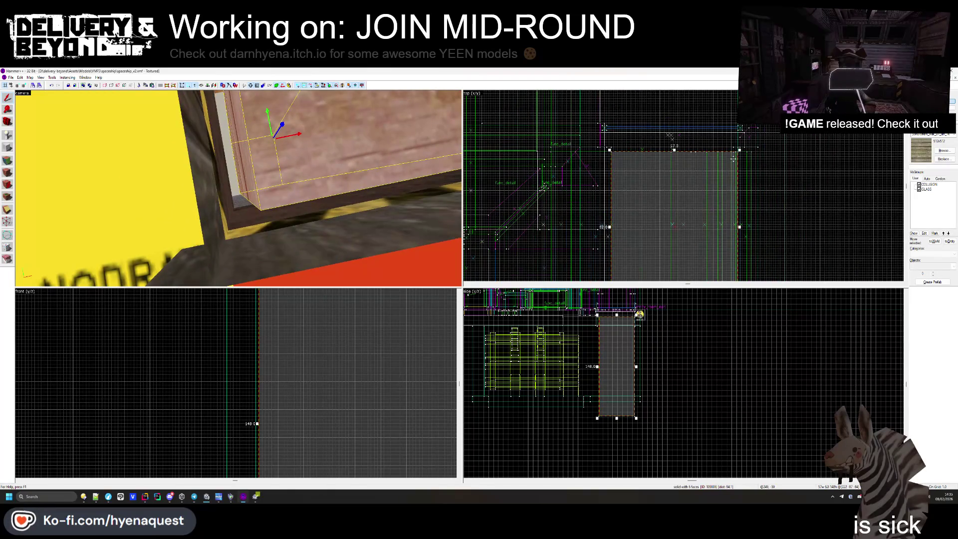
{"action": "scroll", "coordinate": [589, 149], "scroll_direction": "up", "scroll_amount": 3}
{"action": "mouse_move", "coordinate": [590, 150]}
{"action": "left_mouse_down"}
{"action": "mouse_move", "coordinate": [581, 139]}
{"action": "mouse_move", "coordinate": [590, 151]}
{"action": "left_mouse_up"}
{"action": "scroll", "coordinate": [587, 188], "scroll_direction": "down", "scroll_amount": 3}
{"action": "scroll", "coordinate": [586, 189], "scroll_direction": "down", "scroll_amount": 5}
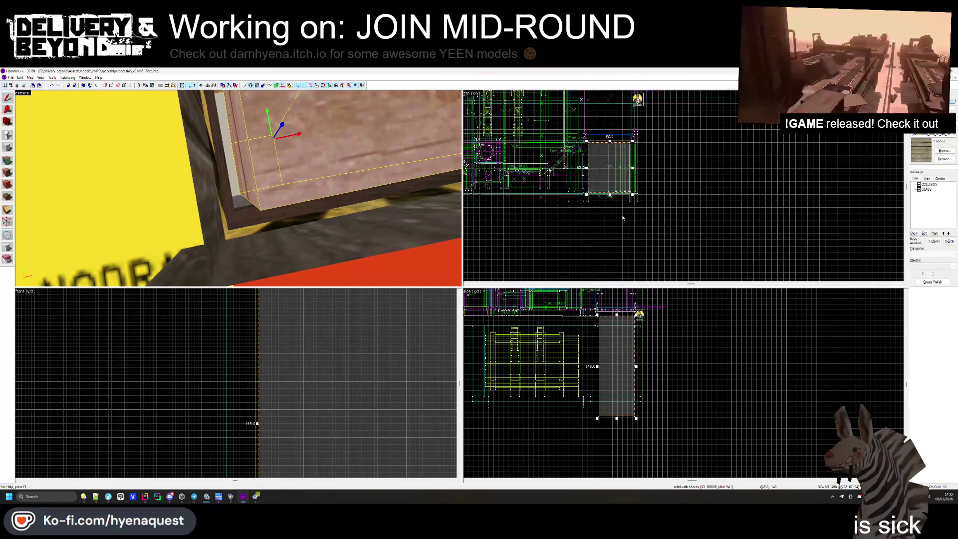
{"action": "key", "text": "z"}
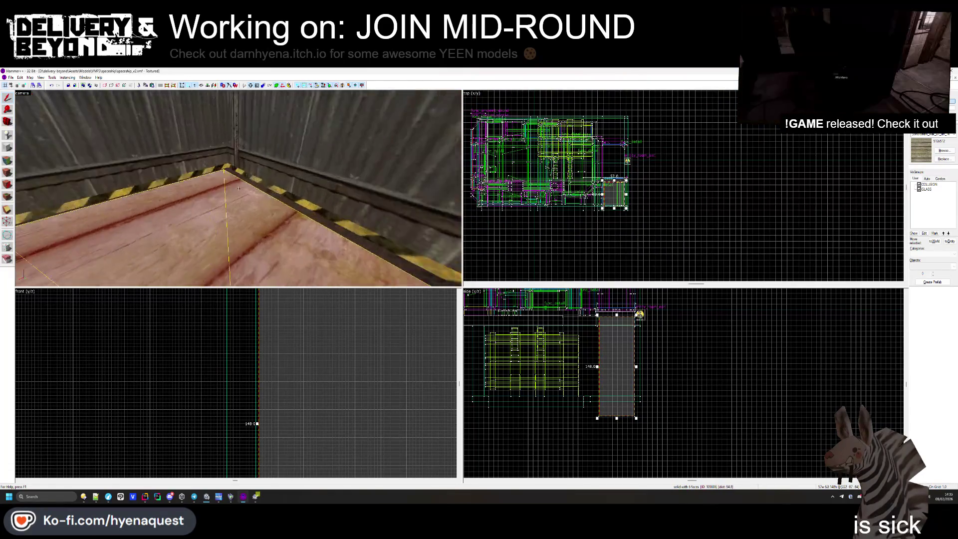
{"action": "scroll", "coordinate": [632, 190], "scroll_direction": "up", "scroll_amount": 6}
{"action": "scroll", "coordinate": [238, 188], "scroll_direction": "up", "scroll_amount": 3}
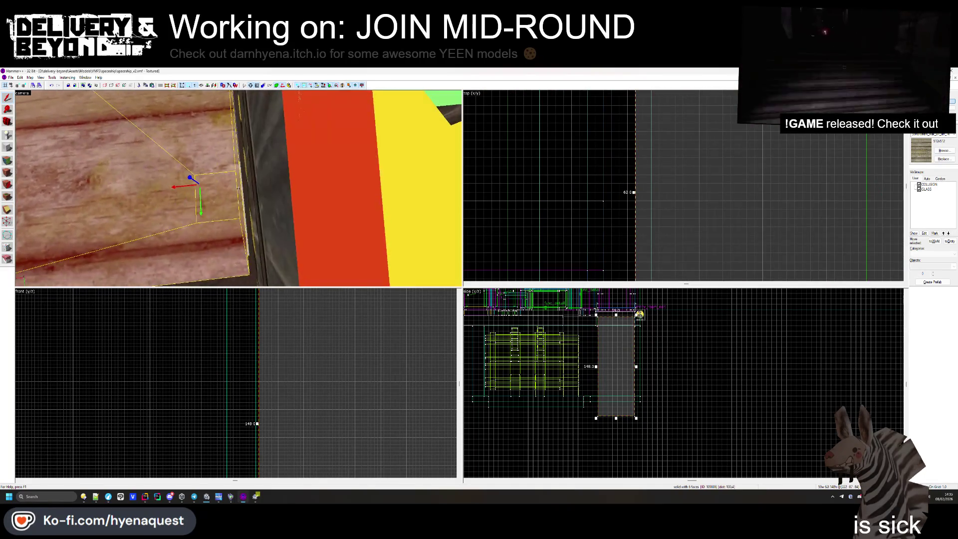
{"action": "key", "text": "z"}
{"action": "key", "text": "s"}
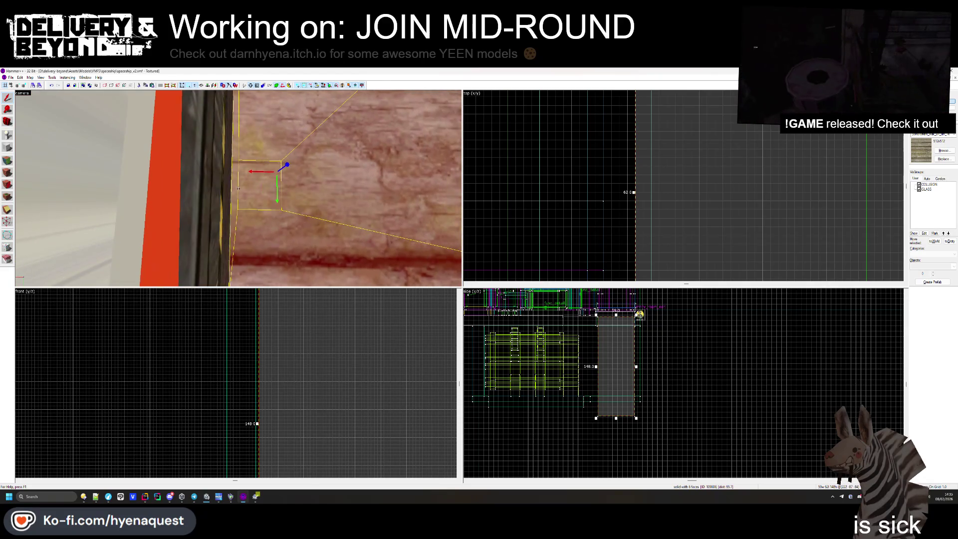
{"action": "scroll", "coordinate": [238, 188], "scroll_direction": "up", "scroll_amount": 3}
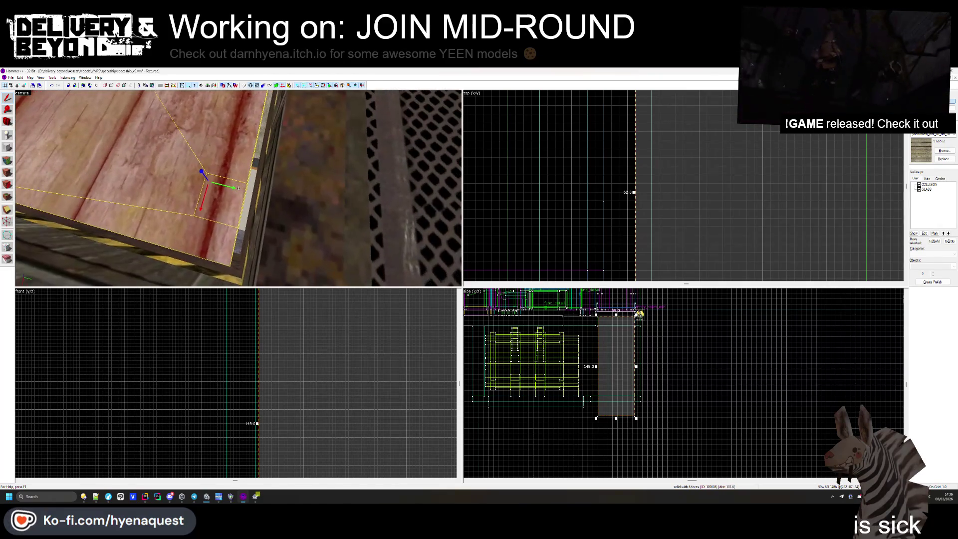
{"action": "scroll", "coordinate": [639, 182], "scroll_direction": "down", "scroll_amount": 5}
{"action": "scroll", "coordinate": [694, 127], "scroll_direction": "up", "scroll_amount": 5}
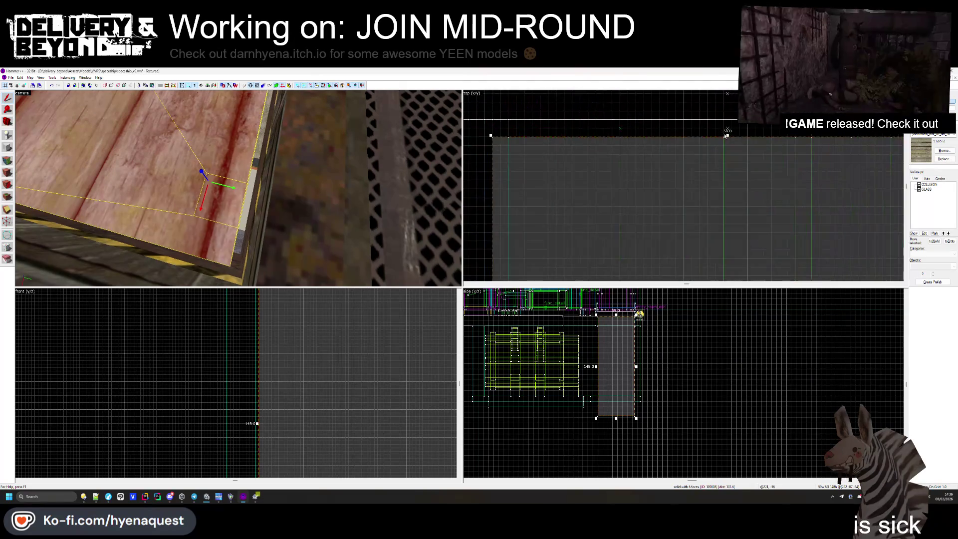
{"action": "key", "text": "Escape"}
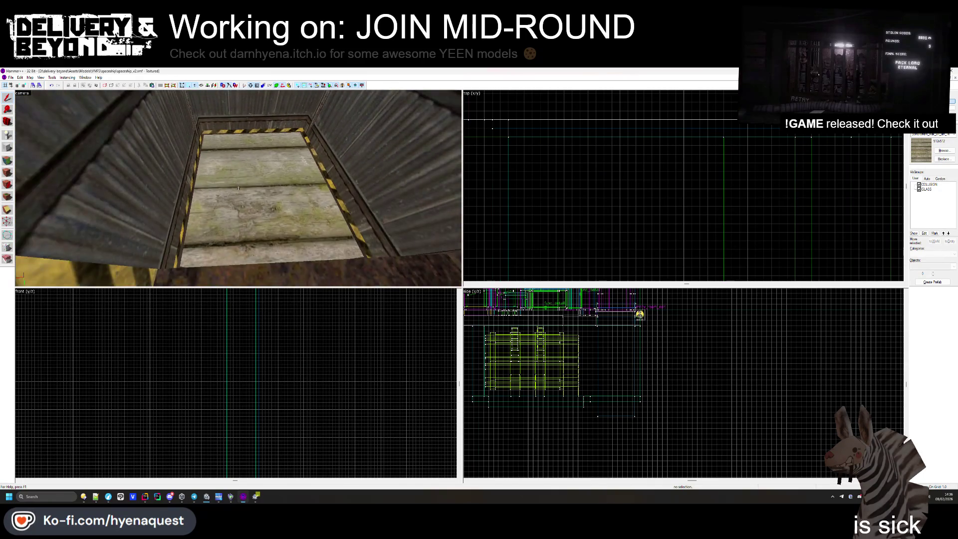
- Select the wooden column and raise its bottom edge to shorten it
{"action": "left_click", "coordinate": [238, 189]}
{"action": "key", "text": "w"}
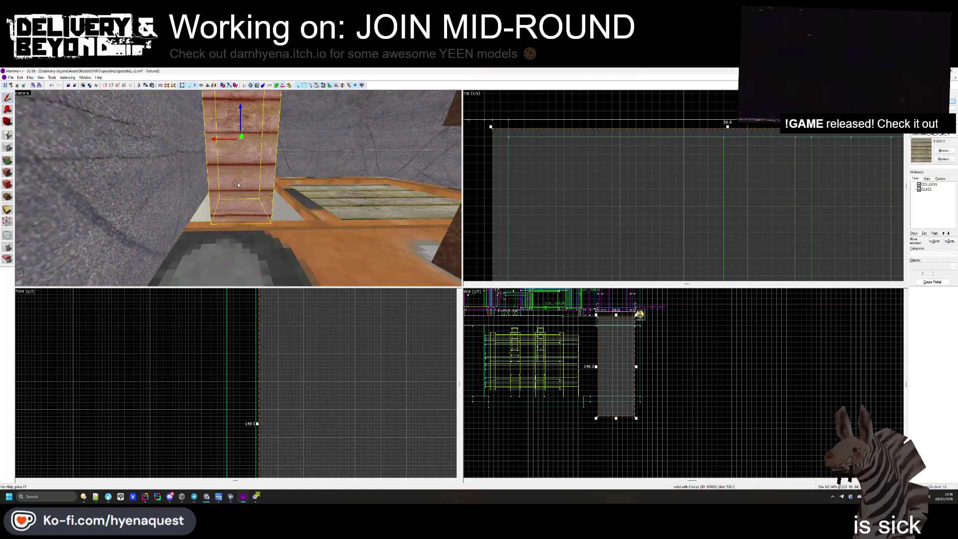
{"action": "scroll", "coordinate": [614, 425], "scroll_direction": "up", "scroll_amount": 4}
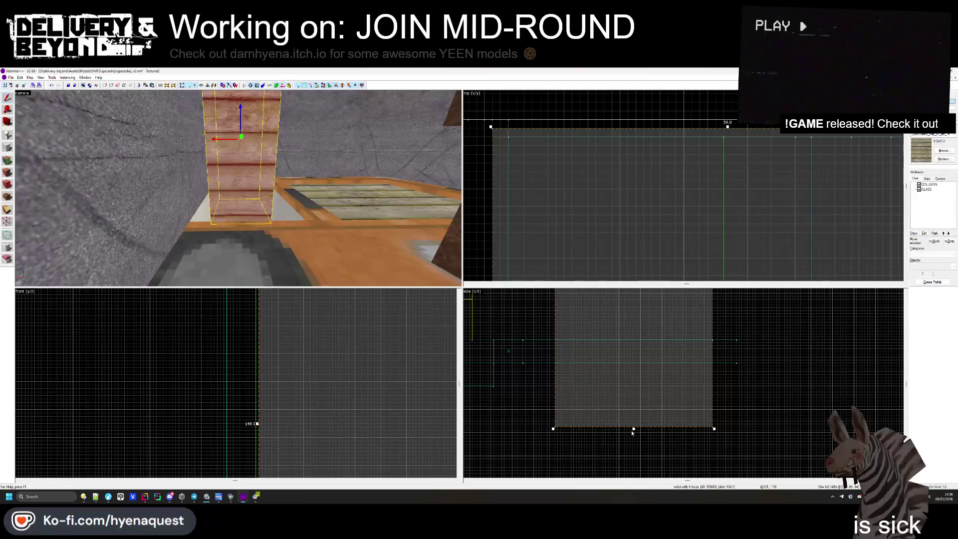
{"action": "left_click_drag", "start_coordinate": [633, 429], "coordinate": [631, 368]}
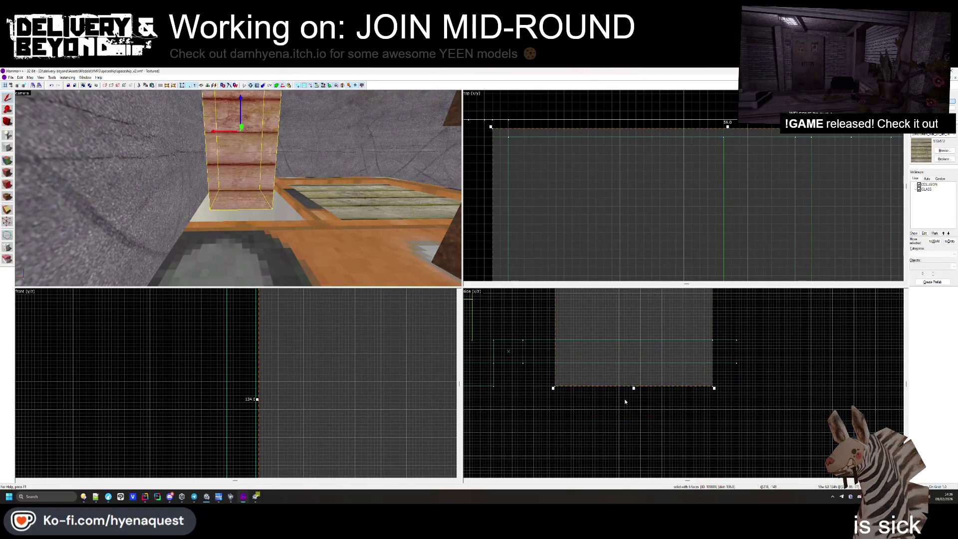
{"action": "key", "text": "Escape"}
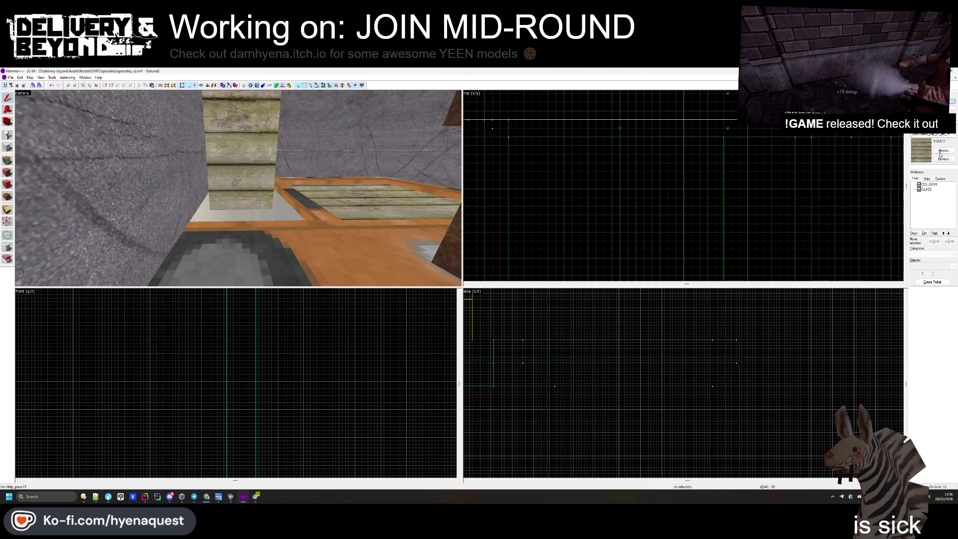
{"action": "key", "text": "shift+b"}
- Apply the dark red texture to the column and delete the thin strip beside it
{"action": "double_click", "coordinate": [718, 174]}
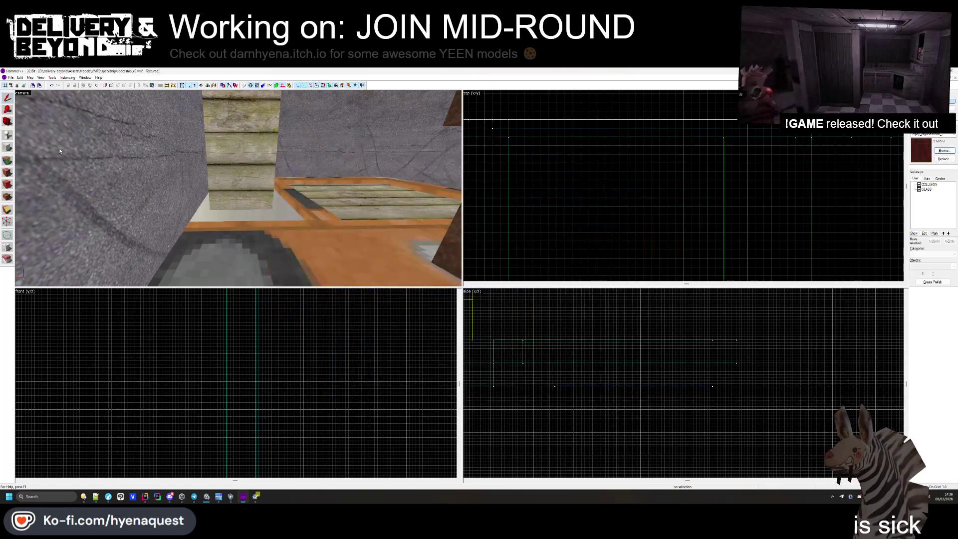
{"action": "left_click", "coordinate": [7, 161]}
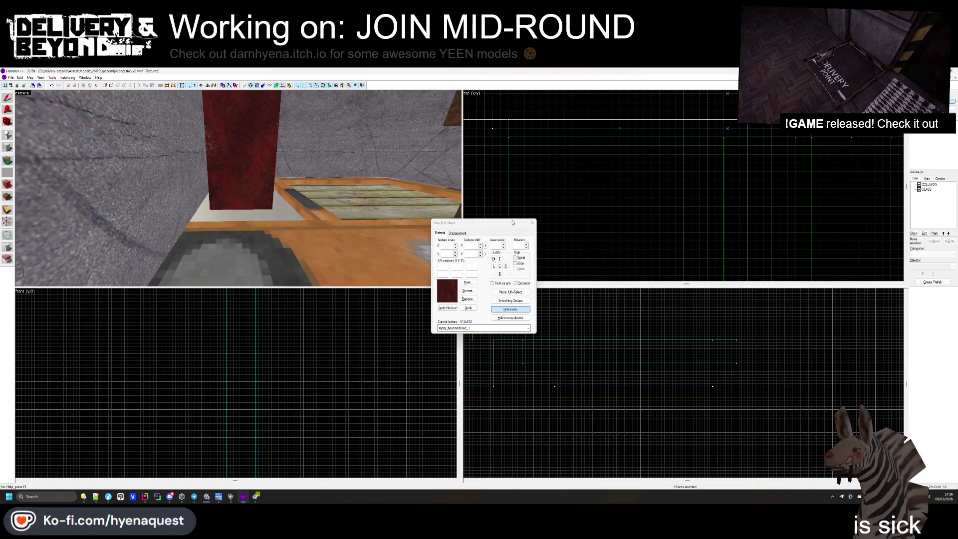
{"action": "key", "text": "z"}
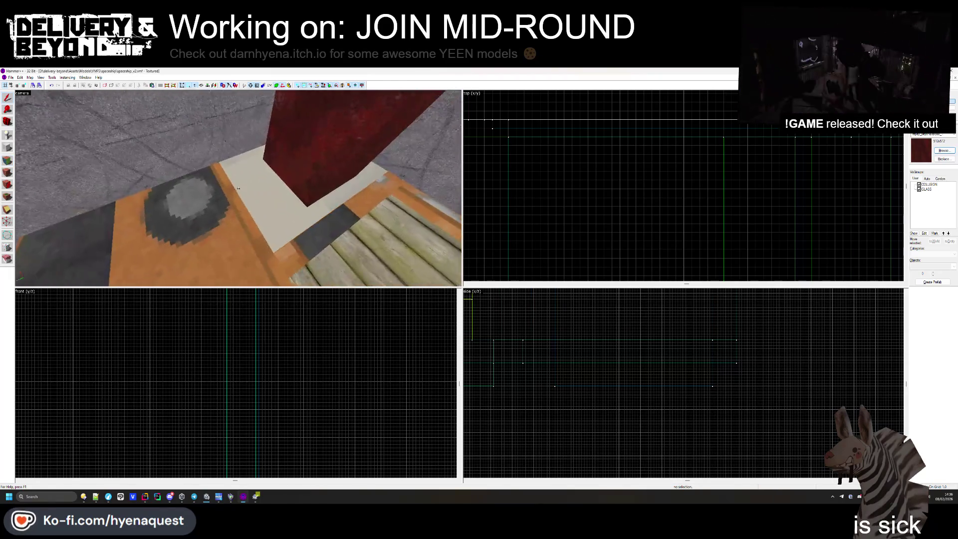
{"action": "left_click", "coordinate": [221, 217]}
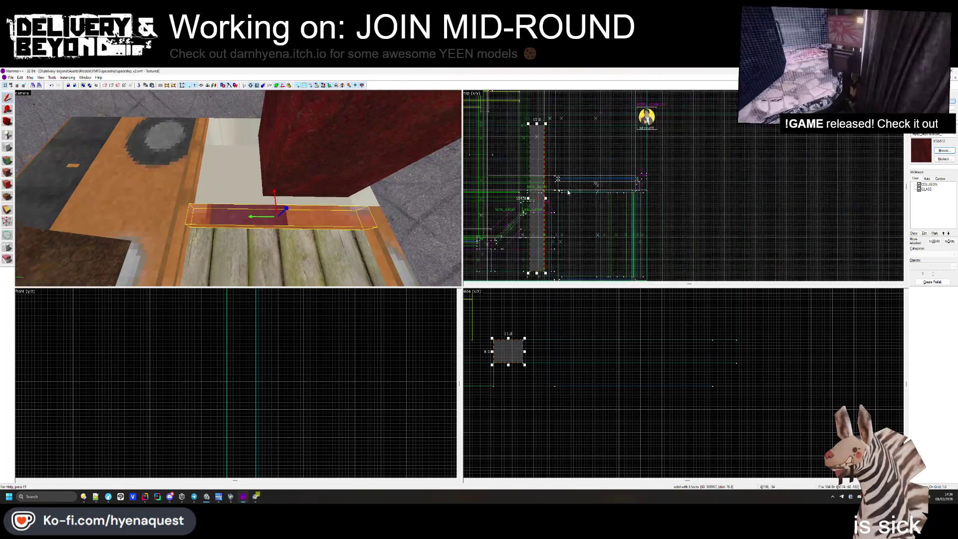
{"action": "left_click", "coordinate": [150, 175]}
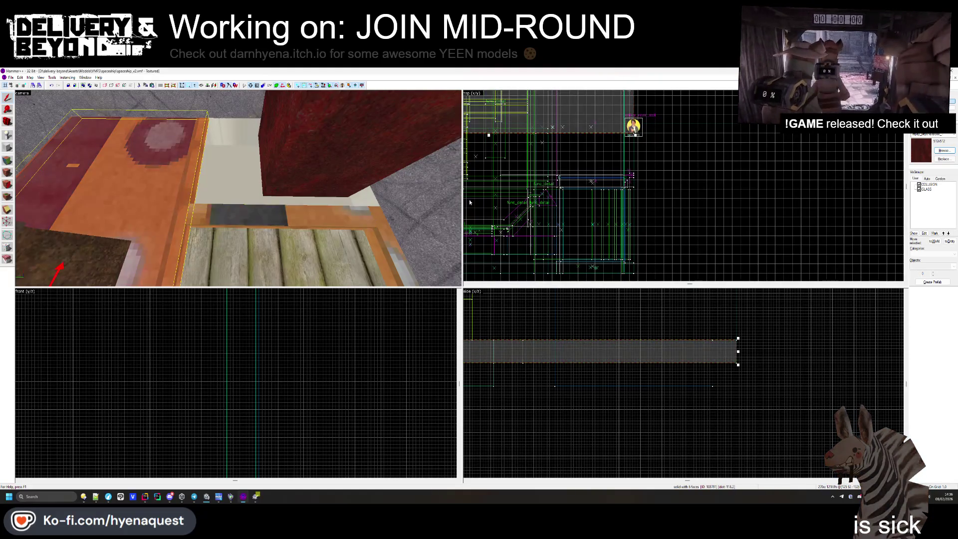
{"action": "left_click", "coordinate": [271, 217]}
{"action": "key", "text": "z"}
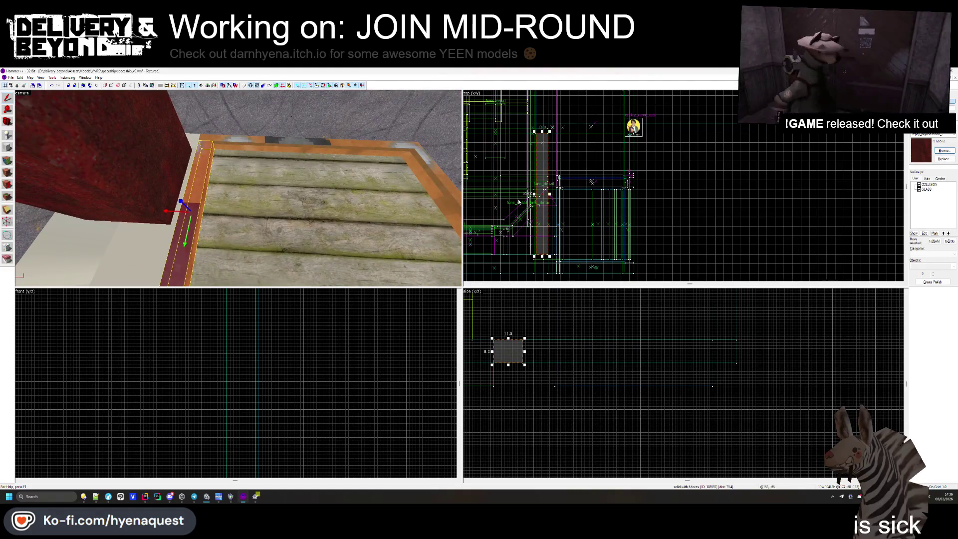
{"action": "scroll", "coordinate": [541, 130], "scroll_direction": "up", "scroll_amount": 3}
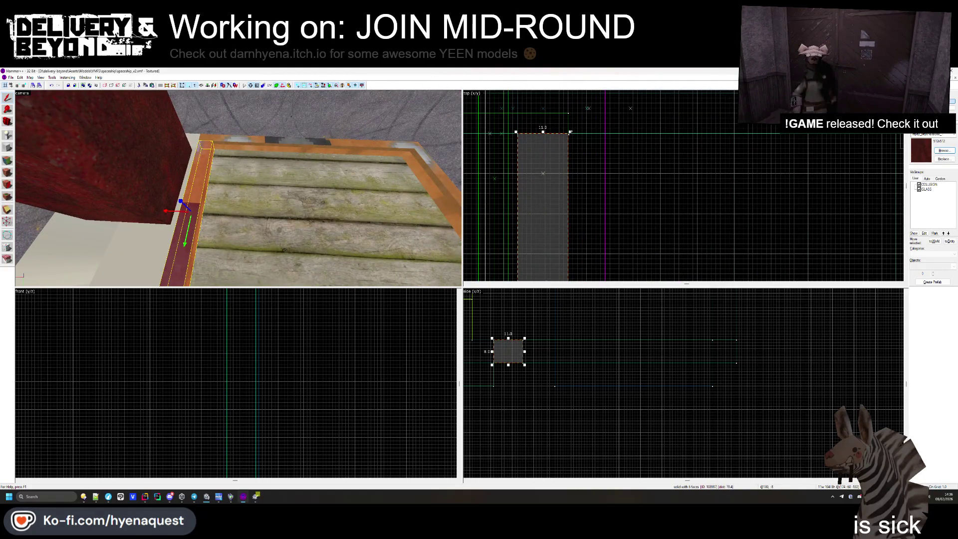
{"action": "key", "text": "Delete"}
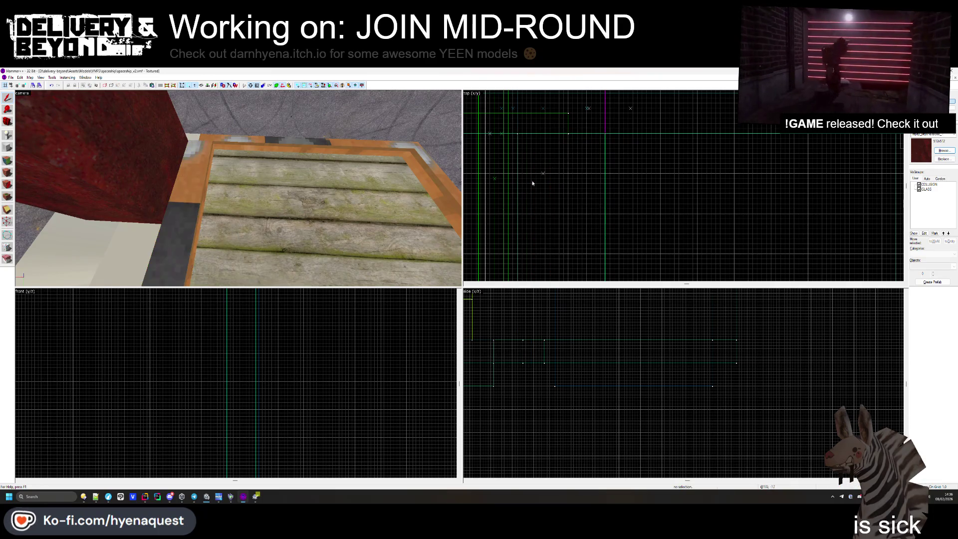
{"action": "scroll", "coordinate": [583, 139], "scroll_direction": "down", "scroll_amount": 4}
{"action": "scroll", "coordinate": [407, 208], "scroll_direction": "up", "scroll_amount": 3}
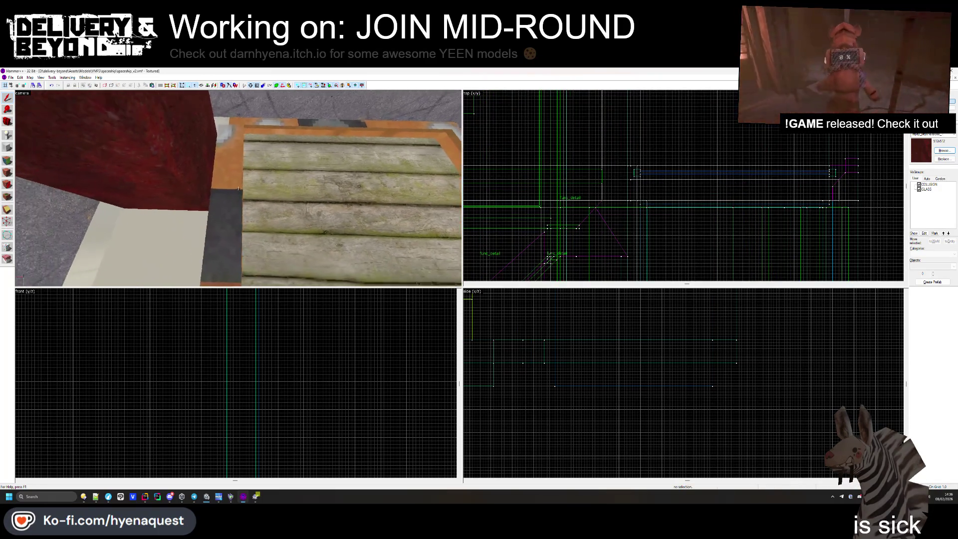
{"action": "scroll", "coordinate": [238, 188], "scroll_direction": "up", "scroll_amount": 2}
- Select the large red block and flatten it into a thin slab
{"action": "left_click", "coordinate": [239, 190]}
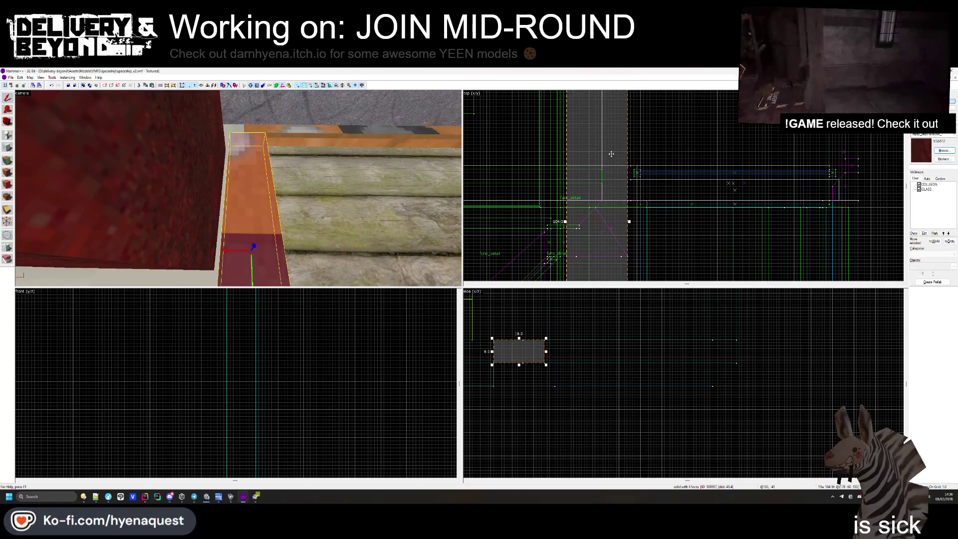
{"action": "left_click", "coordinate": [234, 195]}
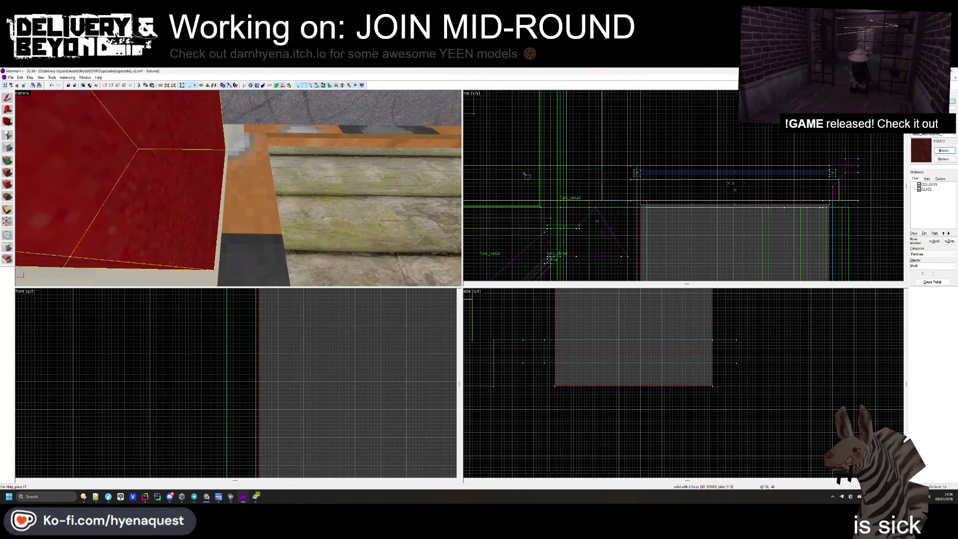
{"action": "scroll", "coordinate": [639, 131], "scroll_direction": "down", "scroll_amount": 3}
{"action": "scroll", "coordinate": [640, 132], "scroll_direction": "up", "scroll_amount": 5}
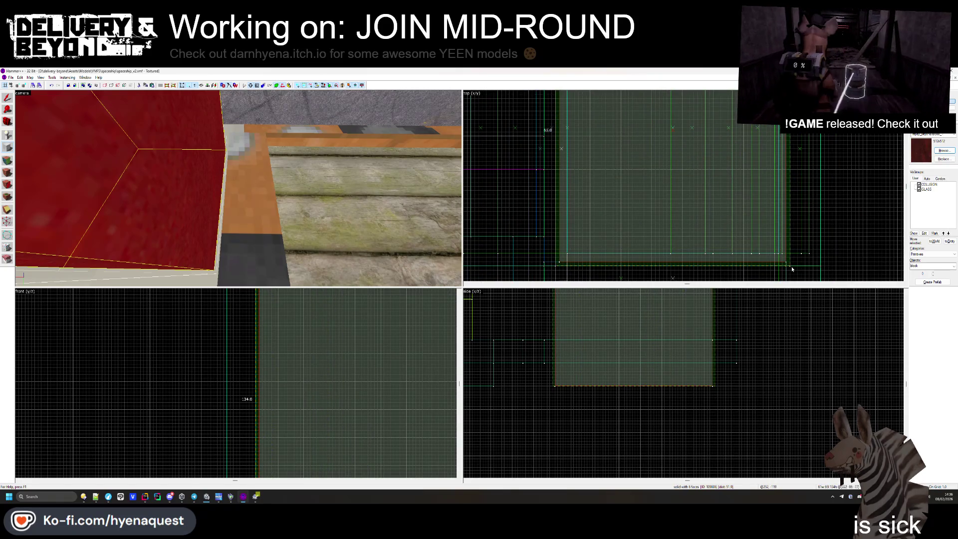
{"action": "scroll", "coordinate": [655, 424], "scroll_direction": "down", "scroll_amount": 3}
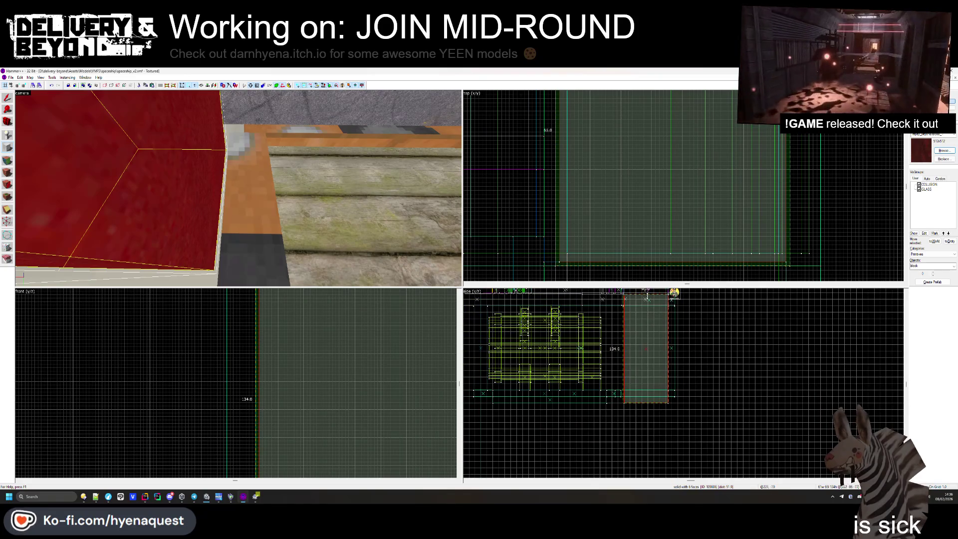
{"action": "scroll", "coordinate": [667, 383], "scroll_direction": "up", "scroll_amount": 5}
{"action": "scroll", "coordinate": [671, 384], "scroll_direction": "down", "scroll_amount": 2}
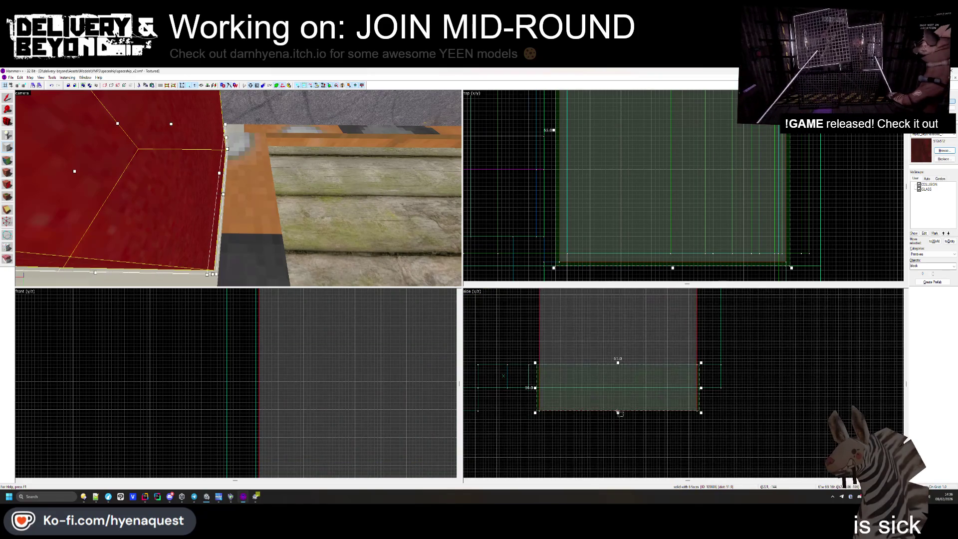
{"action": "left_click_drag", "start_coordinate": [618, 389], "coordinate": [617, 388]}
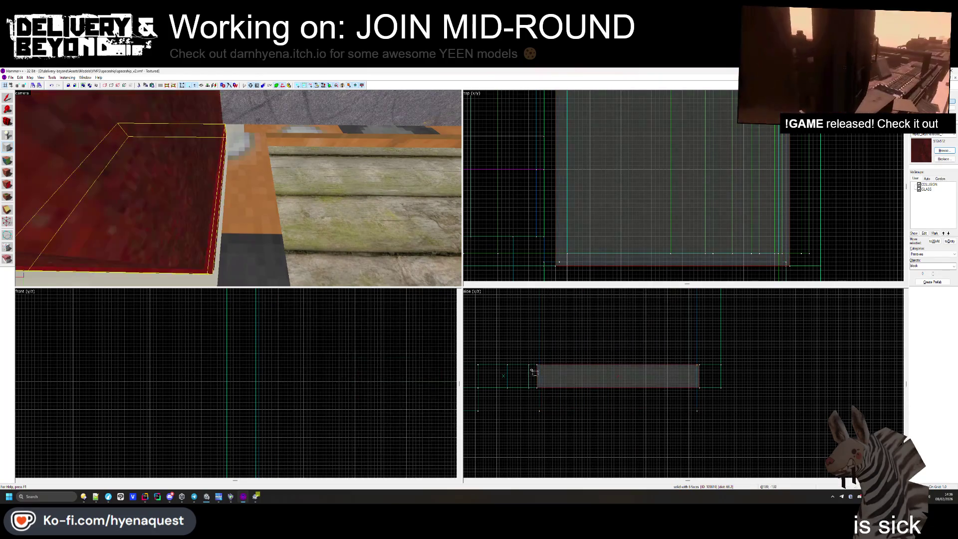
- Apply the brown wood texture to the slab and deselect it
{"action": "left_click", "coordinate": [944, 150]}
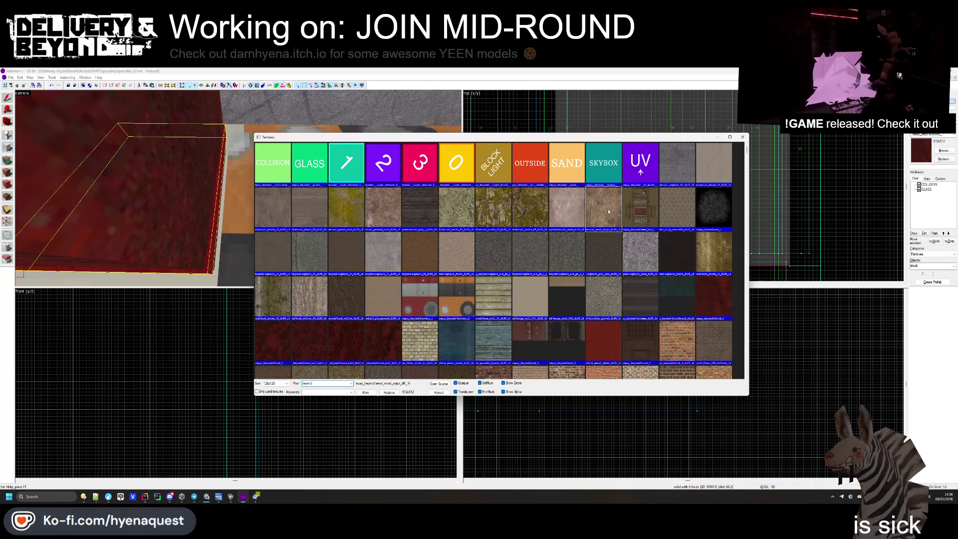
{"action": "double_click", "coordinate": [608, 211]}
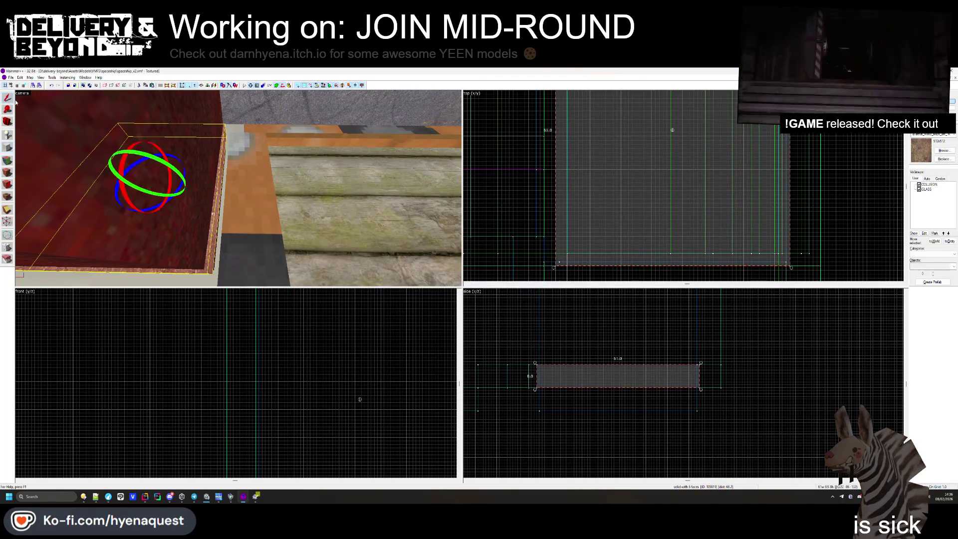
{"action": "left_click", "coordinate": [805, 216]}
{"action": "key", "text": "w"}
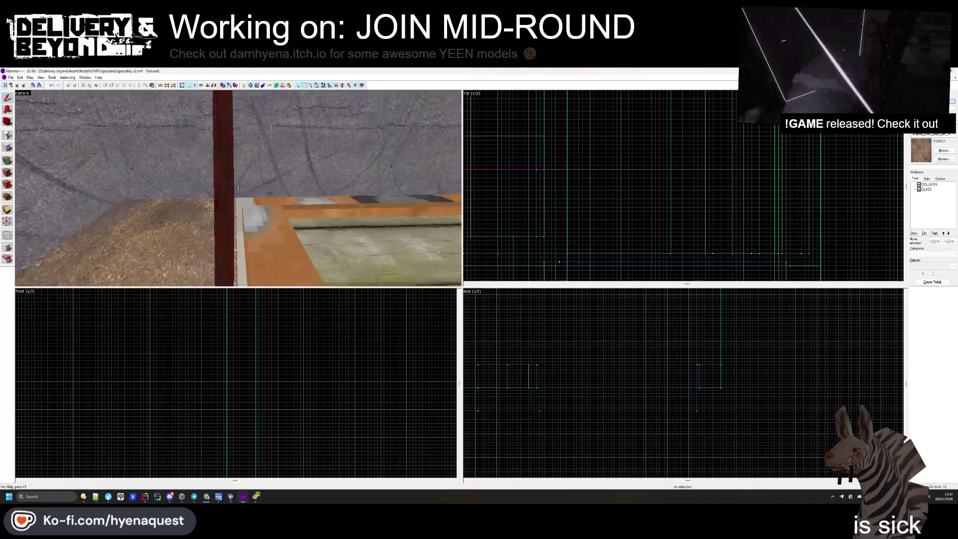
{"action": "key", "text": "w"}
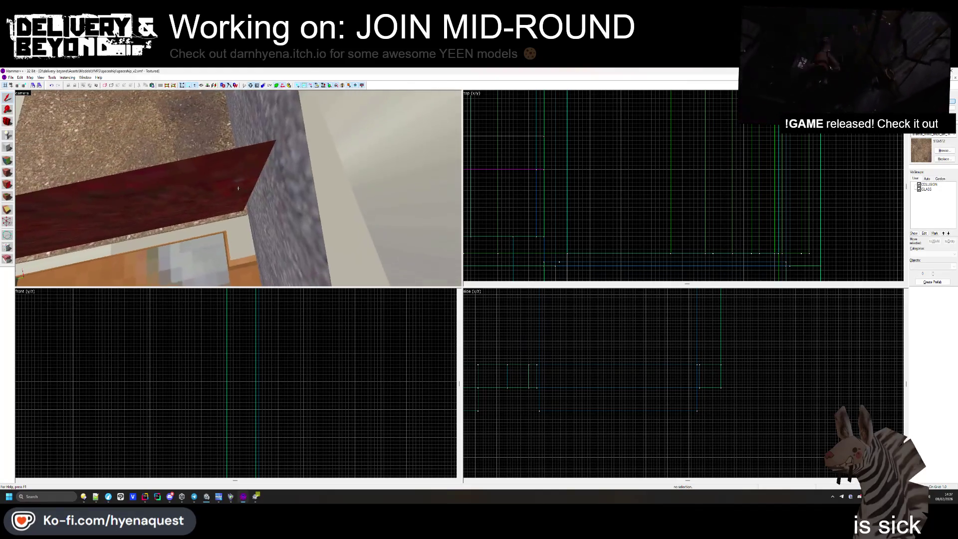
{"action": "key", "text": "w"}
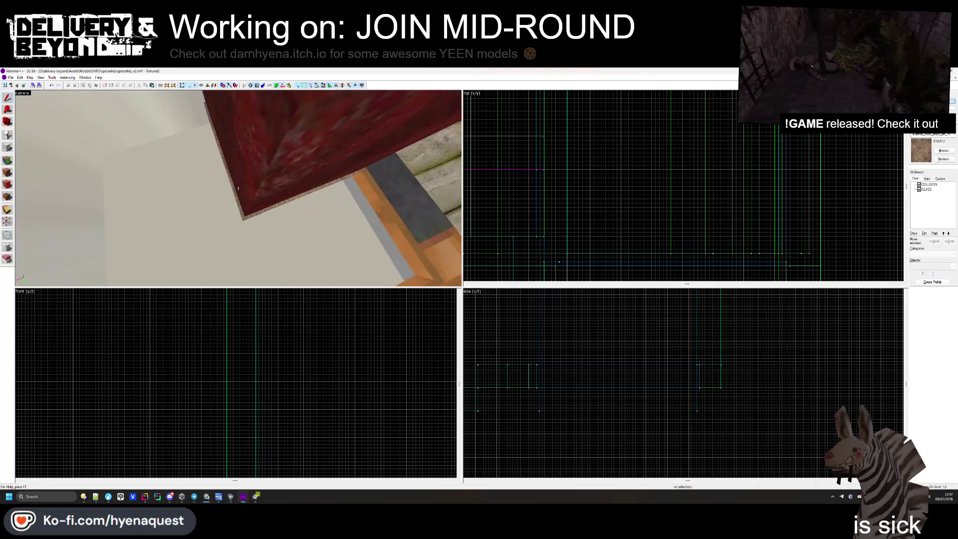
{"action": "key", "text": "w"}
{"action": "key", "text": "w"}
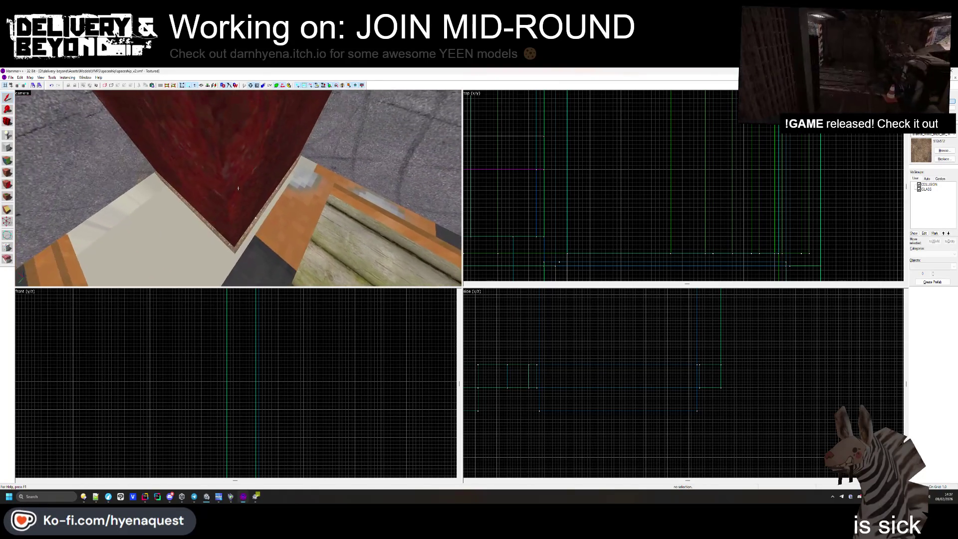
{"action": "key", "text": "w"}
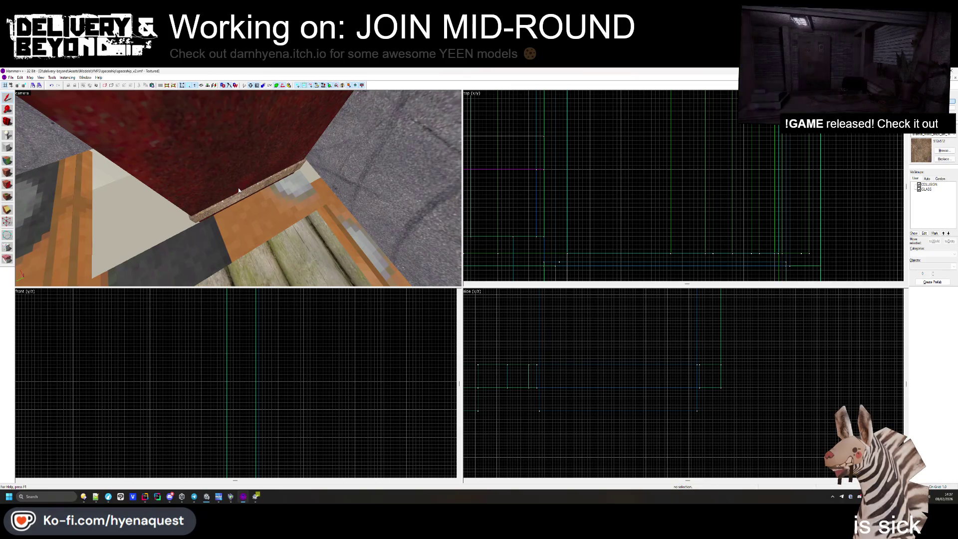
{"action": "key", "text": "w"}
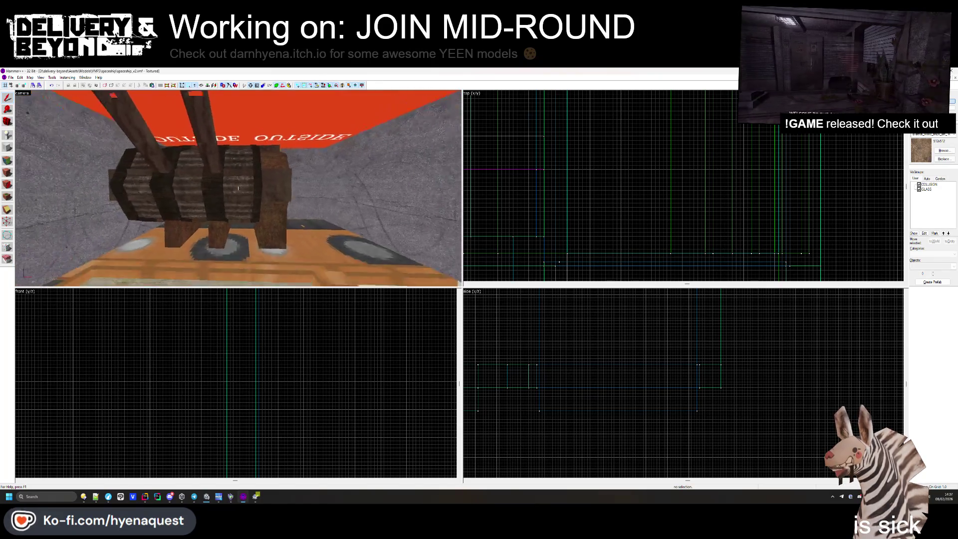
{"action": "key", "text": "w"}
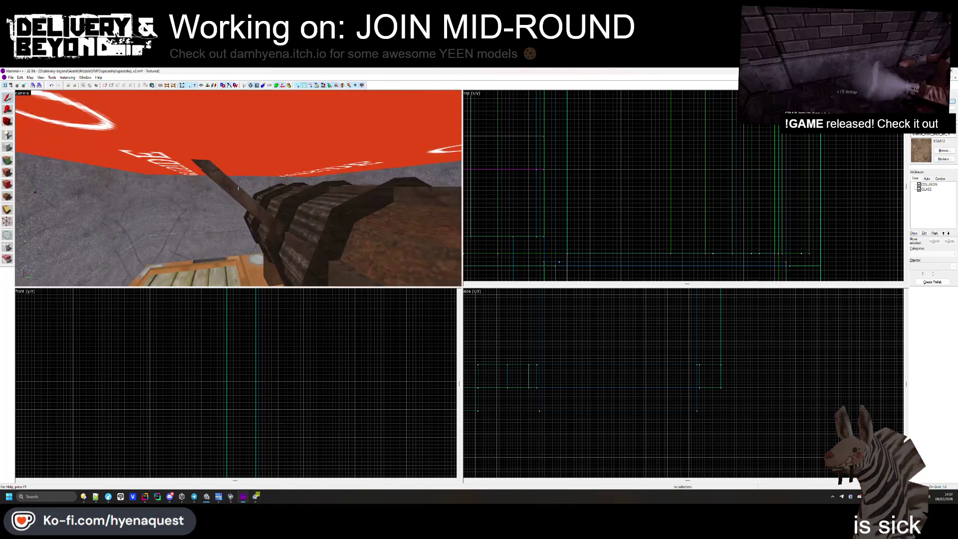
{"action": "left_click", "coordinate": [323, 232]}
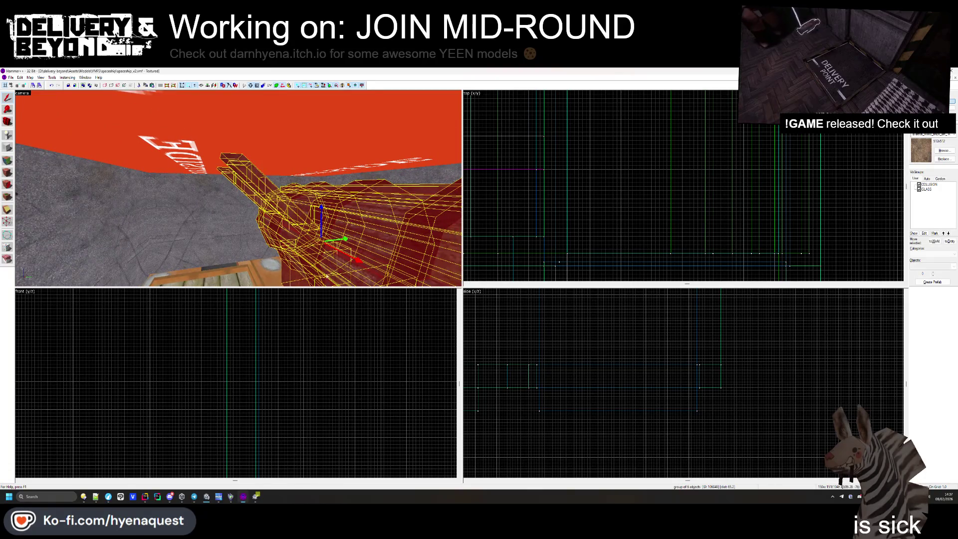
{"action": "scroll", "coordinate": [568, 369], "scroll_direction": "up", "scroll_amount": 5}
{"action": "scroll", "coordinate": [568, 369], "scroll_direction": "down", "scroll_amount": 3}
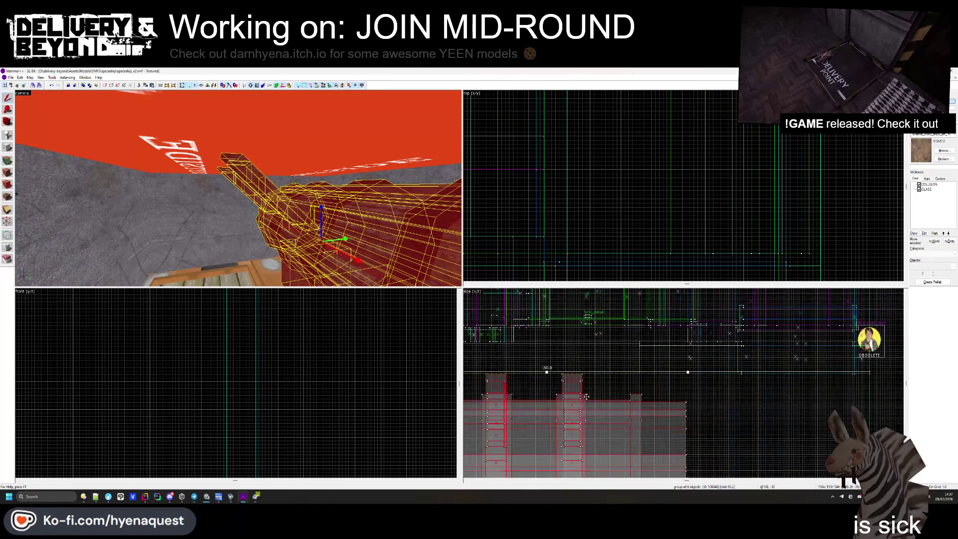
{"action": "key", "text": "w"}
{"action": "key", "text": "w"}
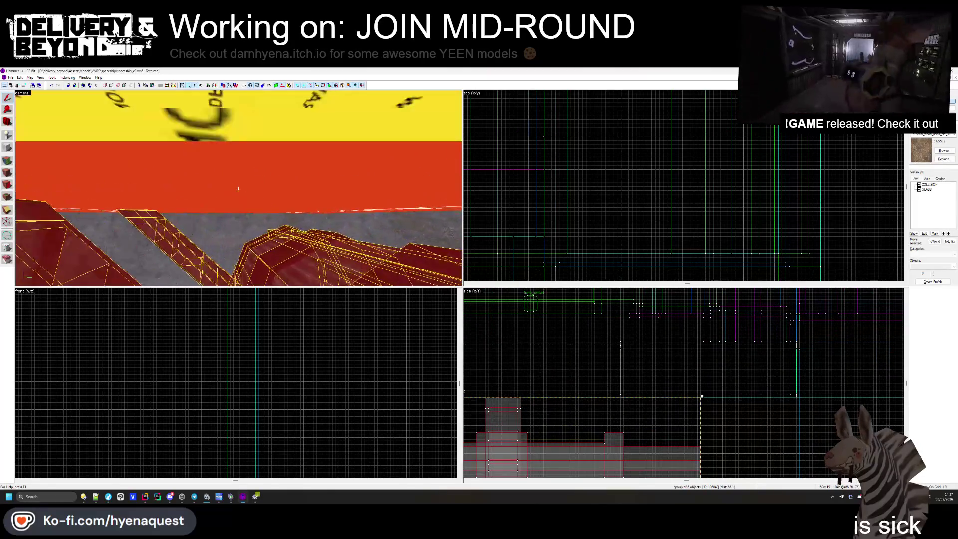
{"action": "scroll", "coordinate": [550, 422], "scroll_direction": "down", "scroll_amount": 2}
{"action": "scroll", "coordinate": [551, 423], "scroll_direction": "up", "scroll_amount": 3}
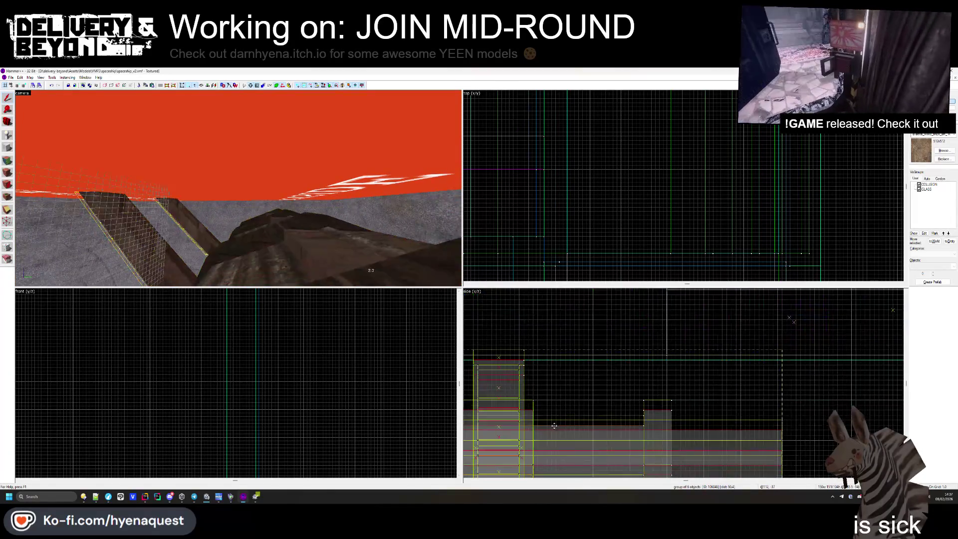
{"action": "key", "text": "w"}
{"action": "left_click_drag", "start_coordinate": [555, 391], "coordinate": [555, 390]}
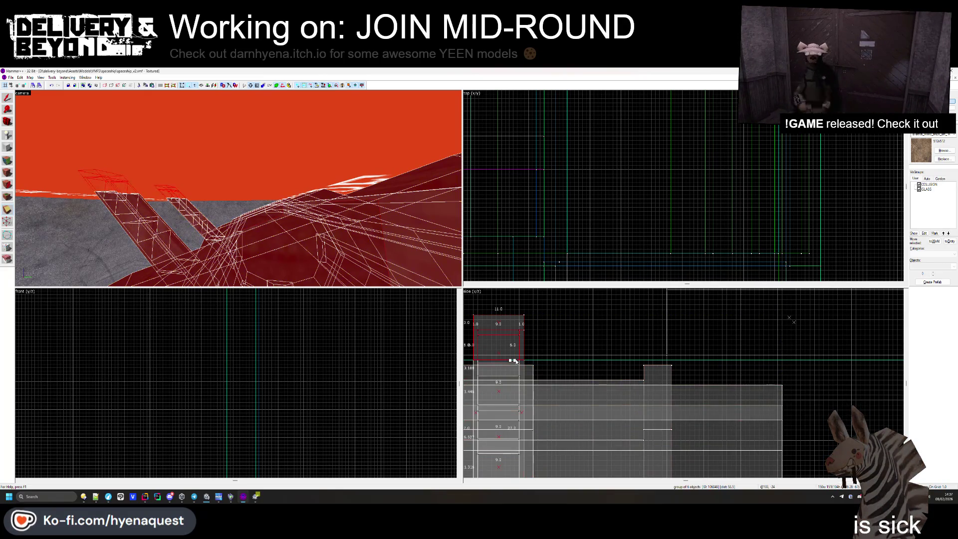
{"action": "key", "text": "ctrl+z"}
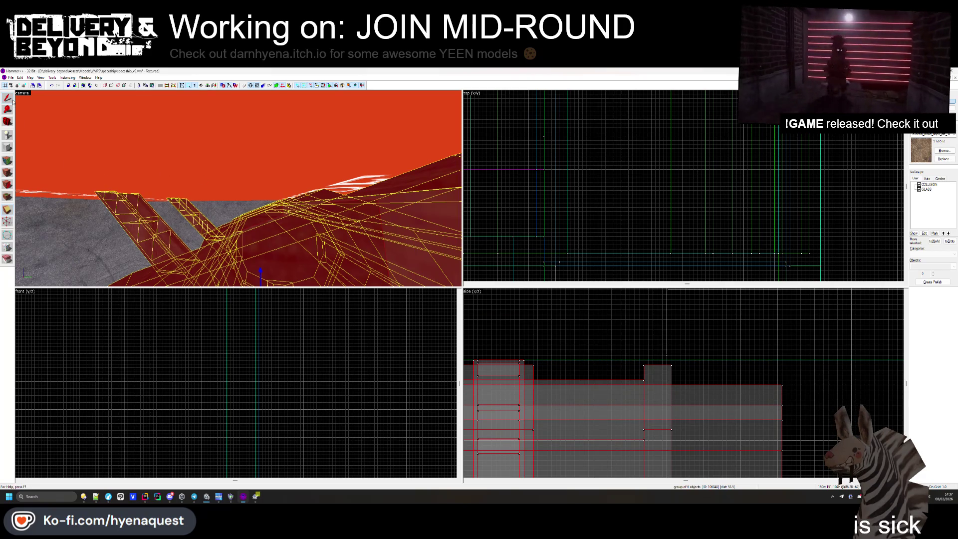
{"action": "key", "text": "z"}
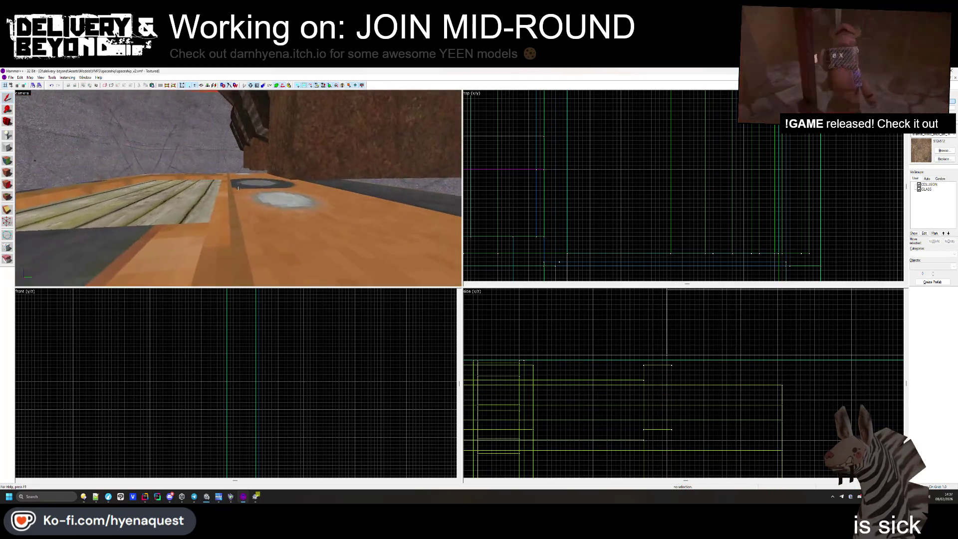
- Move the selected floor platform brushes, including the speckled strip, upward
{"action": "left_click", "coordinate": [197, 201]}
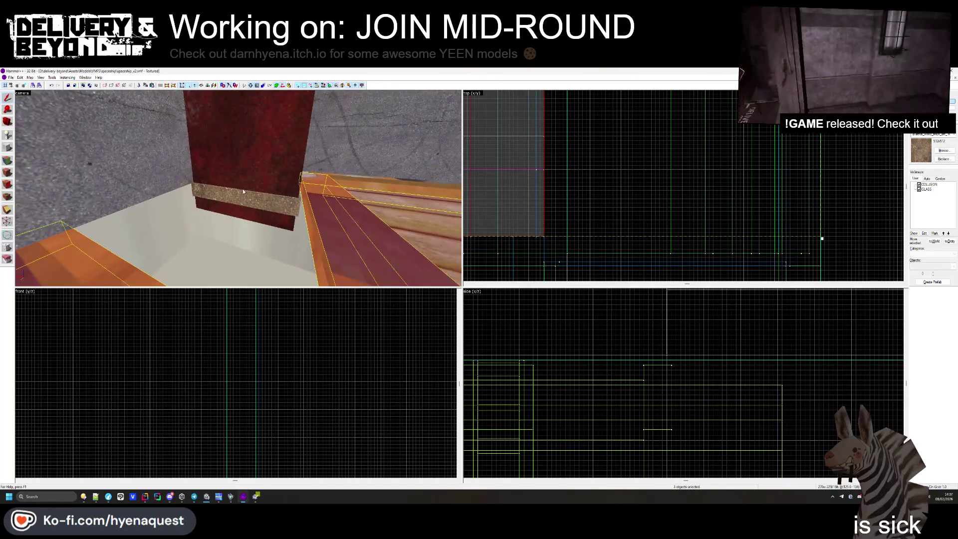
{"action": "left_click", "coordinate": [243, 192], "text": "ctrl"}
{"action": "key", "text": "w"}
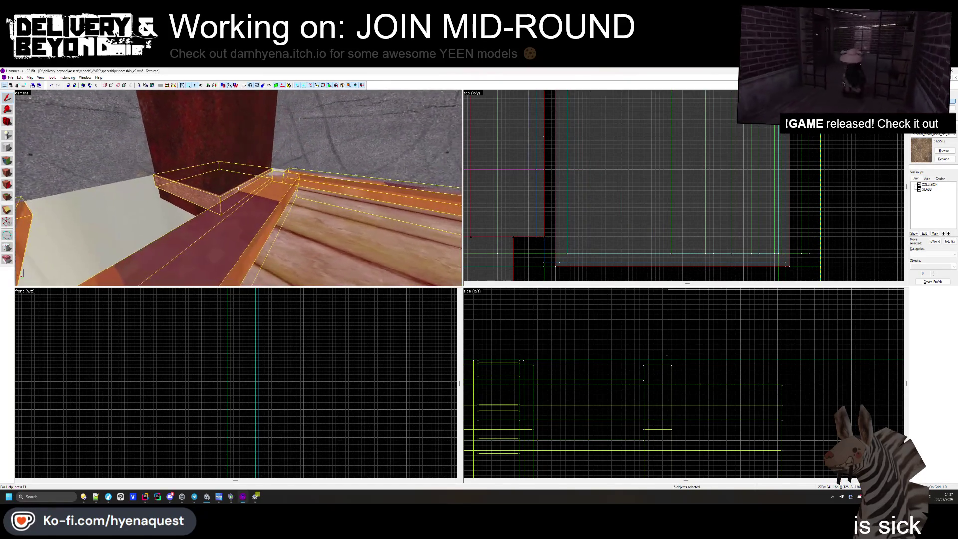
{"action": "scroll", "coordinate": [550, 400], "scroll_direction": "down", "scroll_amount": 3}
{"action": "scroll", "coordinate": [649, 418], "scroll_direction": "up", "scroll_amount": 5}
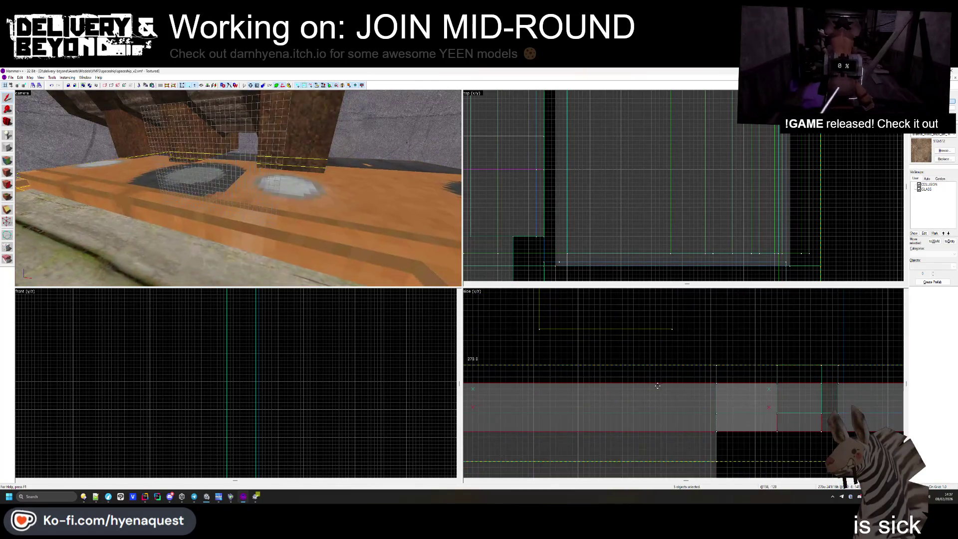
{"action": "left_click_drag", "start_coordinate": [660, 398], "coordinate": [659, 343]}
{"action": "scroll", "coordinate": [656, 354], "scroll_direction": "down", "scroll_amount": 3}
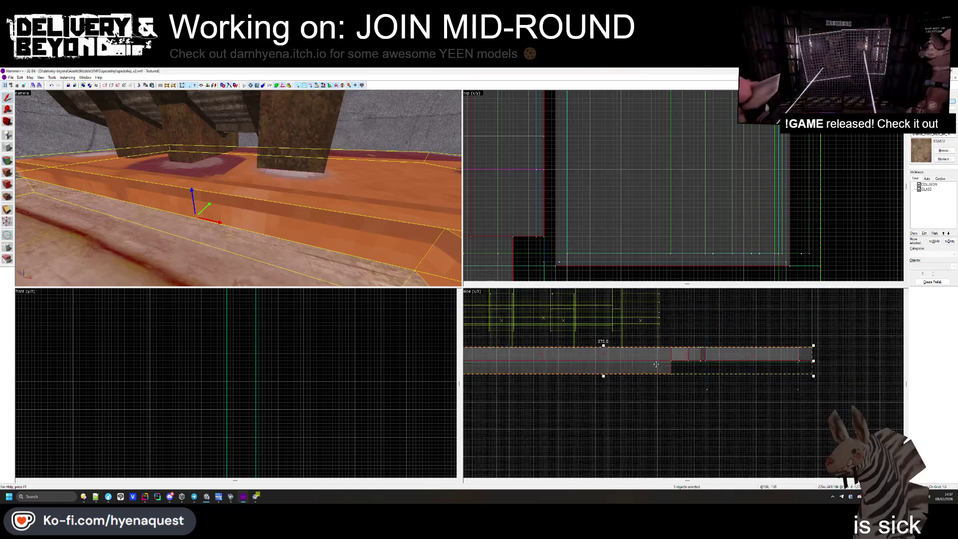
{"action": "scroll", "coordinate": [686, 381], "scroll_direction": "up", "scroll_amount": 3}
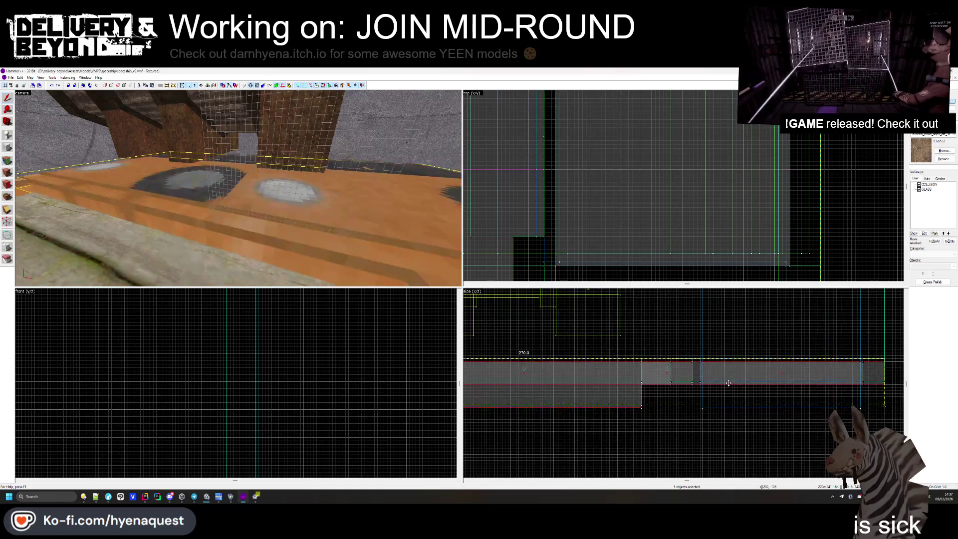
{"action": "left_click_drag", "start_coordinate": [729, 371], "coordinate": [732, 326]}
{"action": "left_click", "coordinate": [718, 329]}
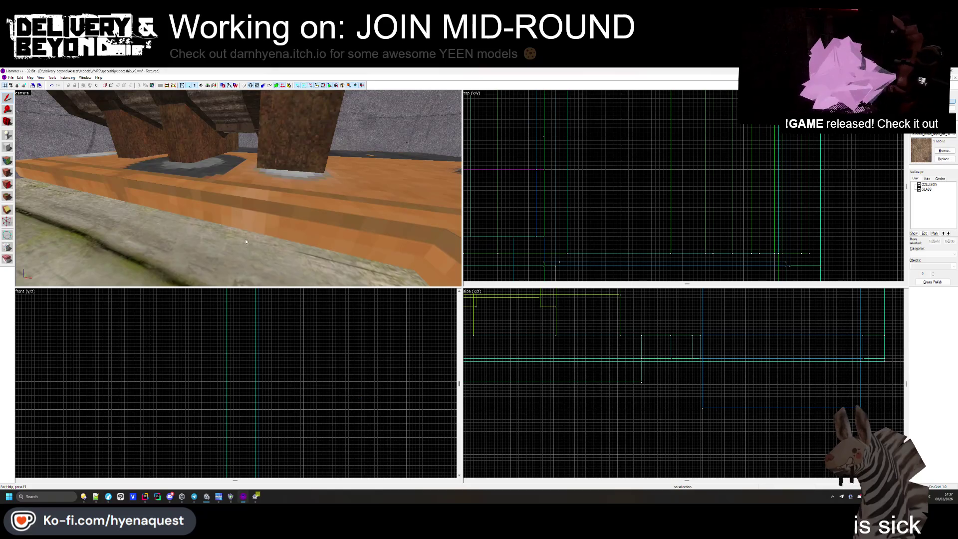
- Select the long plank brush and shorten it from 104 to 95 units
{"action": "left_click", "coordinate": [237, 249]}
{"action": "left_click", "coordinate": [299, 150]}
{"action": "scroll", "coordinate": [599, 344], "scroll_direction": "down", "scroll_amount": 3}
{"action": "scroll", "coordinate": [649, 356], "scroll_direction": "up", "scroll_amount": 5}
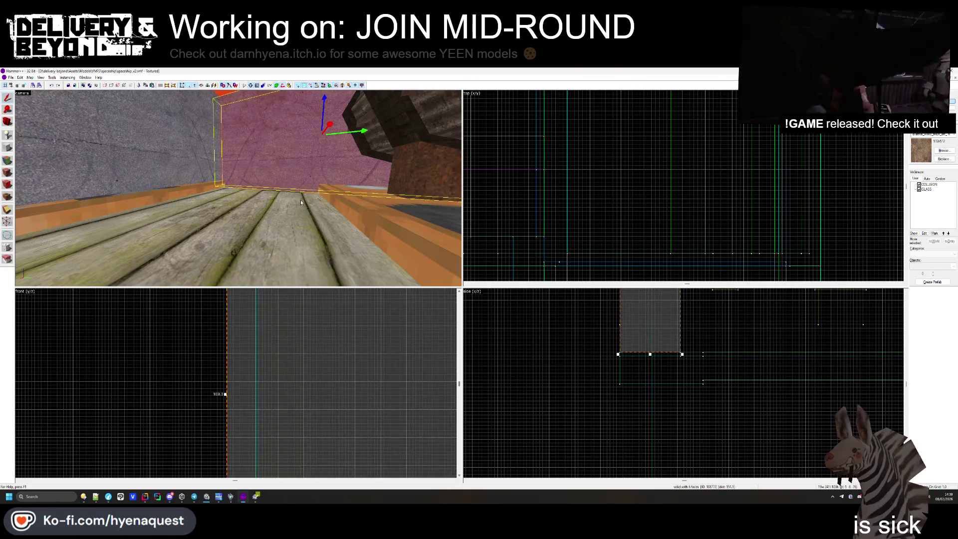
{"action": "left_click_drag", "start_coordinate": [301, 202], "coordinate": [238, 188]}
{"action": "left_click", "coordinate": [238, 188]}
{"action": "scroll", "coordinate": [652, 357], "scroll_direction": "down", "scroll_amount": 3}
{"action": "scroll", "coordinate": [803, 349], "scroll_direction": "up", "scroll_amount": 3}
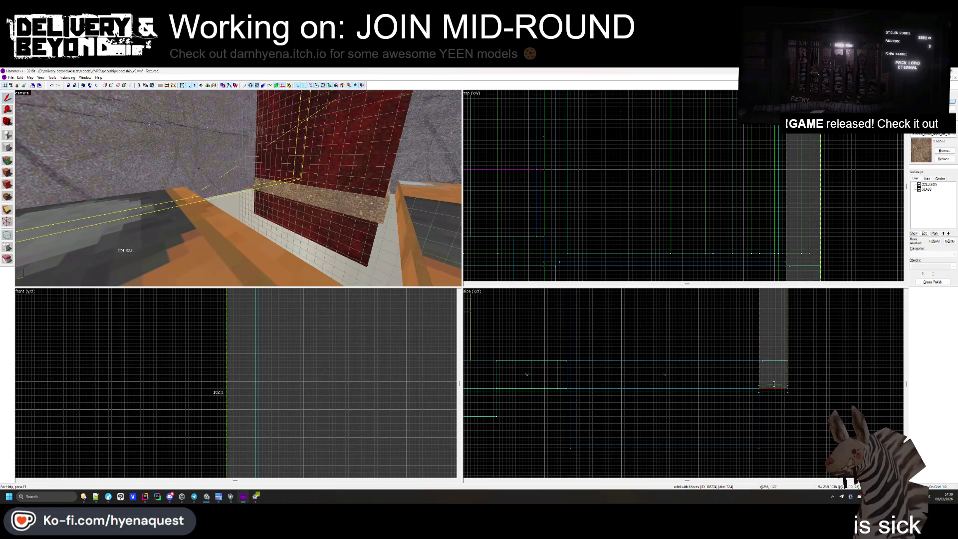
{"action": "left_click_drag", "start_coordinate": [770, 391], "coordinate": [776, 364]}
- Inspect the left, right and large wall brushes, one 104 units tall, then deselect
{"action": "left_click", "coordinate": [265, 222]}
{"action": "left_click", "coordinate": [405, 164]}
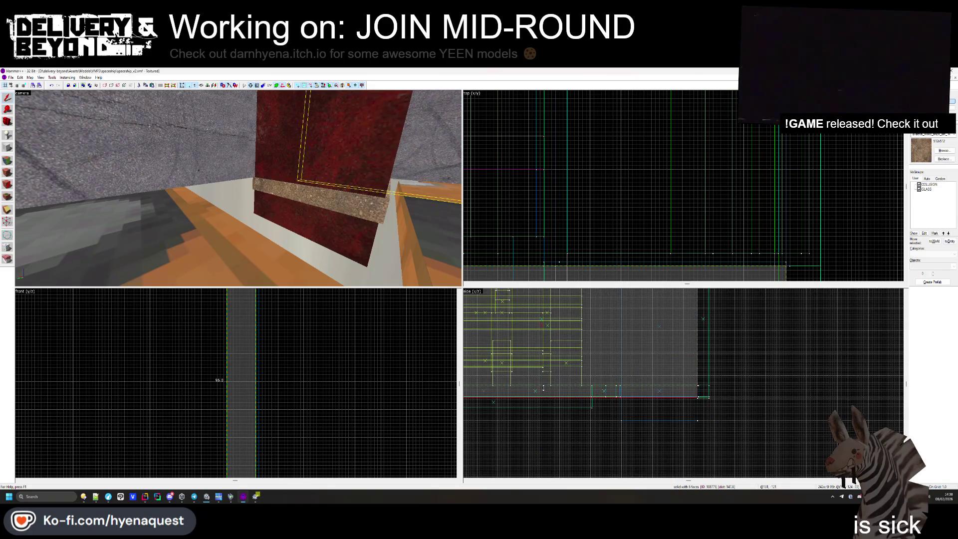
{"action": "left_click", "coordinate": [379, 179]}
{"action": "scroll", "coordinate": [608, 405], "scroll_direction": "up", "scroll_amount": 3}
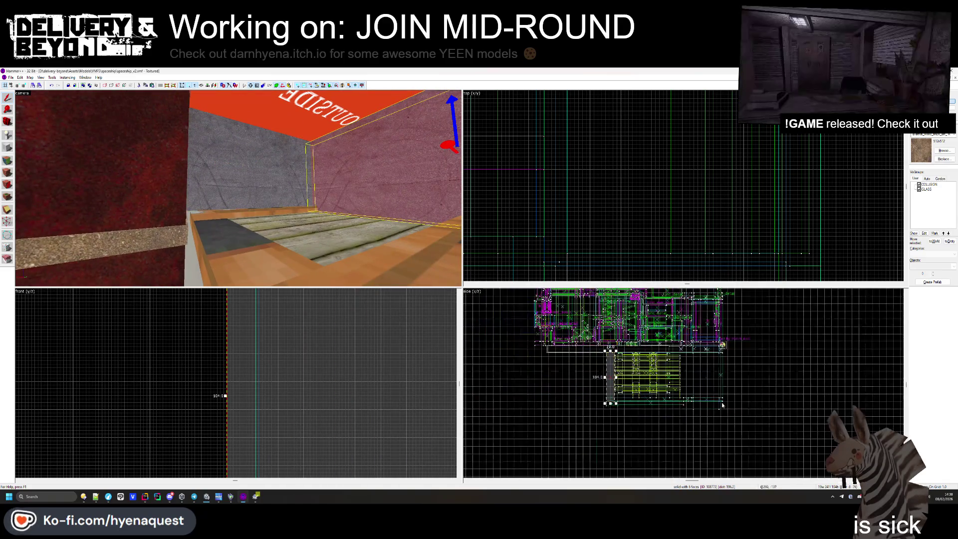
{"action": "scroll", "coordinate": [609, 406], "scroll_direction": "up", "scroll_amount": 3}
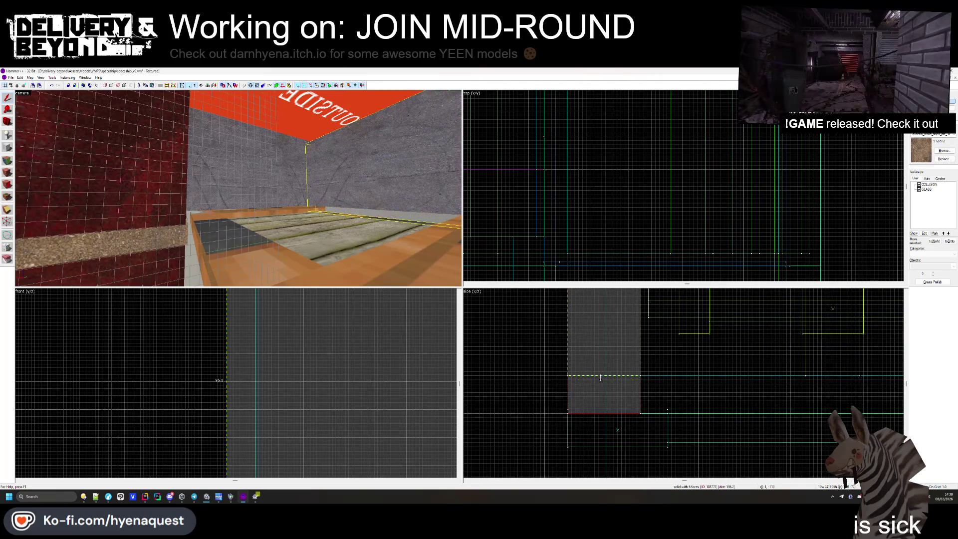
{"action": "left_click", "coordinate": [325, 193]}
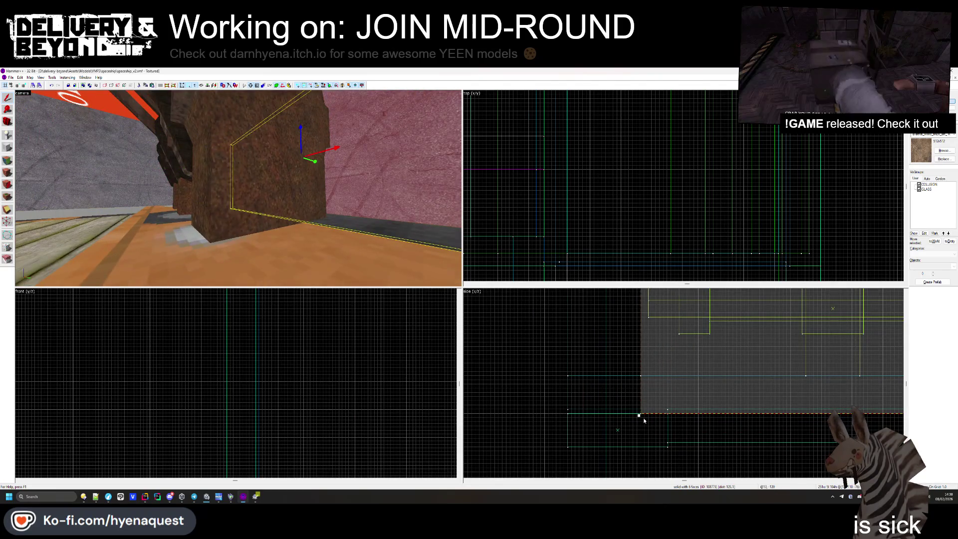
{"action": "key", "text": "Escape"}
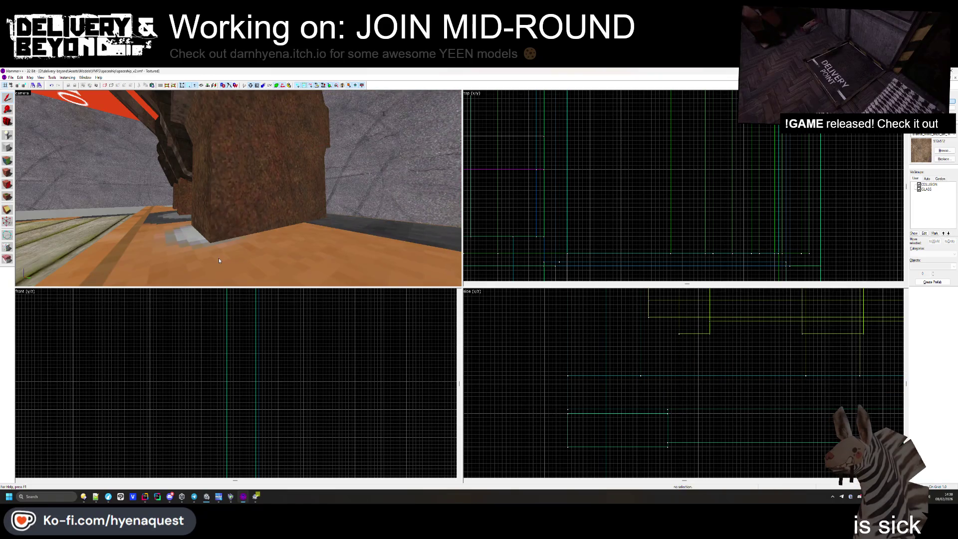
- Select the small box below the ledge and move it up to a new spot
{"action": "left_click", "coordinate": [218, 260]}
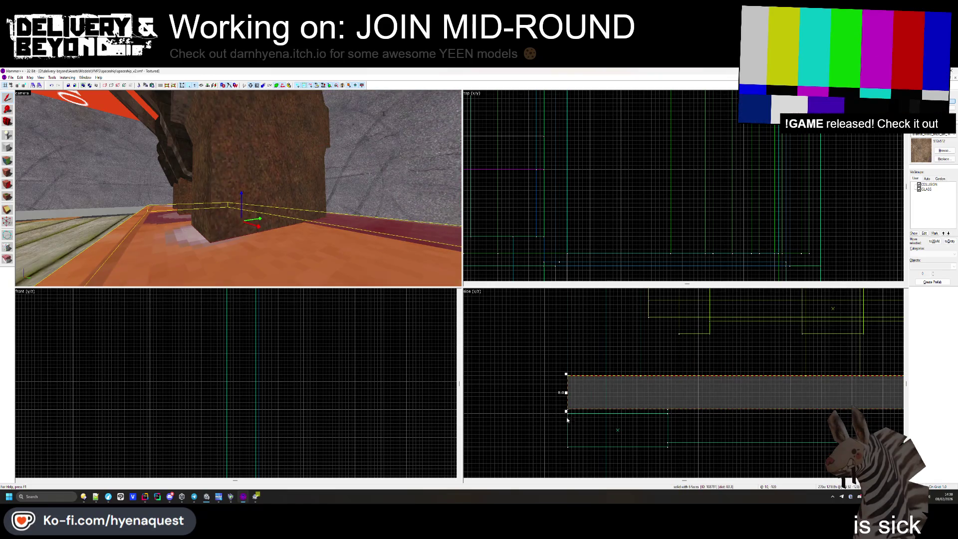
{"action": "left_click", "coordinate": [127, 198]}
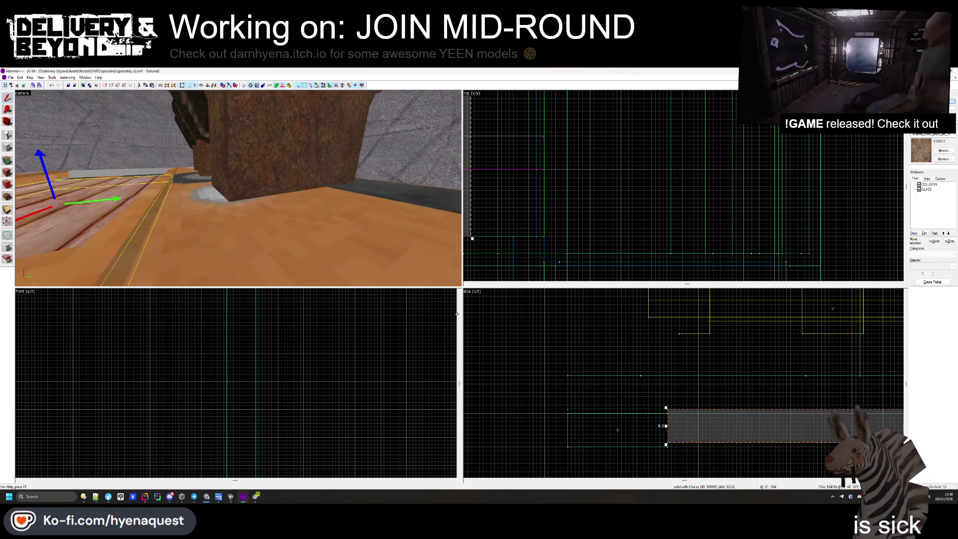
{"action": "left_click", "coordinate": [187, 225]}
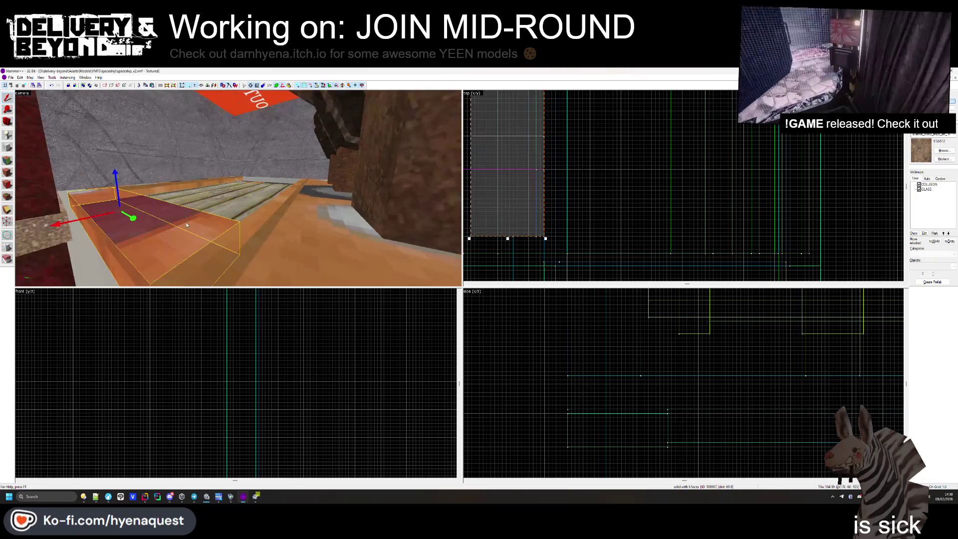
{"action": "left_click", "coordinate": [174, 187]}
{"action": "left_click", "coordinate": [591, 427]}
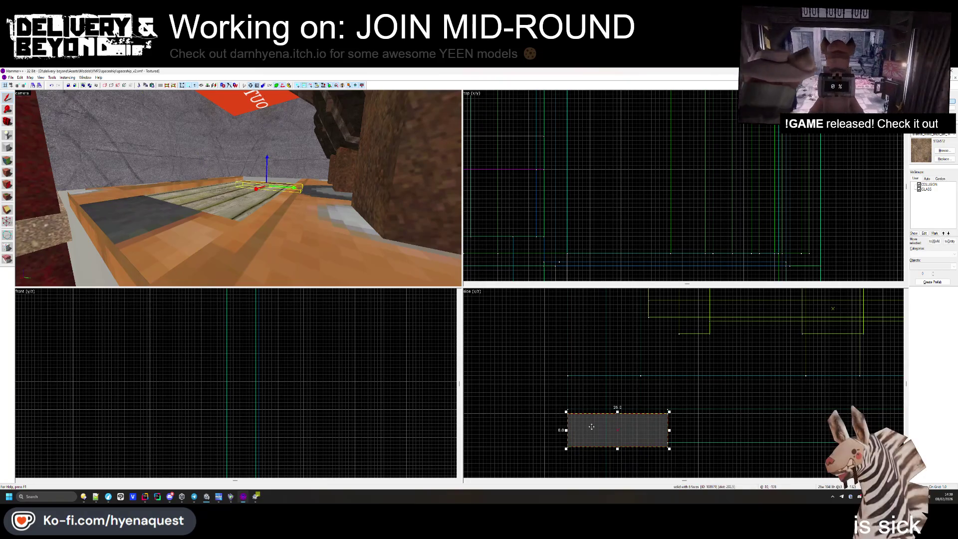
{"action": "scroll", "coordinate": [631, 427], "scroll_direction": "up", "scroll_amount": 1}
{"action": "left_click_drag", "start_coordinate": [655, 449], "coordinate": [654, 395]}
{"action": "key", "text": "Escape"}
- Select the red column, then look around toward the brown object on the ledge
{"action": "key", "text": "z"}
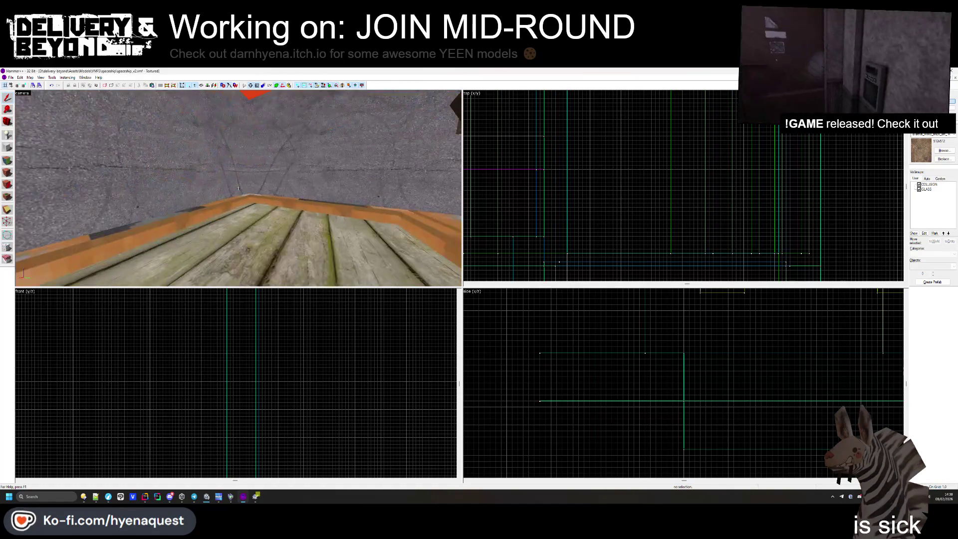
{"action": "key", "text": "w"}
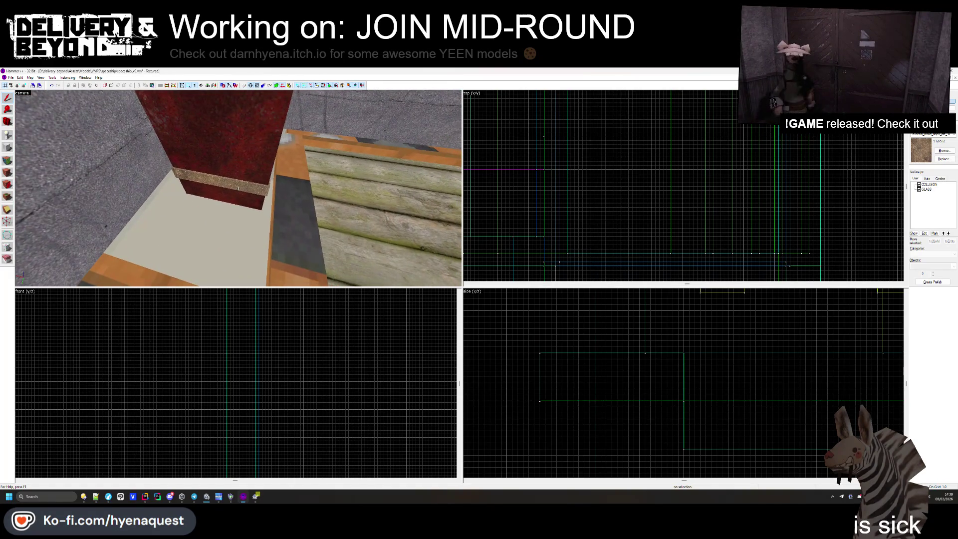
{"action": "left_click", "coordinate": [238, 188]}
{"action": "scroll", "coordinate": [843, 375], "scroll_direction": "up", "scroll_amount": 3}
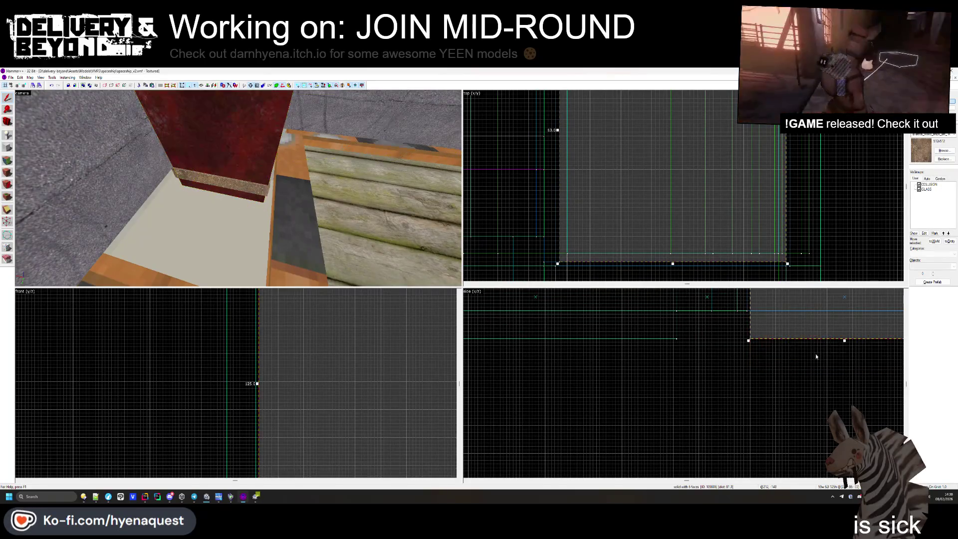
{"action": "key", "text": "Escape"}
{"action": "key", "text": "z"}
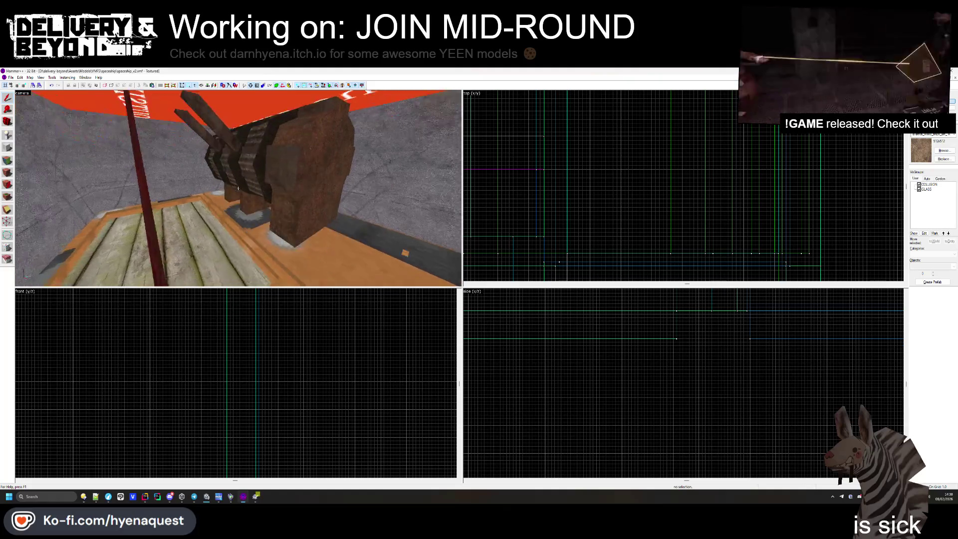
{"action": "key", "text": "w"}
{"action": "key", "text": "z"}
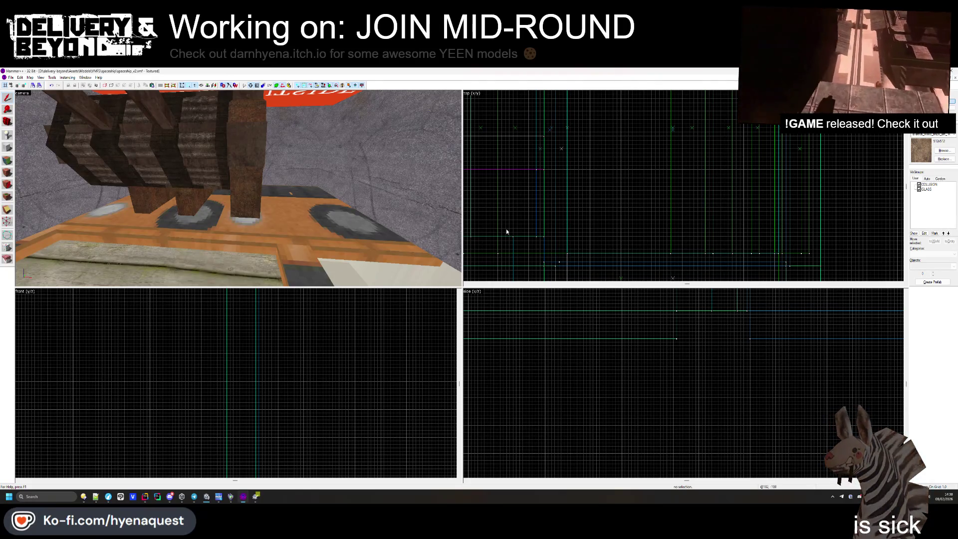
{"action": "left_click_drag", "start_coordinate": [212, 234], "coordinate": [239, 191]}
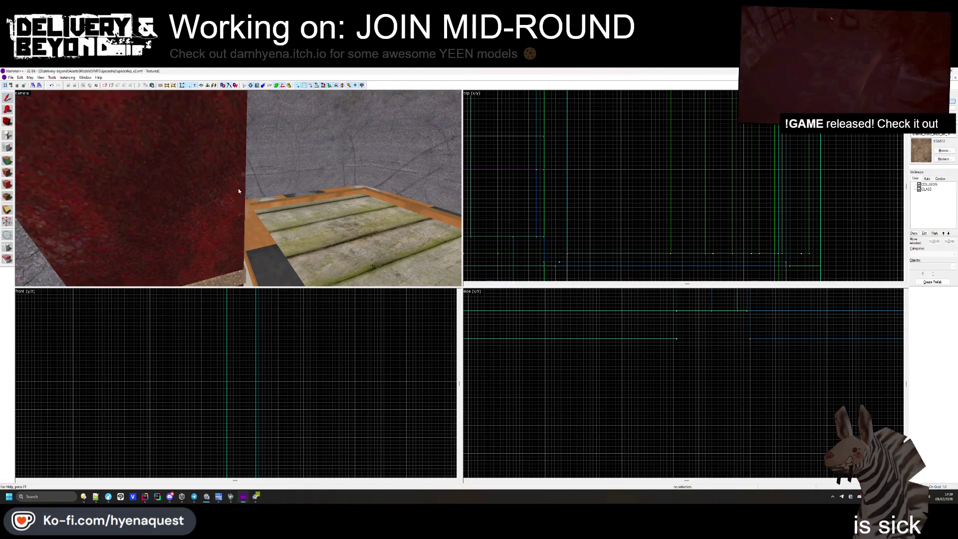
{"action": "left_click_drag", "start_coordinate": [238, 188], "coordinate": [238, 188]}
{"action": "left_click", "coordinate": [238, 188]}
{"action": "scroll", "coordinate": [617, 370], "scroll_direction": "up", "scroll_amount": 3}
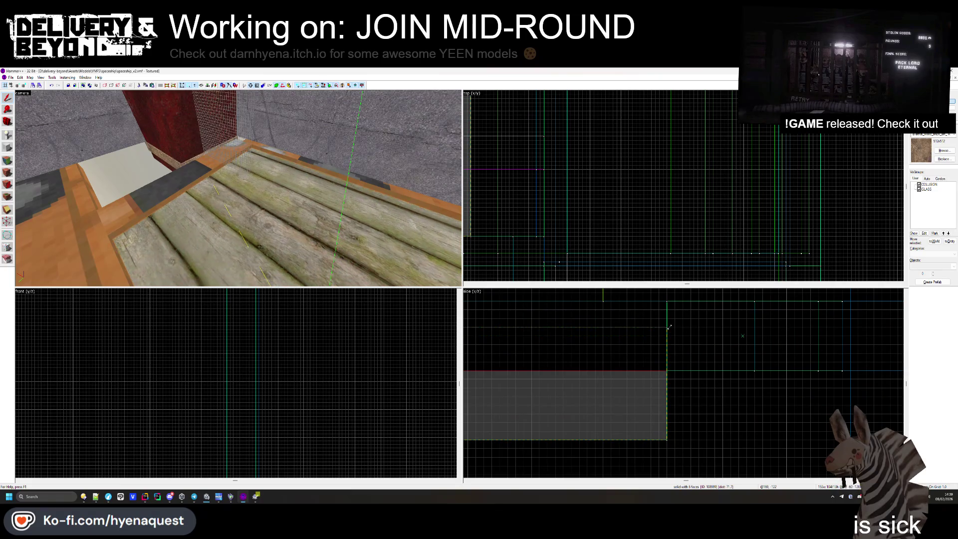
- Undo the floor's new wood texture and select the red pillar and its base slabs
{"action": "scroll", "coordinate": [671, 379], "scroll_direction": "down", "scroll_amount": 1}
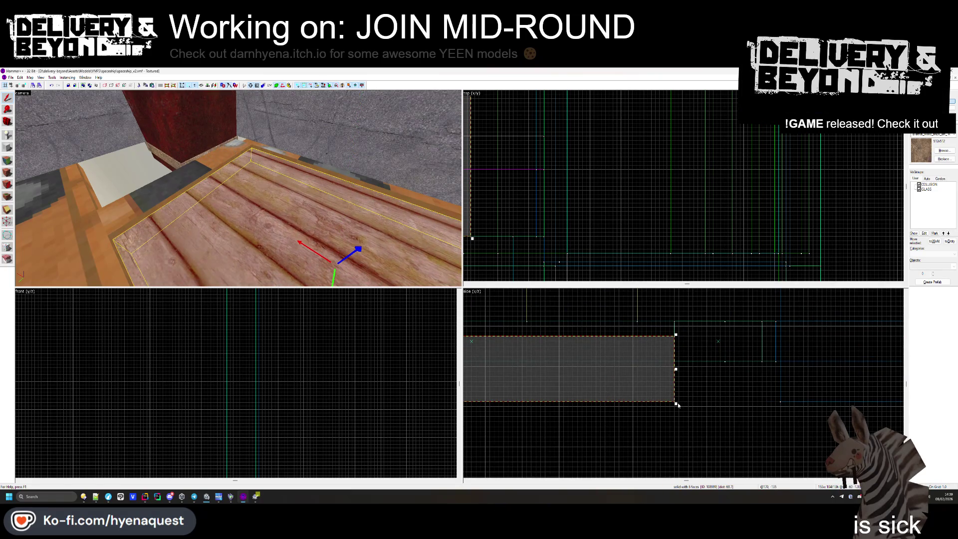
{"action": "key", "text": "ctrl+z"}
{"action": "key", "text": "ctrl+z"}
{"action": "key", "text": "ctrl+z"}
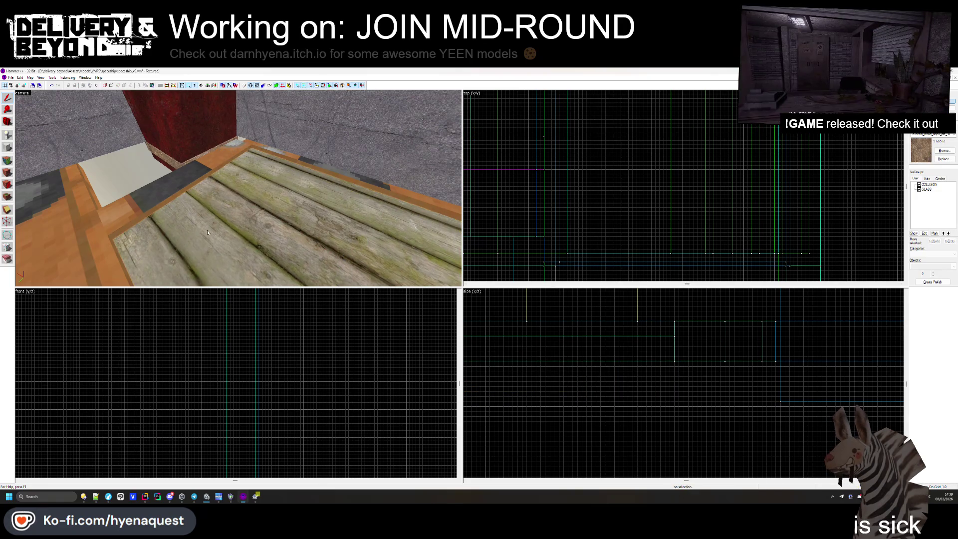
{"action": "left_click", "coordinate": [163, 167]}
{"action": "scroll", "coordinate": [810, 389], "scroll_direction": "up", "scroll_amount": 2}
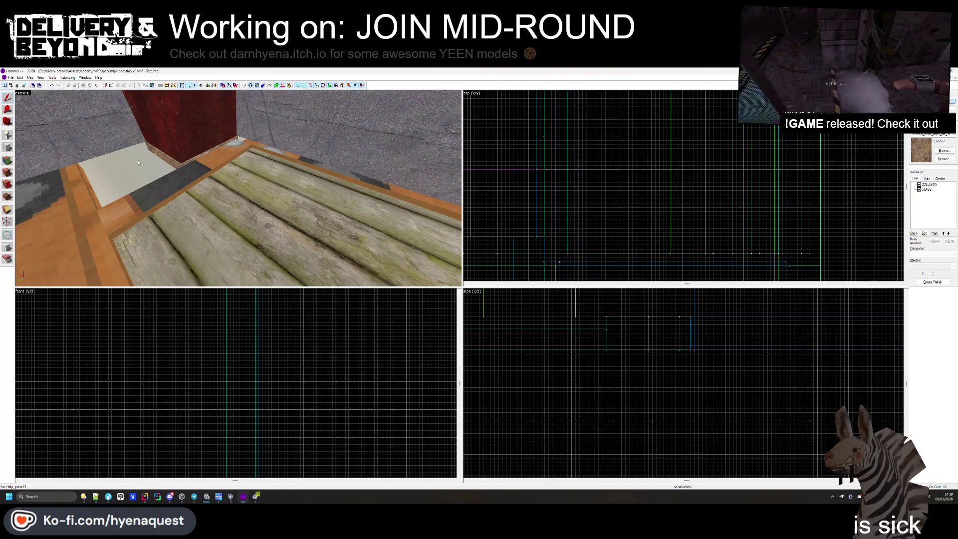
{"action": "left_click", "coordinate": [168, 160]}
{"action": "key", "text": "Escape"}
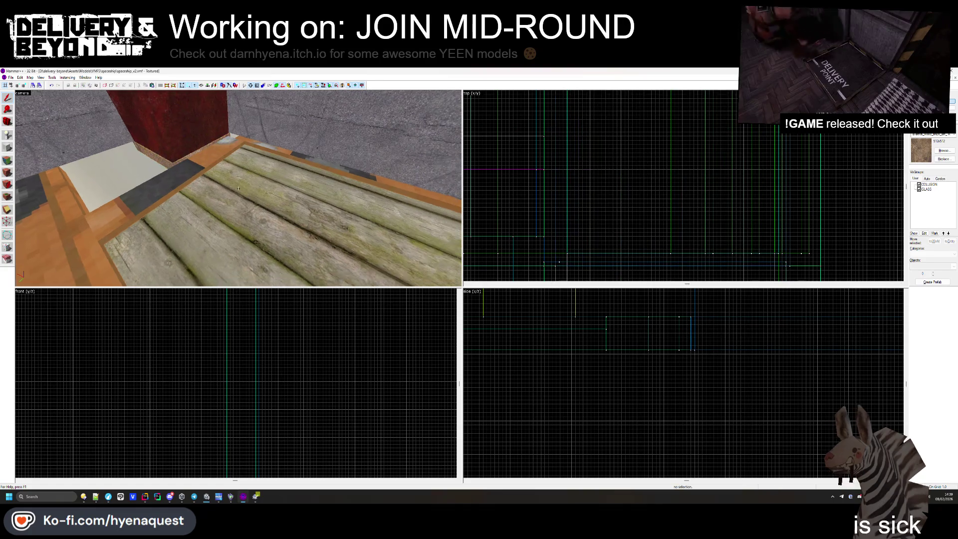
{"action": "left_click", "coordinate": [238, 188]}
{"action": "scroll", "coordinate": [705, 311], "scroll_direction": "up", "scroll_amount": 3}
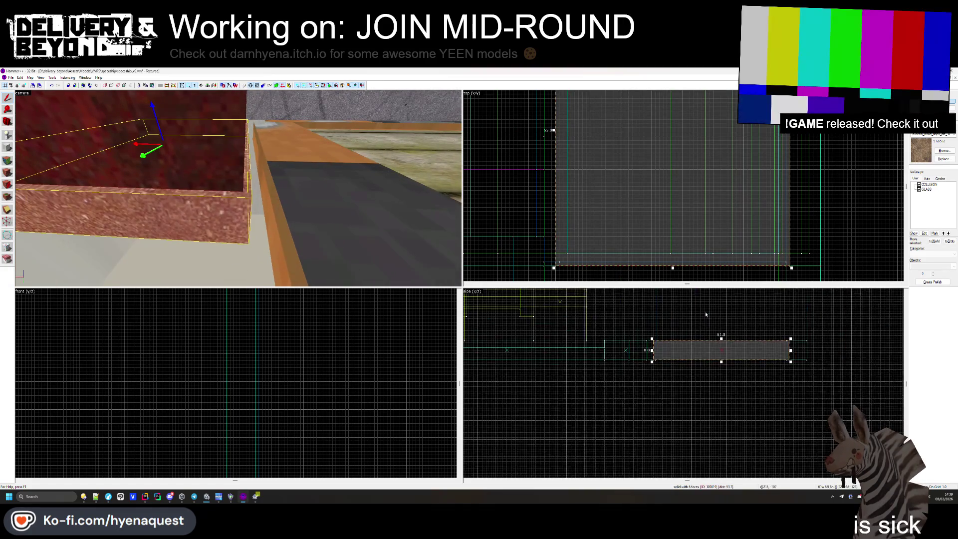
- Inspect the corner solids and the long trim solid along the floor edge
{"action": "left_click", "coordinate": [603, 320]}
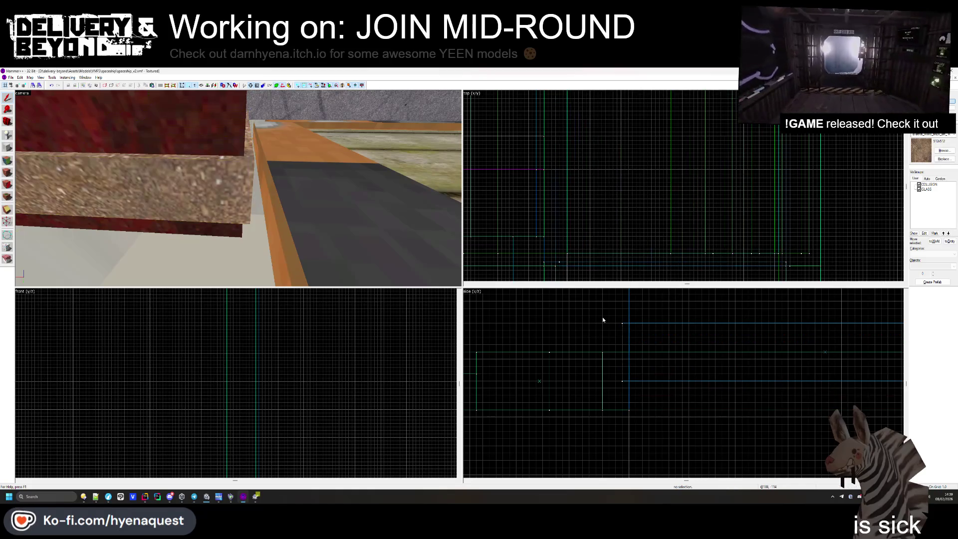
{"action": "key", "text": "w"}
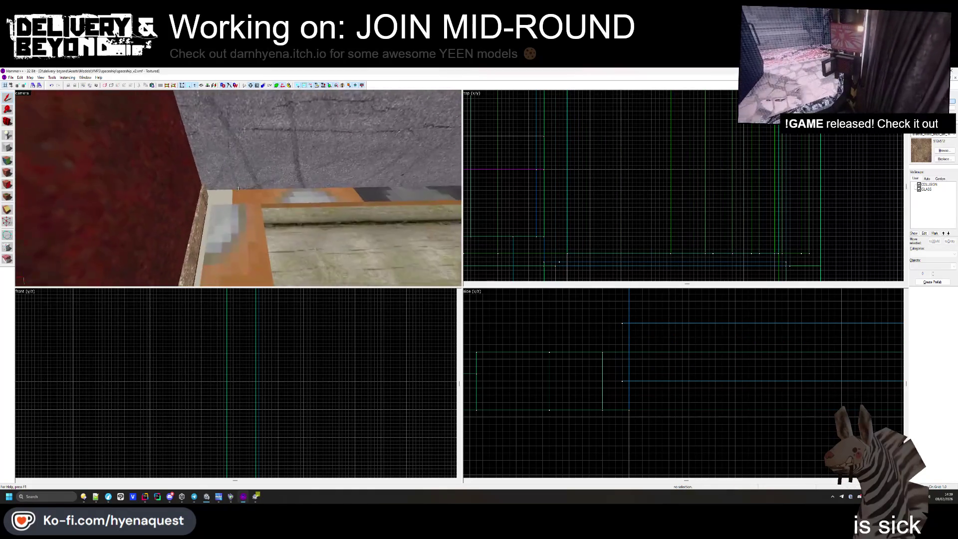
{"action": "left_click", "coordinate": [238, 188]}
{"action": "scroll", "coordinate": [543, 245], "scroll_direction": "up", "scroll_amount": 2}
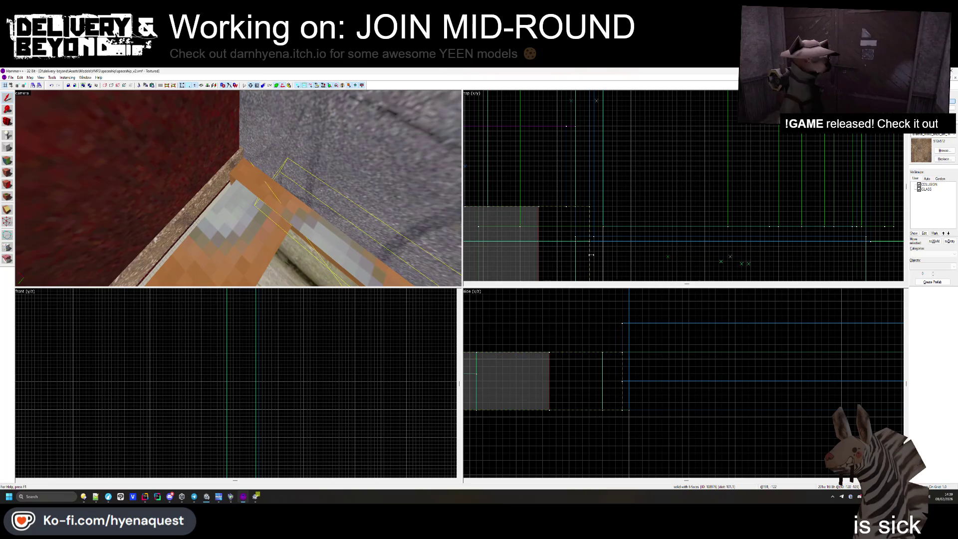
{"action": "left_click", "coordinate": [590, 255]}
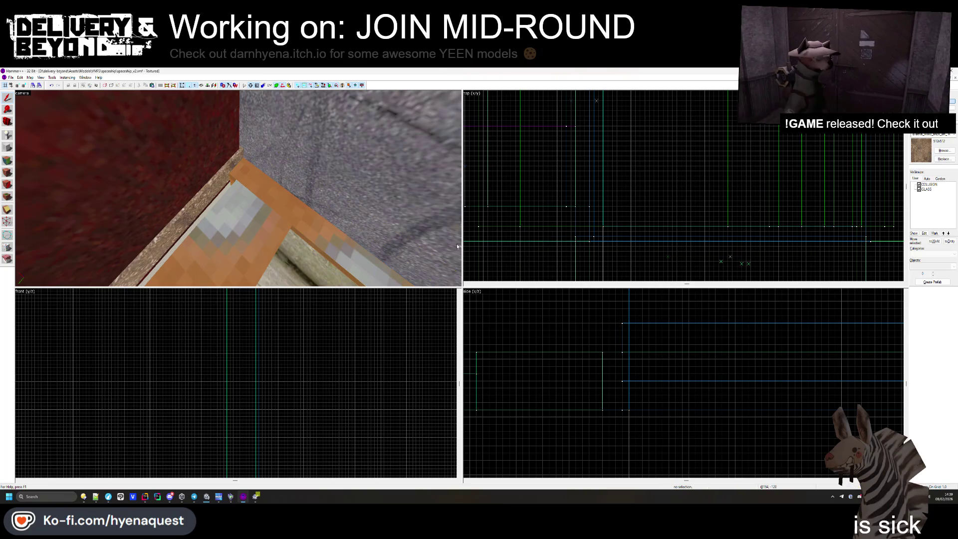
{"action": "left_click", "coordinate": [573, 203]}
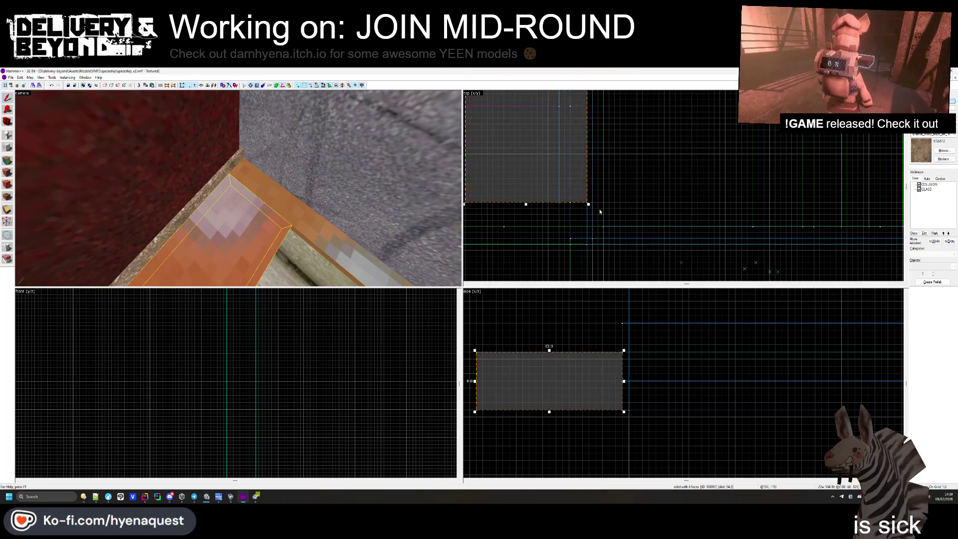
{"action": "left_click", "coordinate": [596, 210]}
{"action": "left_click", "coordinate": [232, 236]}
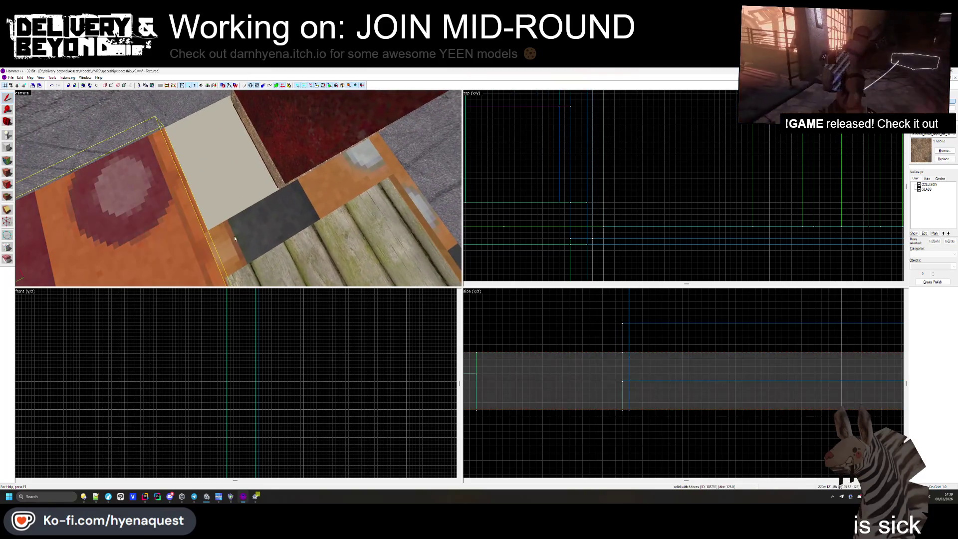
{"action": "left_click", "coordinate": [6, 152]}
{"action": "scroll", "coordinate": [620, 162], "scroll_direction": "down", "scroll_amount": 6}
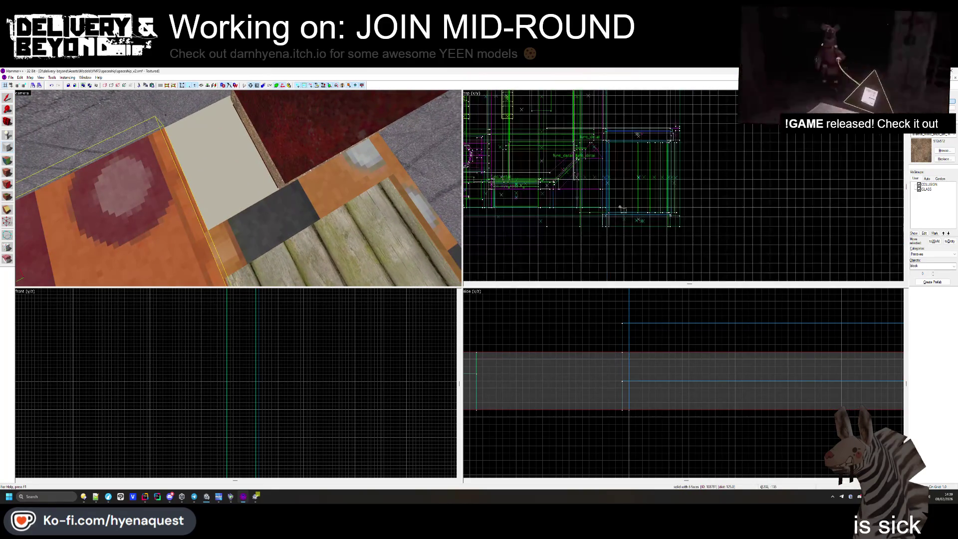
- Draw a new block brush over the floor area beside the planks and create it
{"action": "scroll", "coordinate": [621, 163], "scroll_direction": "up", "scroll_amount": 3}
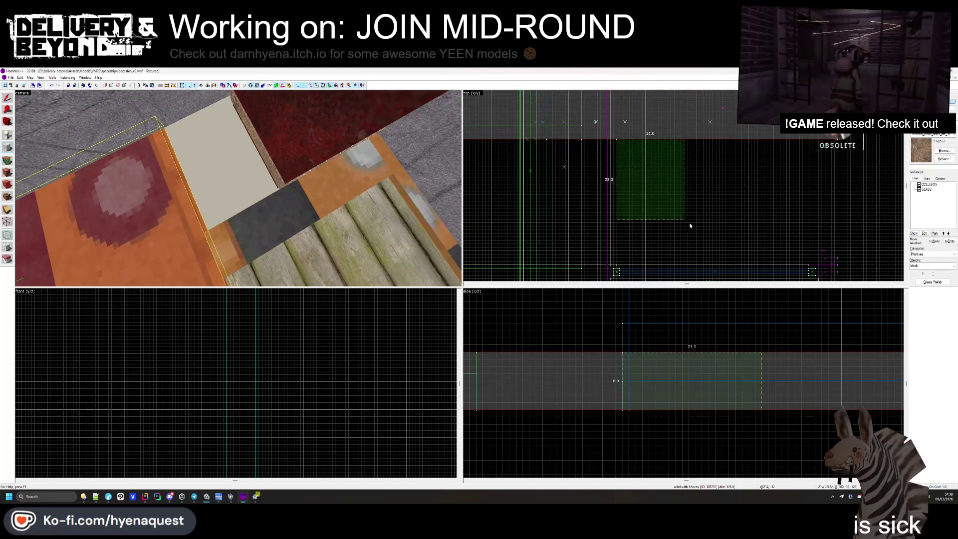
{"action": "left_click_drag", "start_coordinate": [687, 224], "coordinate": [795, 270]}
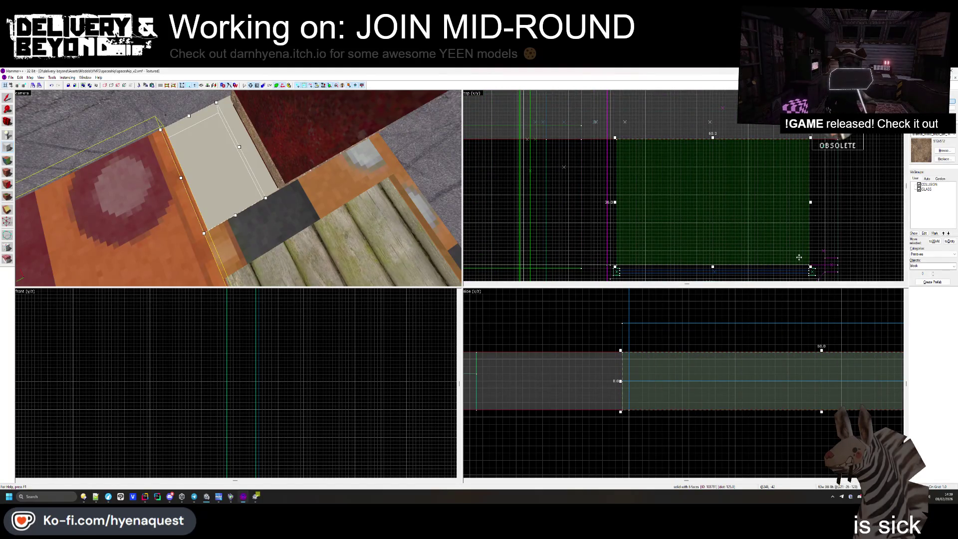
{"action": "key", "text": "Return"}
{"action": "left_click", "coordinate": [7, 172]}
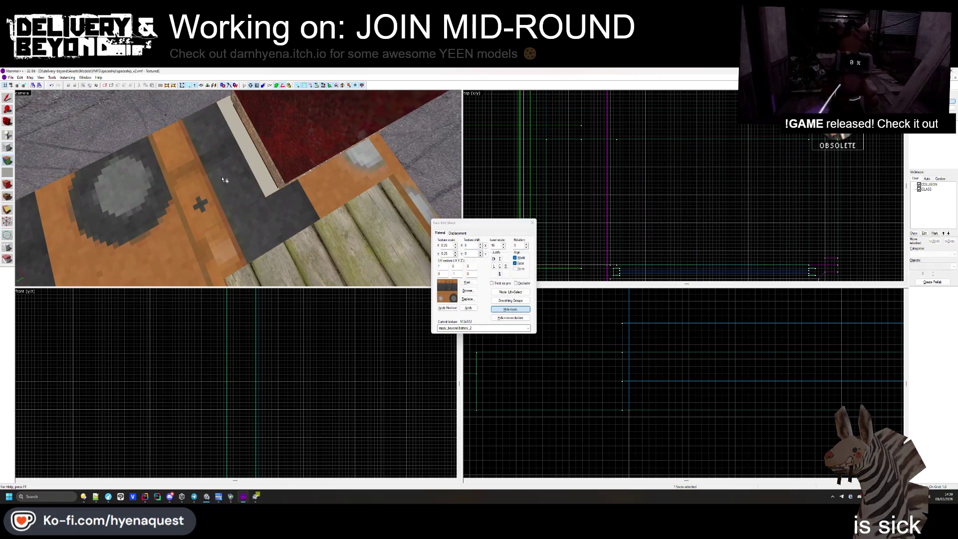
{"action": "left_click", "coordinate": [533, 223]}
- Select and inspect the new floor brush in the 3D view, then clear the selection
{"action": "scroll", "coordinate": [692, 192], "scroll_direction": "down", "scroll_amount": 2}
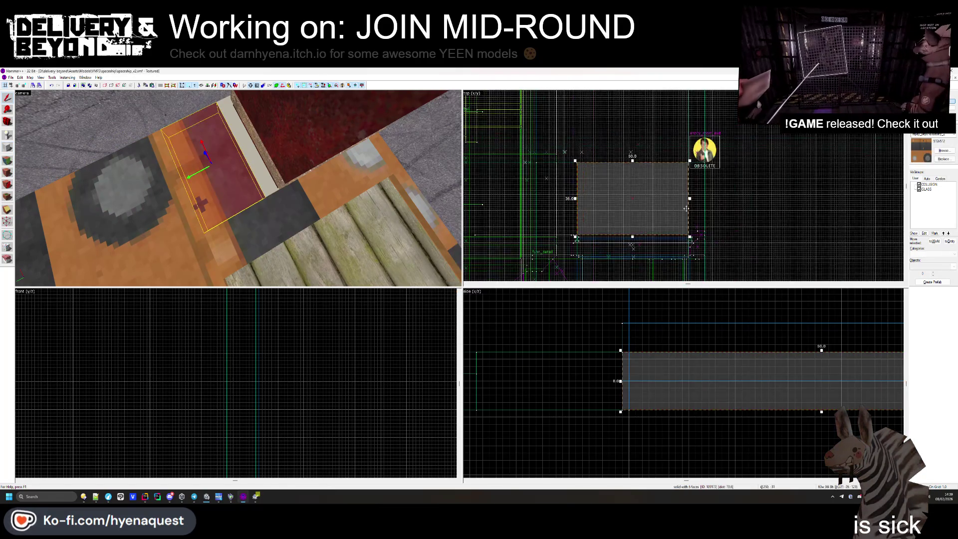
{"action": "scroll", "coordinate": [691, 191], "scroll_direction": "up", "scroll_amount": 2}
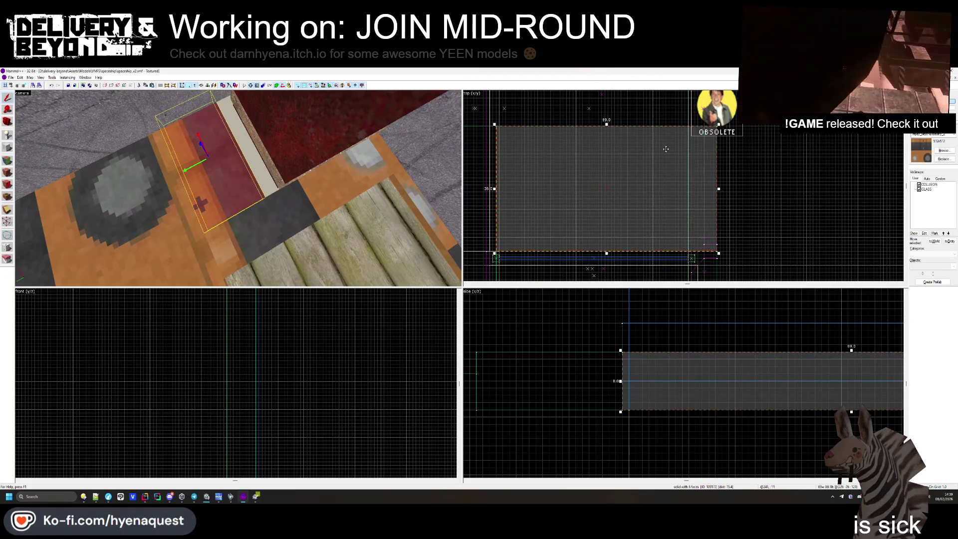
{"action": "scroll", "coordinate": [622, 199], "scroll_direction": "up", "scroll_amount": 1}
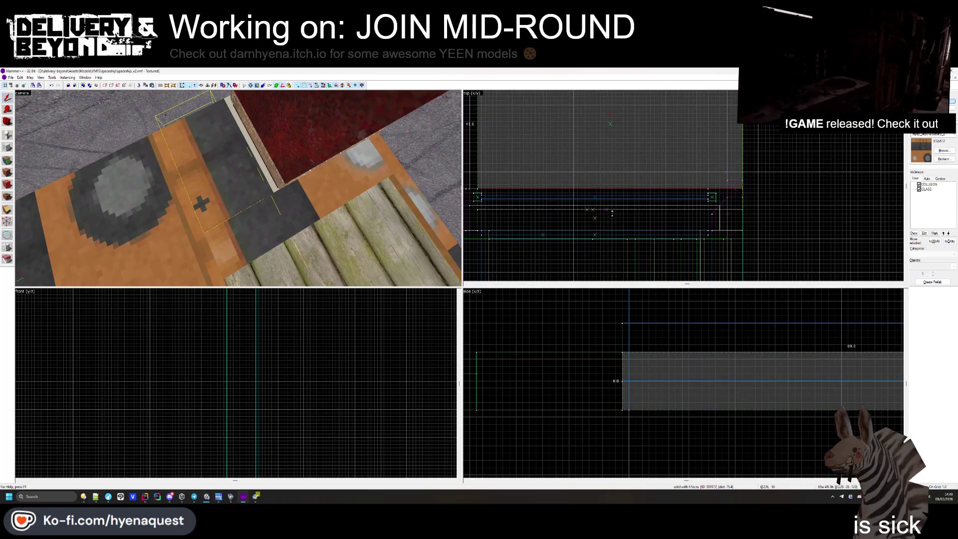
{"action": "left_click", "coordinate": [611, 242]}
{"action": "key", "text": "z"}
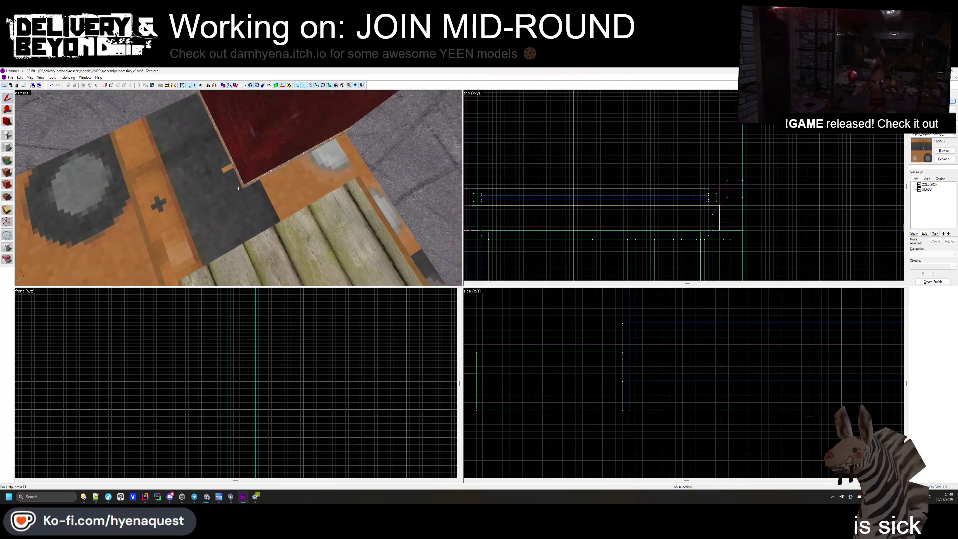
{"action": "left_click", "coordinate": [238, 188]}
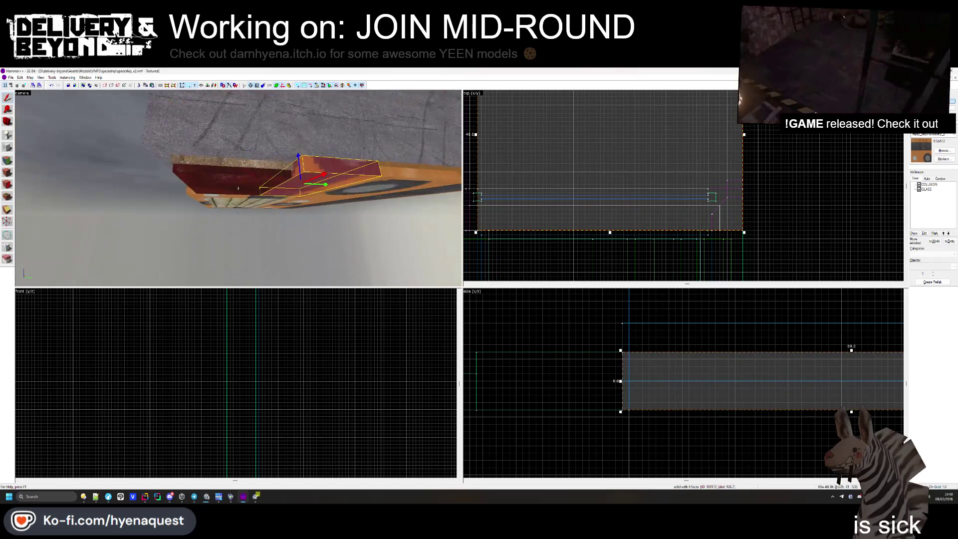
{"action": "key", "text": "Escape"}
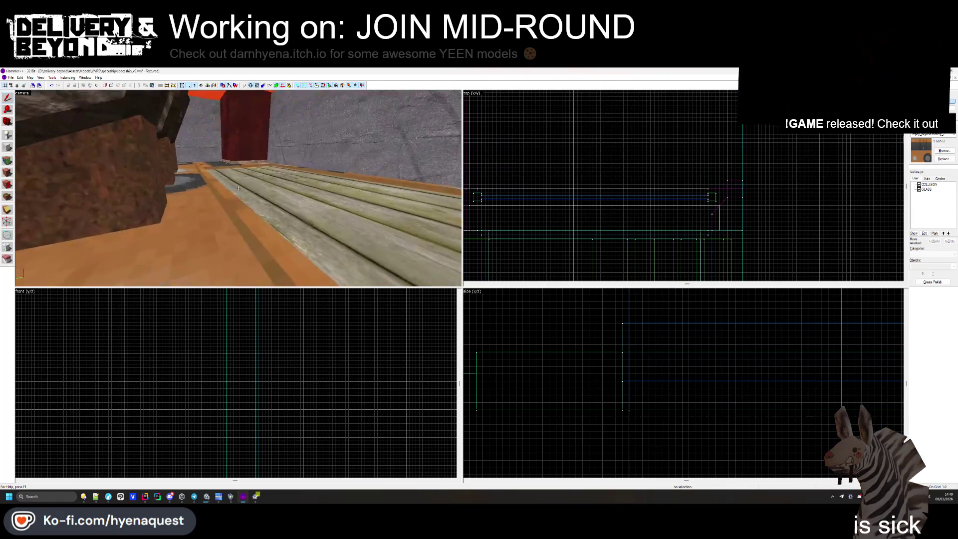
{"action": "key", "text": "z"}
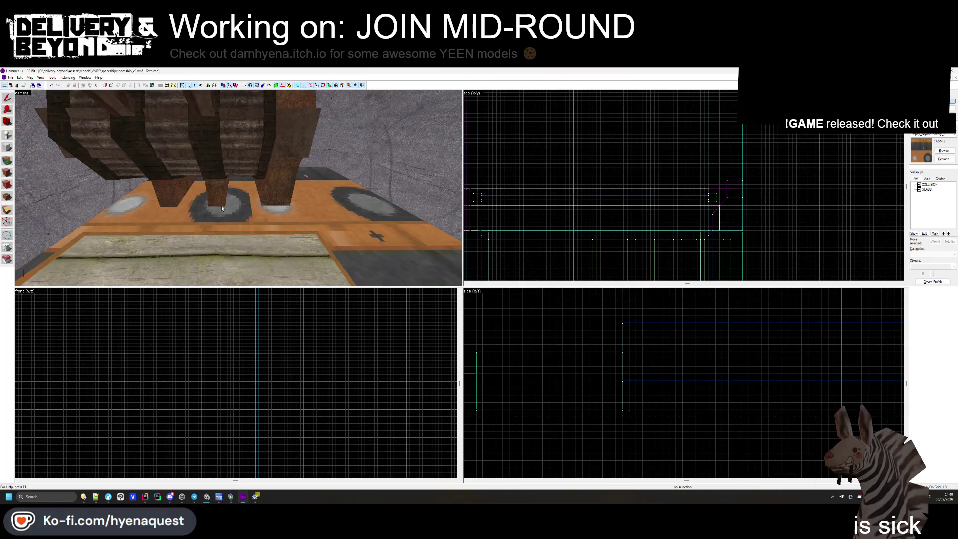
- Fly past the OUTSIDE sign and green-panel room to the planks, then pick a wall face for texturing
{"action": "key", "text": "z"}
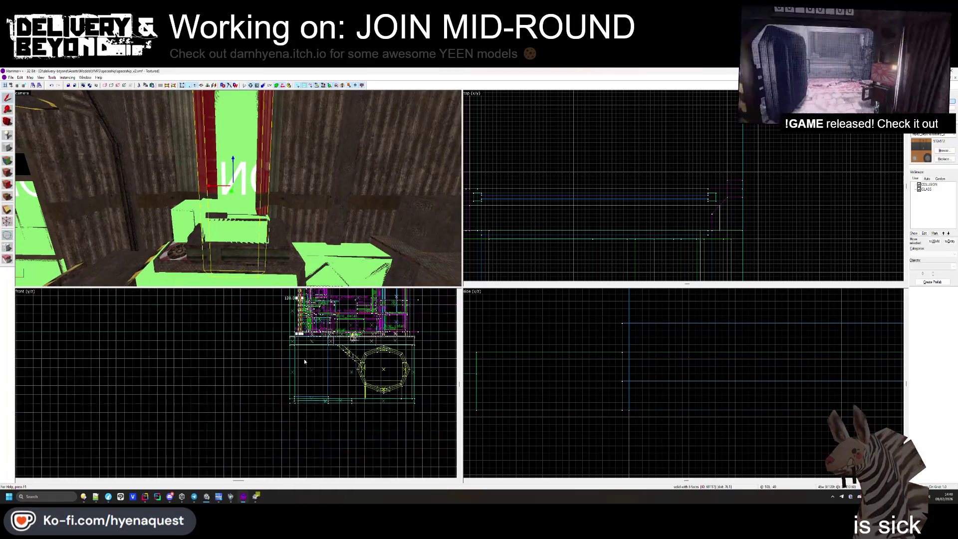
{"action": "scroll", "coordinate": [297, 334], "scroll_direction": "up", "scroll_amount": 2}
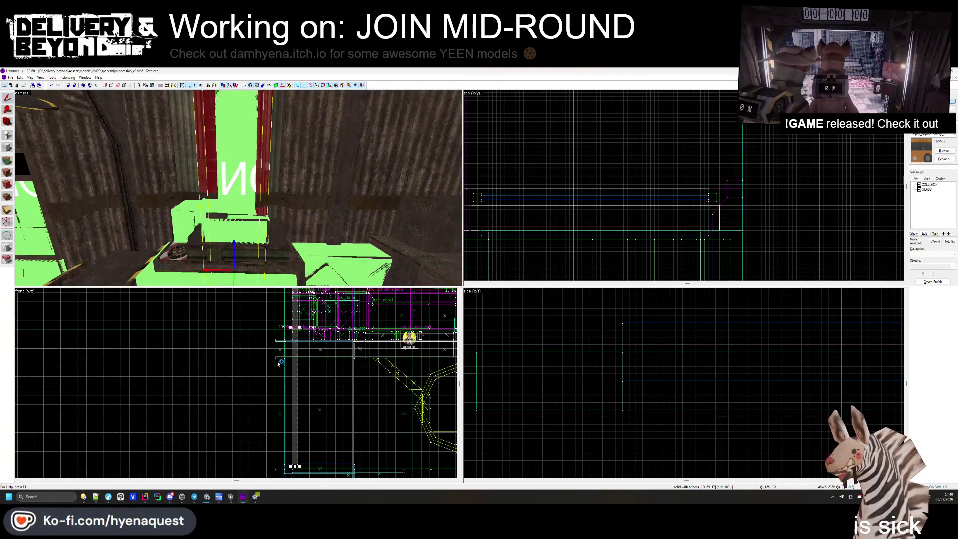
{"action": "key", "text": "z"}
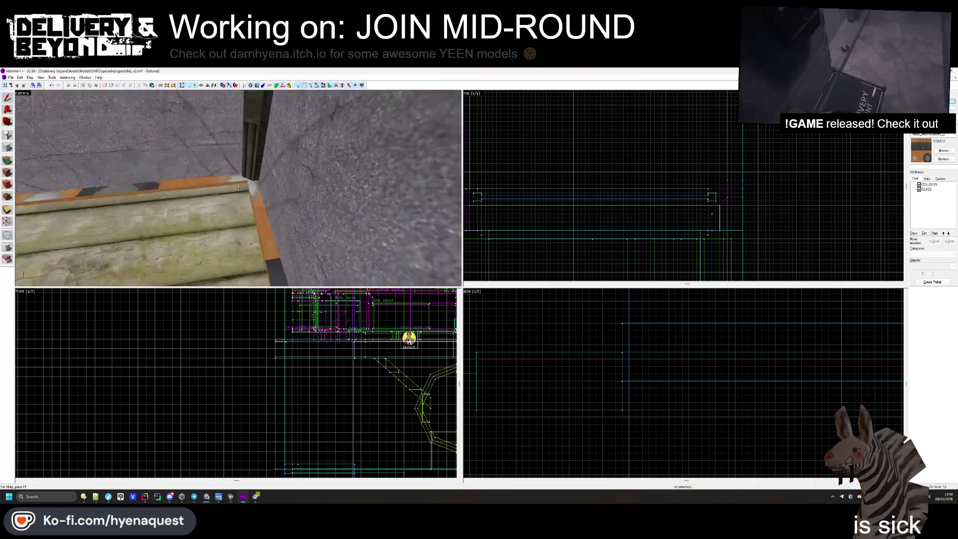
{"action": "key", "text": "w"}
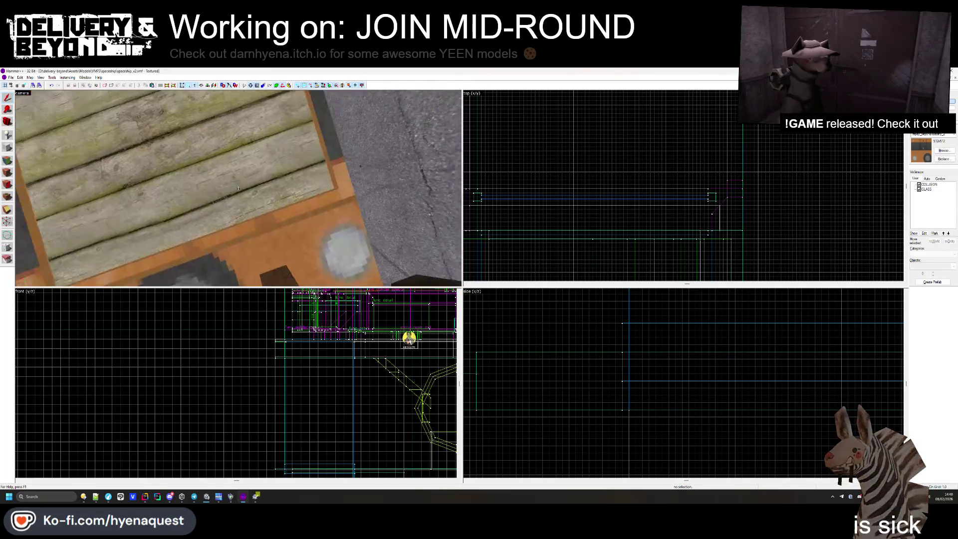
{"action": "key", "text": "w"}
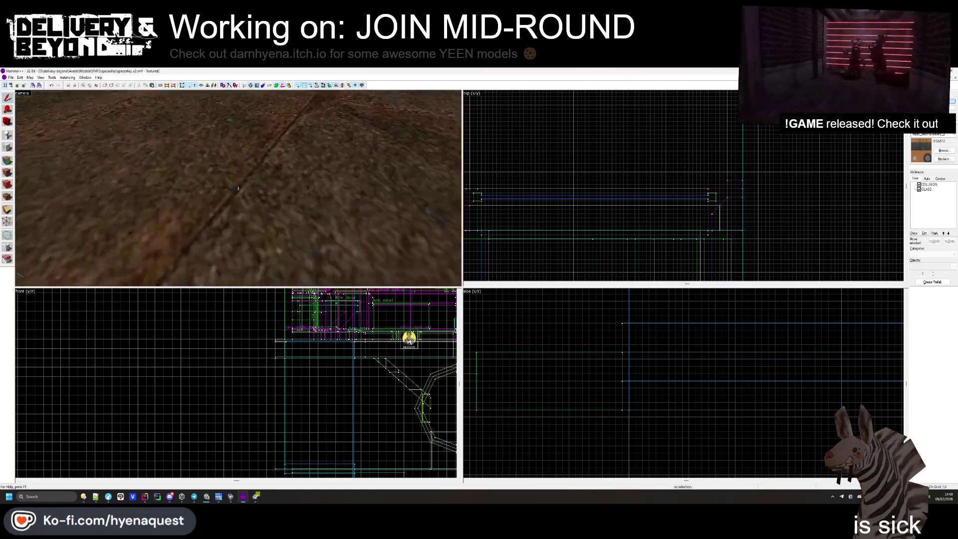
{"action": "key", "text": "z"}
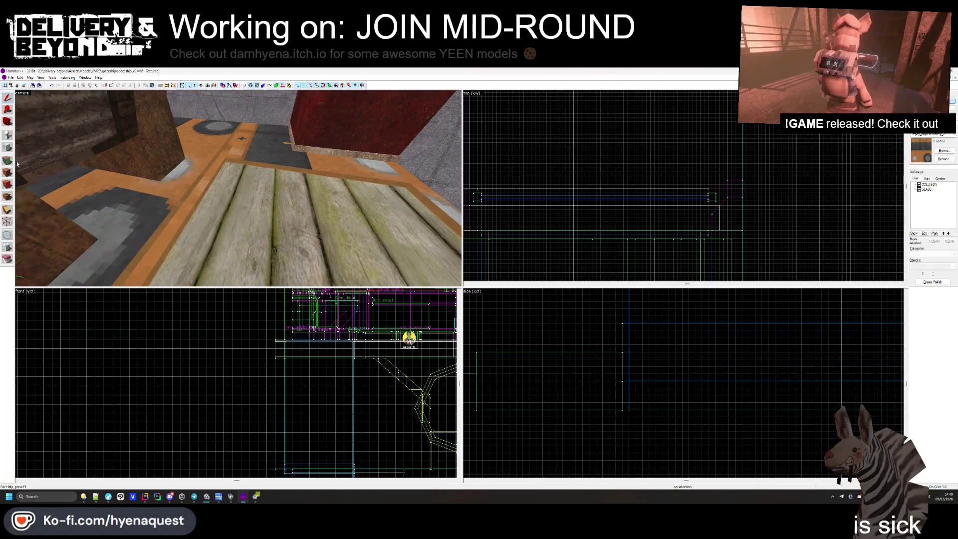
{"action": "left_click", "coordinate": [8, 160]}
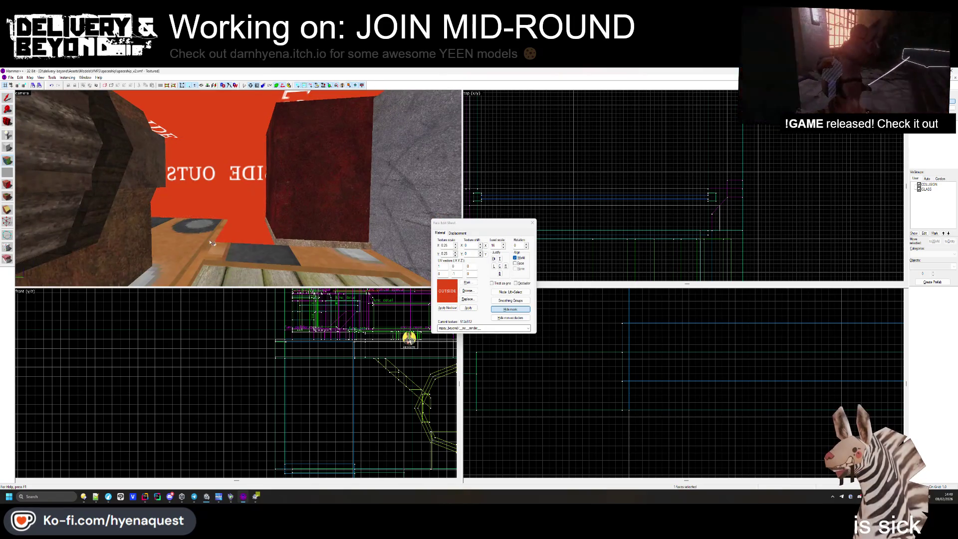
- Orbit around the OUTSIDE wall, close the Face Edit Sheet, and clear the build folder's file selection
{"action": "mouse_move", "coordinate": [242, 266]}
{"action": "left_mouse_down"}
{"action": "mouse_move", "coordinate": [288, 236]}
{"action": "mouse_move", "coordinate": [242, 190]}
{"action": "left_mouse_up"}
{"action": "left_click_drag", "start_coordinate": [280, 222], "coordinate": [260, 187]}
{"action": "left_click", "coordinate": [532, 223]}
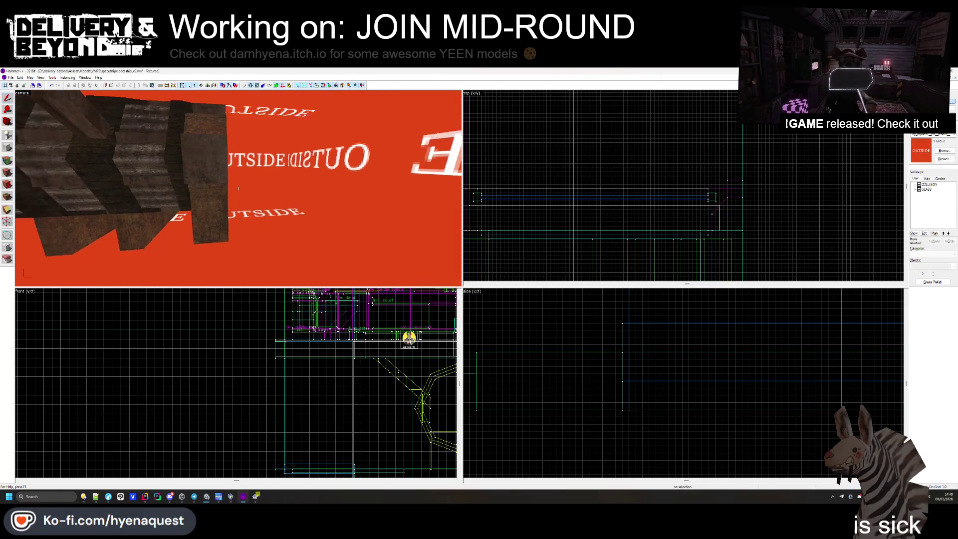
{"action": "left_click", "coordinate": [447, 362]}
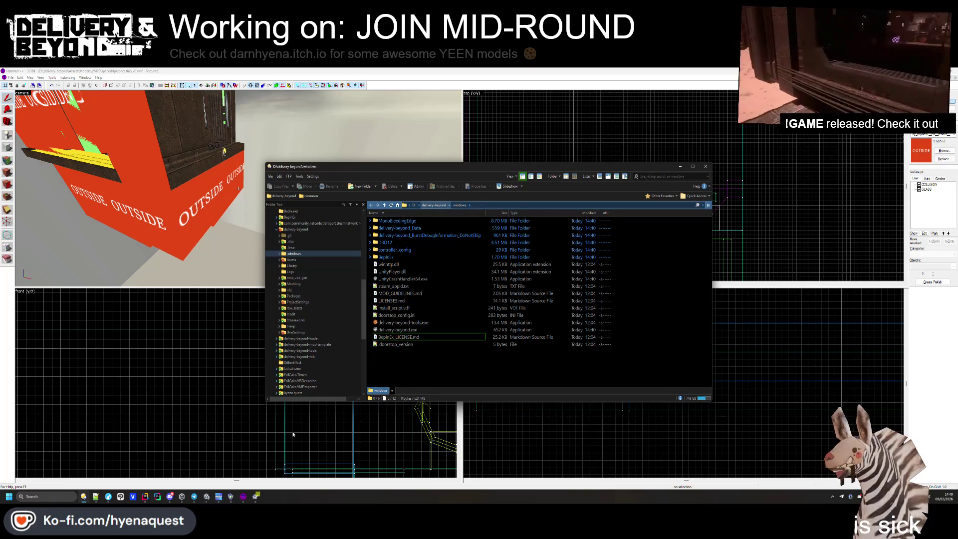
- Switch Unity's Build Profiles target platform to Linux, then return to Rider
{"action": "left_click", "coordinate": [205, 500]}
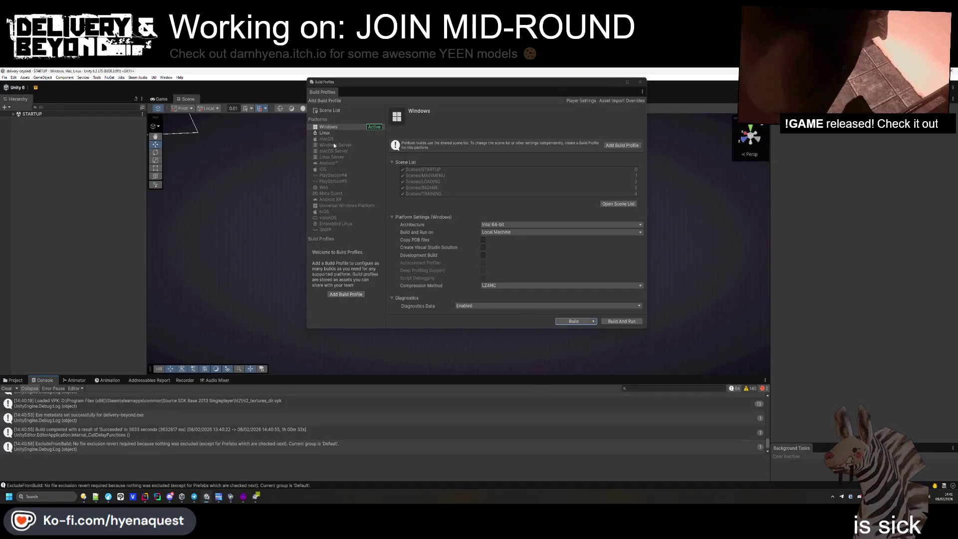
{"action": "left_click", "coordinate": [326, 133]}
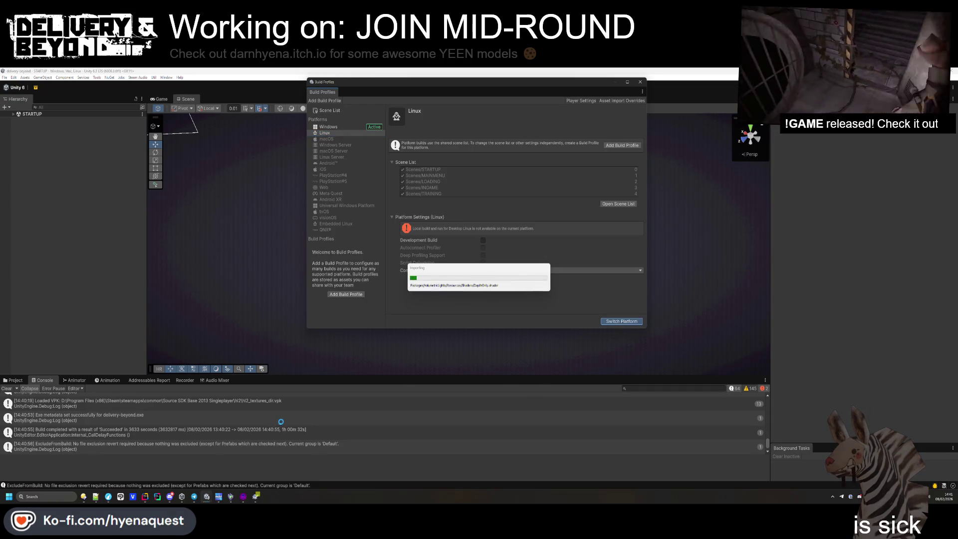
{"action": "left_click", "coordinate": [149, 500]}
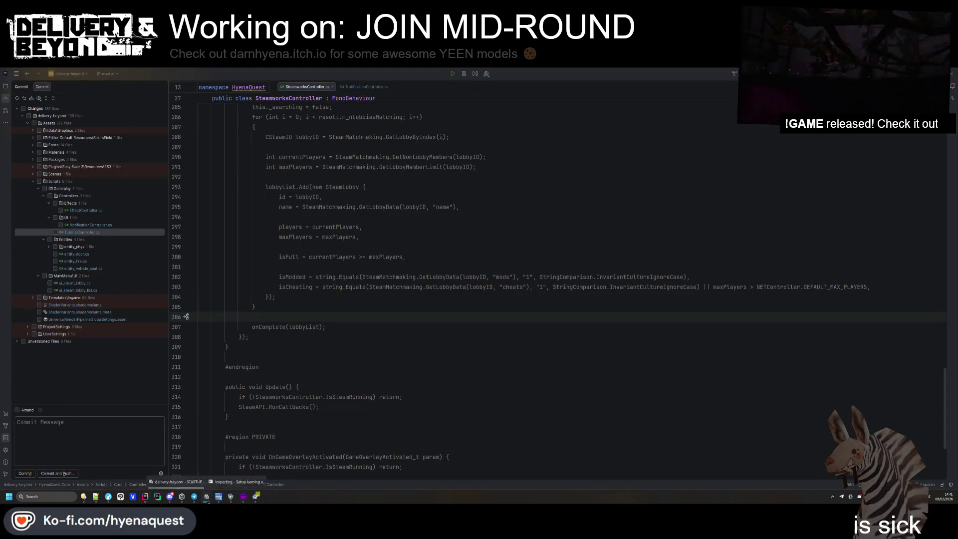
- Search Everywhere for 'jigglephys' to find the JigglePhysics using-statement
{"action": "left_click", "coordinate": [234, 479]}
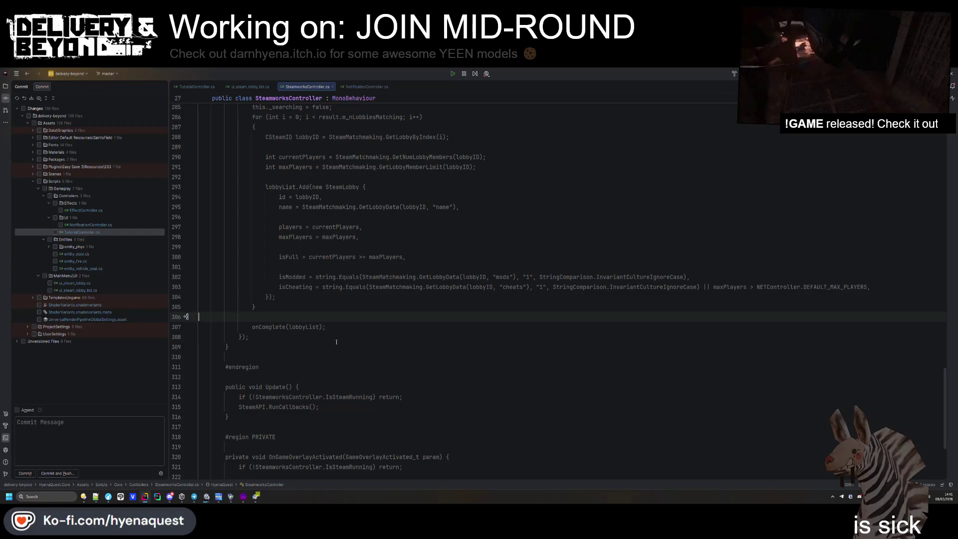
{"action": "key", "text": "ctrl+t"}
{"action": "type", "text": "jigglephysics"}
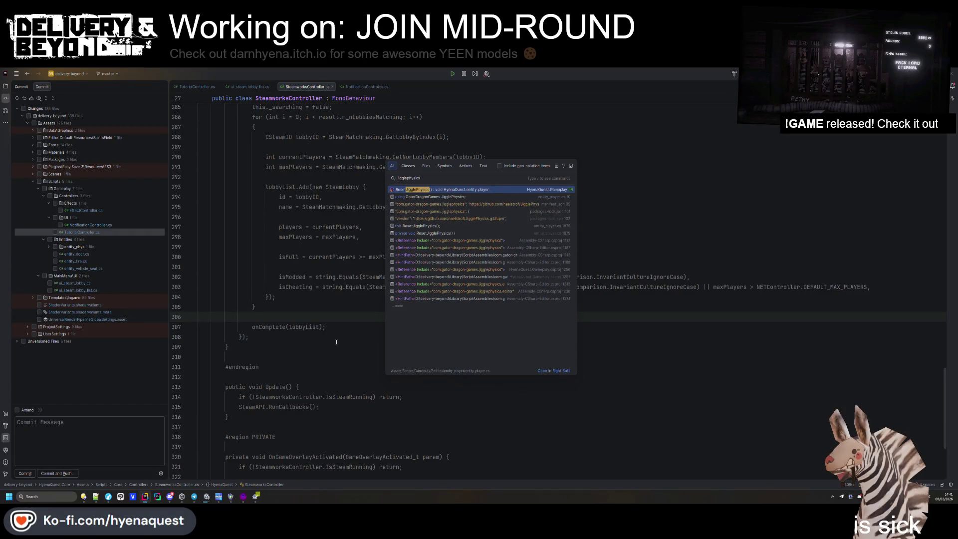
{"action": "key", "text": "Down"}
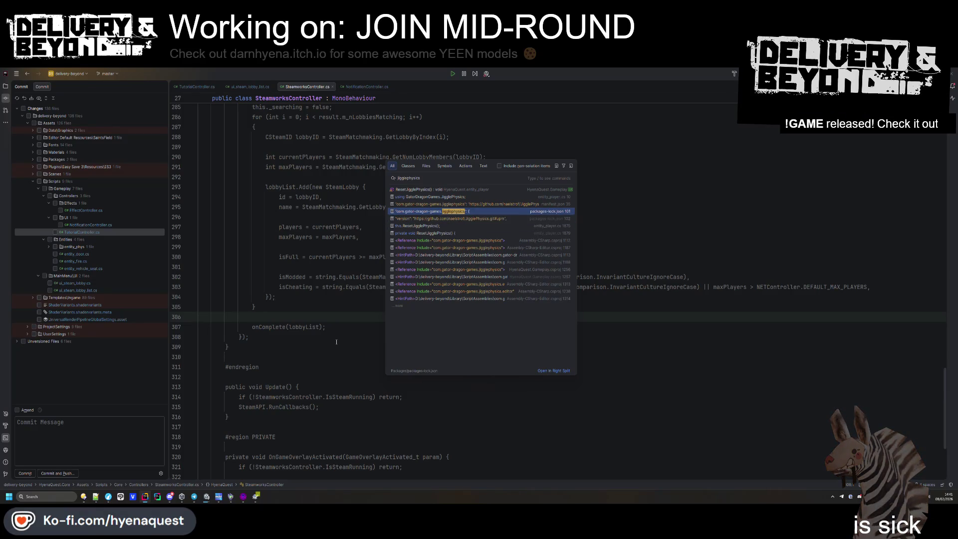
{"action": "left_click", "coordinate": [336, 342]}
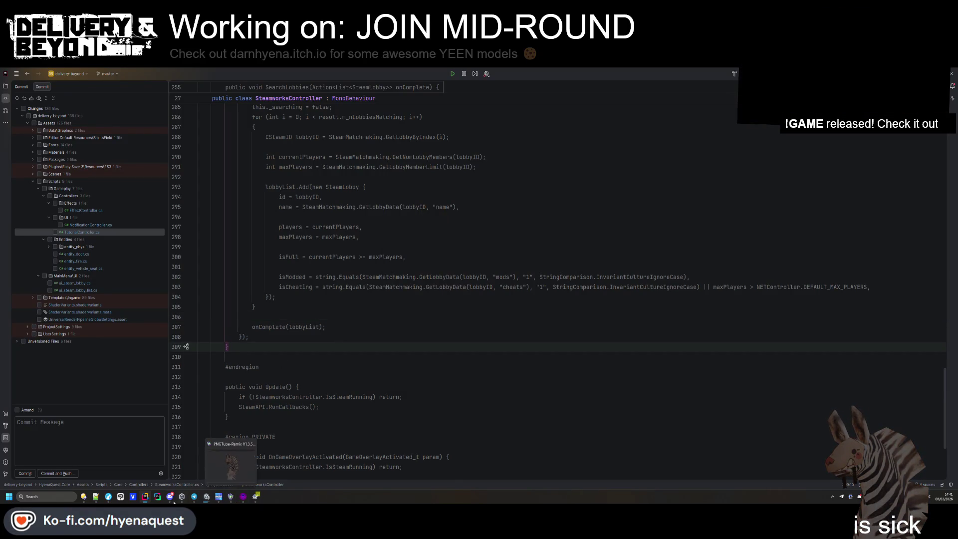
- Find in Files for 'procedural mesh' and 'procedural sphere', finding no matches
{"action": "key", "text": "ctrl+shift+f"}
{"action": "type", "text": "proc"}
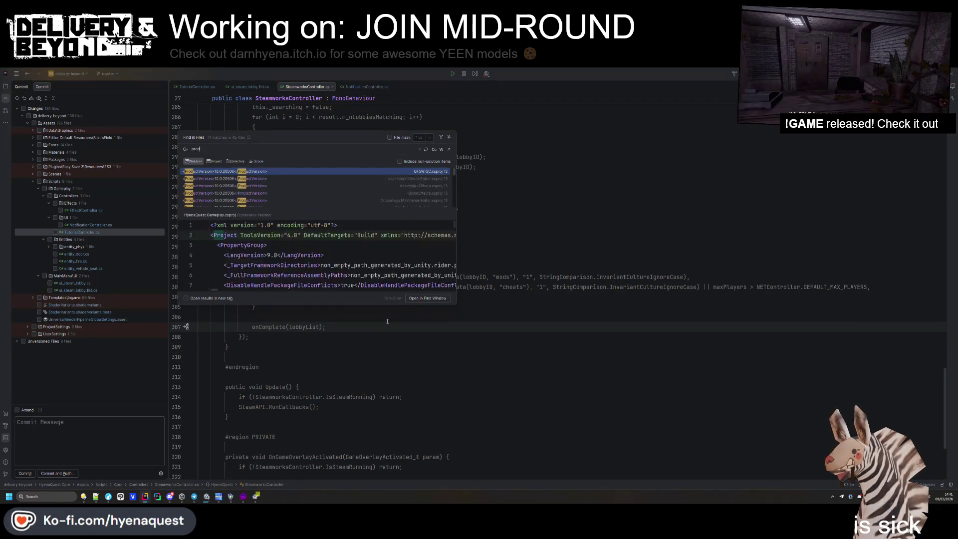
{"action": "type", "text": "edural m"}
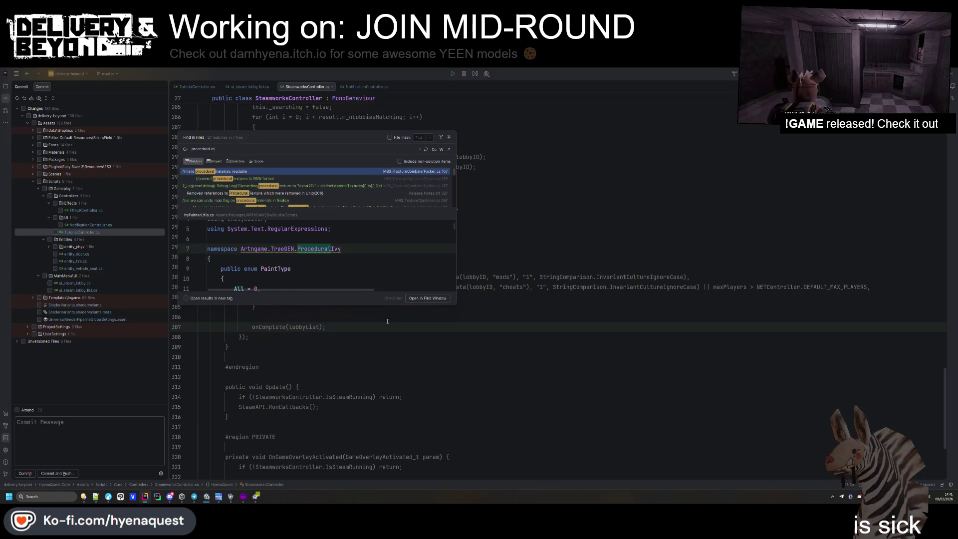
{"action": "type", "text": "esh"}
{"action": "key", "text": "BackSpace"}
{"action": "key", "text": "BackSpace"}
{"action": "key", "text": "BackSpace"}
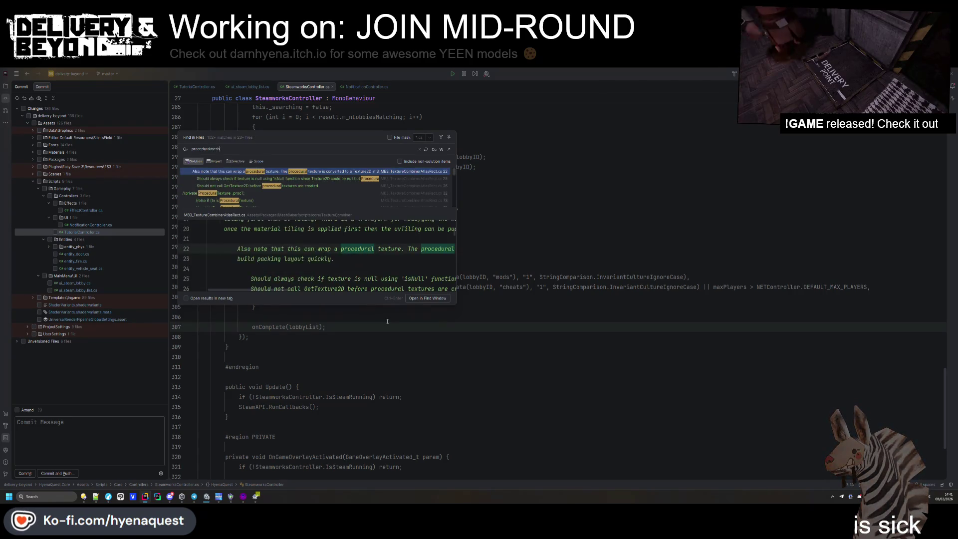
{"action": "type", "text": "sphere"}
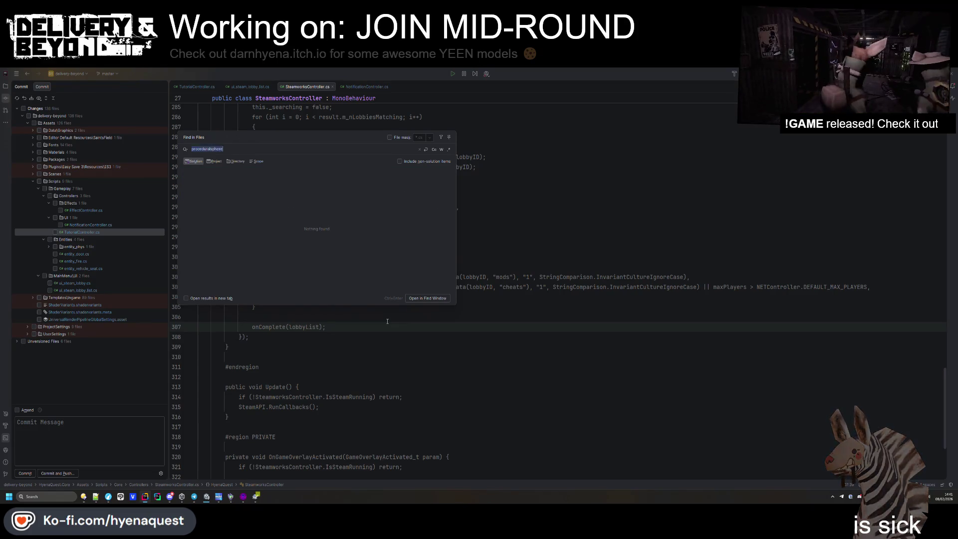
{"action": "key", "text": "Escape"}
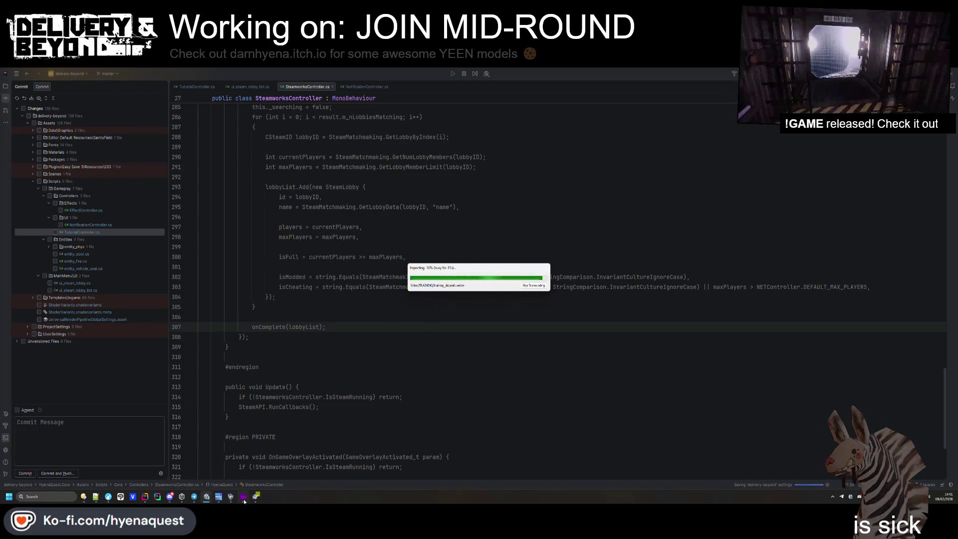
- Open and close TortoiseGit, then switch back to the Hammer++ map
{"action": "left_click", "coordinate": [255, 497]}
{"action": "key", "text": "Escape"}
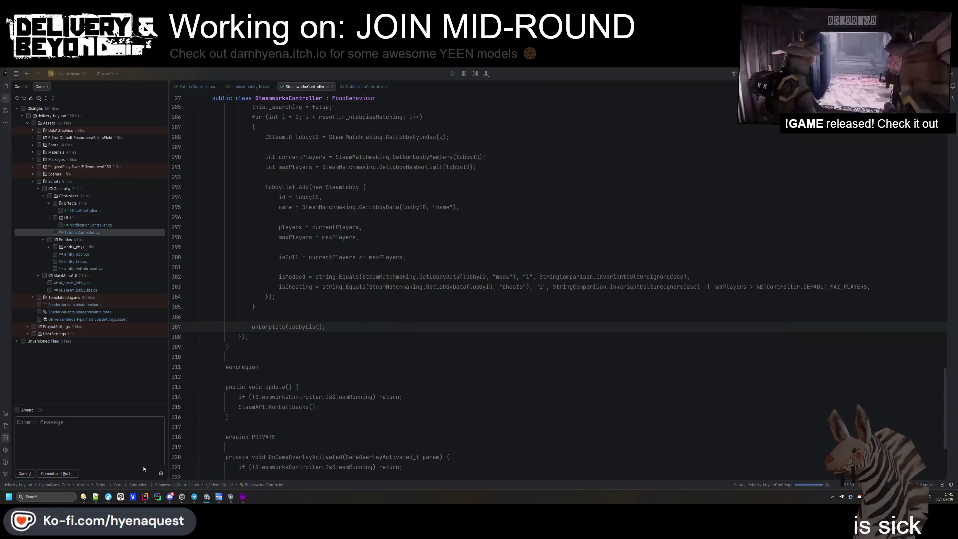
{"action": "left_click", "coordinate": [237, 497]}
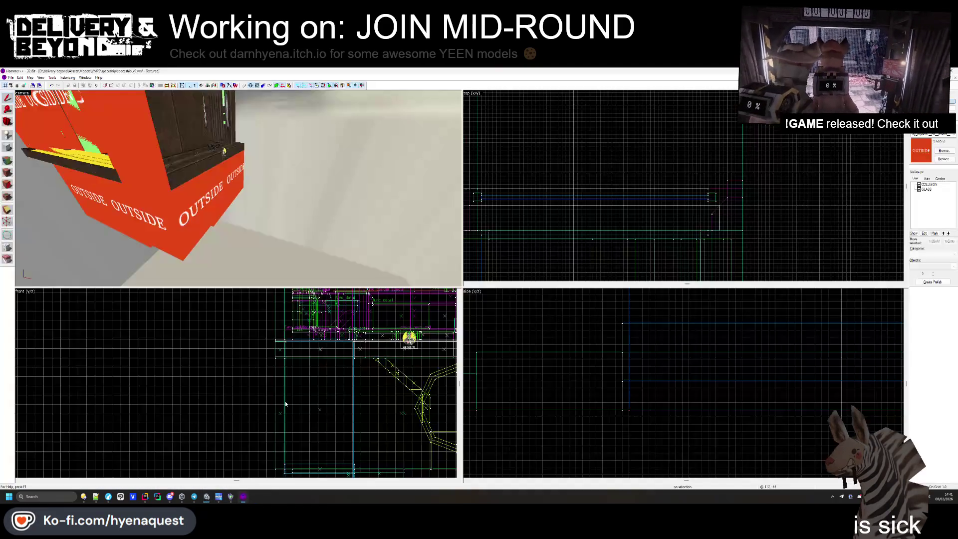
- Turn the 3D view toward the OUTSIDE structure and select the weathered_planks floor face with Shift+A
{"action": "mouse_move", "coordinate": [239, 195]}
{"action": "left_mouse_down"}
{"action": "mouse_move", "coordinate": [226, 185]}
{"action": "mouse_move", "coordinate": [238, 188]}
{"action": "left_mouse_up"}
{"action": "key", "text": "shift+a"}
{"action": "left_click", "coordinate": [238, 189]}
- Browse the texture list and pick the dark green carpet texture
{"action": "key", "text": "z"}
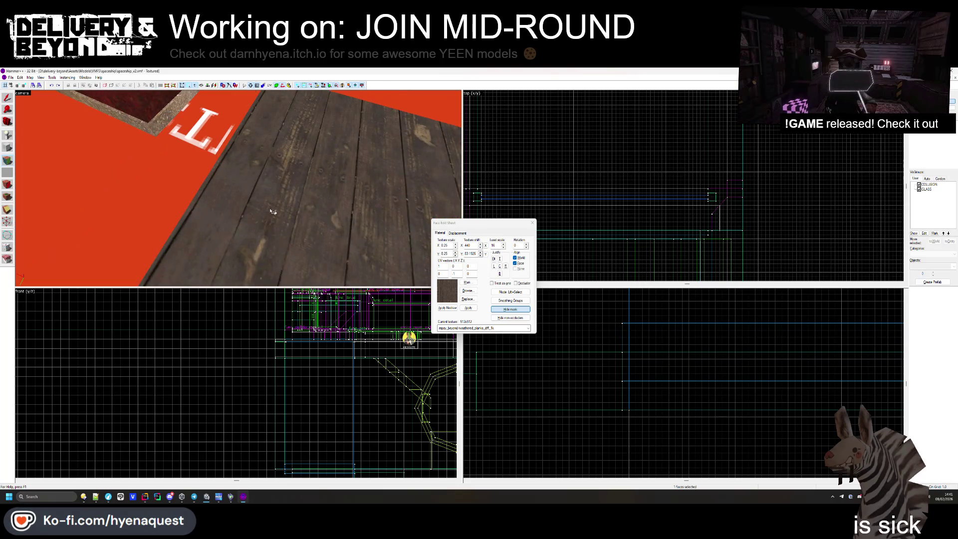
{"action": "left_click", "coordinate": [468, 290]}
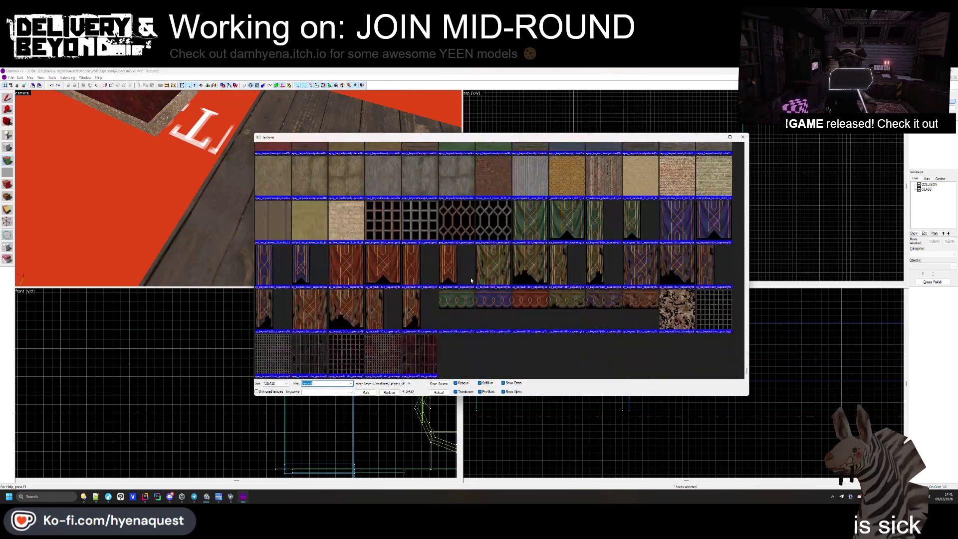
{"action": "scroll", "coordinate": [483, 284], "scroll_direction": "up", "scroll_amount": 15}
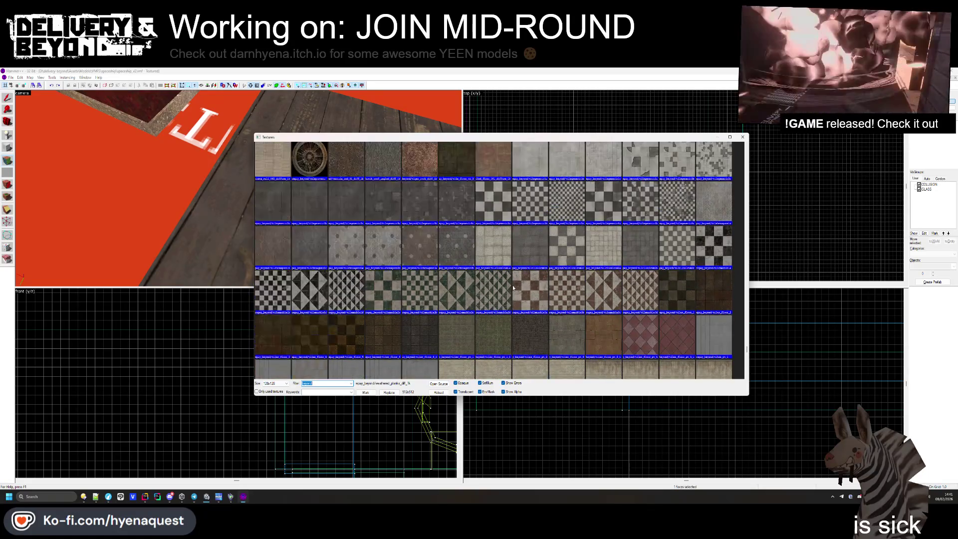
{"action": "scroll", "coordinate": [515, 288], "scroll_direction": "up", "scroll_amount": 15}
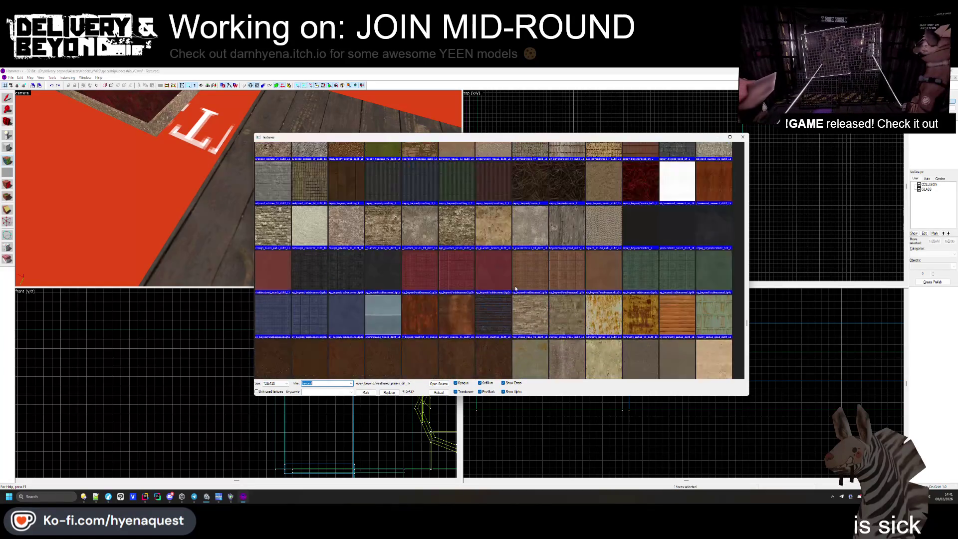
{"action": "scroll", "coordinate": [516, 288], "scroll_direction": "up", "scroll_amount": 10}
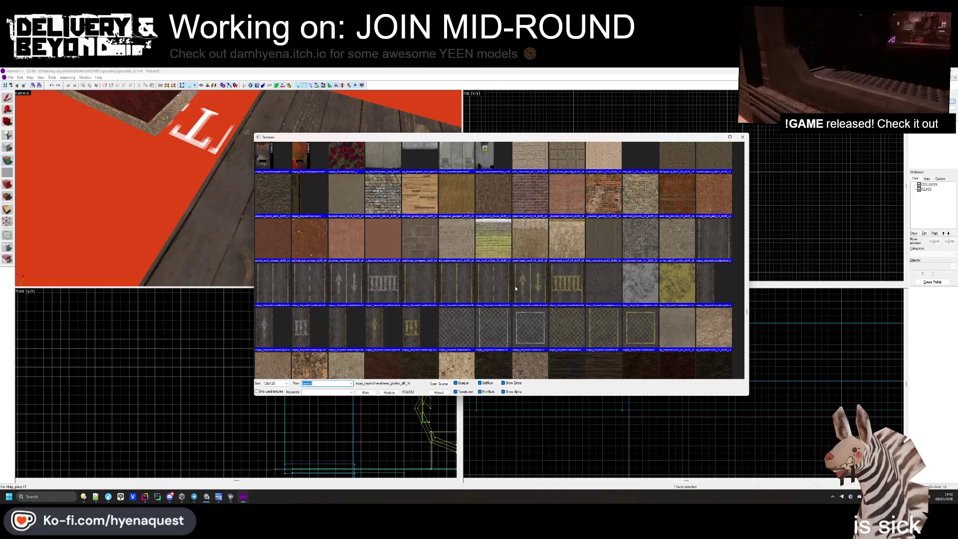
{"action": "scroll", "coordinate": [515, 288], "scroll_direction": "up", "scroll_amount": 20}
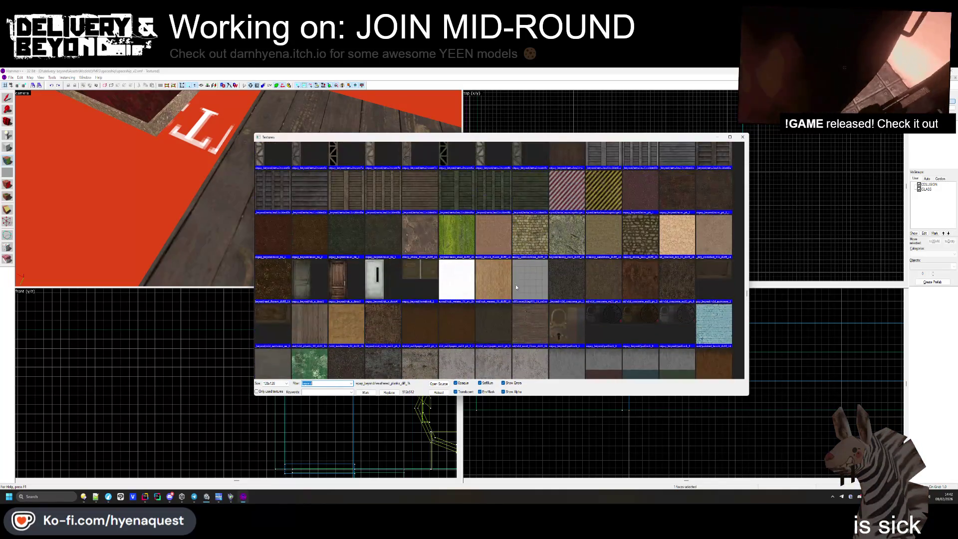
{"action": "scroll", "coordinate": [516, 285], "scroll_direction": "up", "scroll_amount": 20}
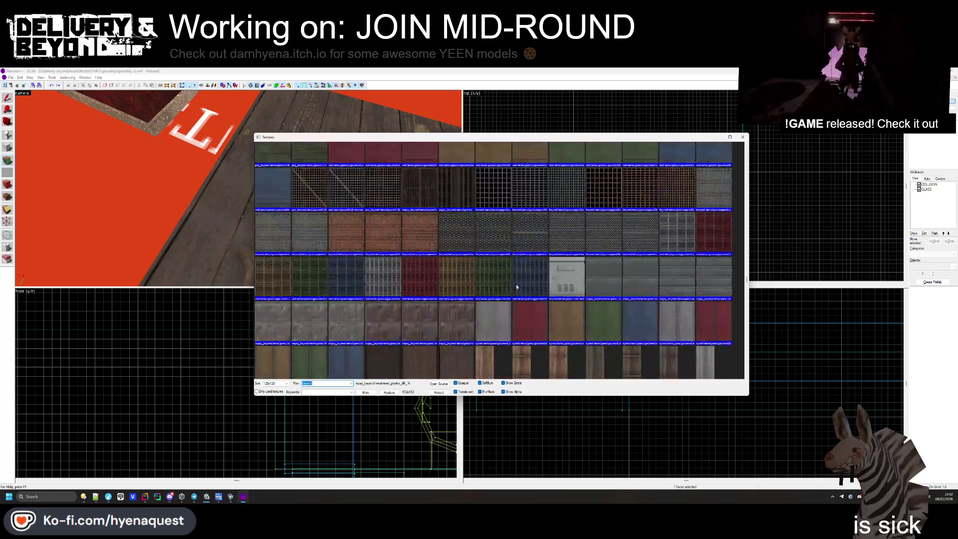
{"action": "scroll", "coordinate": [516, 285], "scroll_direction": "up", "scroll_amount": 20}
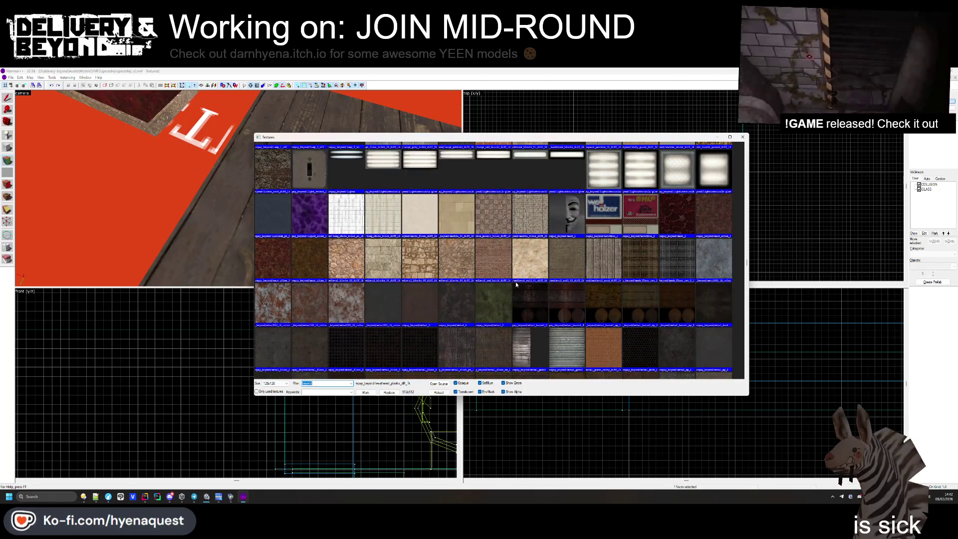
{"action": "scroll", "coordinate": [516, 284], "scroll_direction": "up", "scroll_amount": 20}
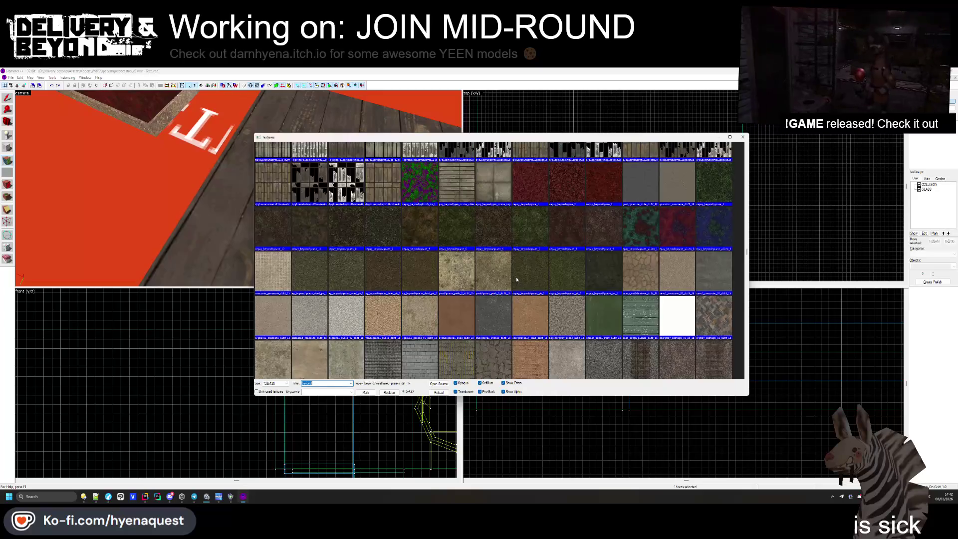
{"action": "scroll", "coordinate": [516, 279], "scroll_direction": "up", "scroll_amount": 15}
{"action": "scroll", "coordinate": [521, 281], "scroll_direction": "up", "scroll_amount": 5}
{"action": "double_click", "coordinate": [523, 282]}
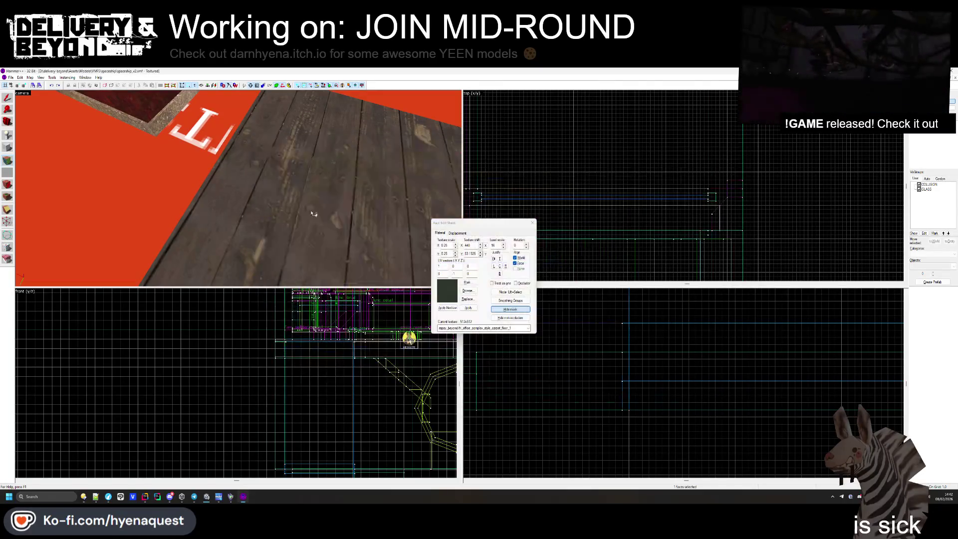
- Apply the carpet to the plank floor face and close the Face Edit Sheet
{"action": "right_click", "coordinate": [327, 218]}
{"action": "left_click", "coordinate": [467, 291]}
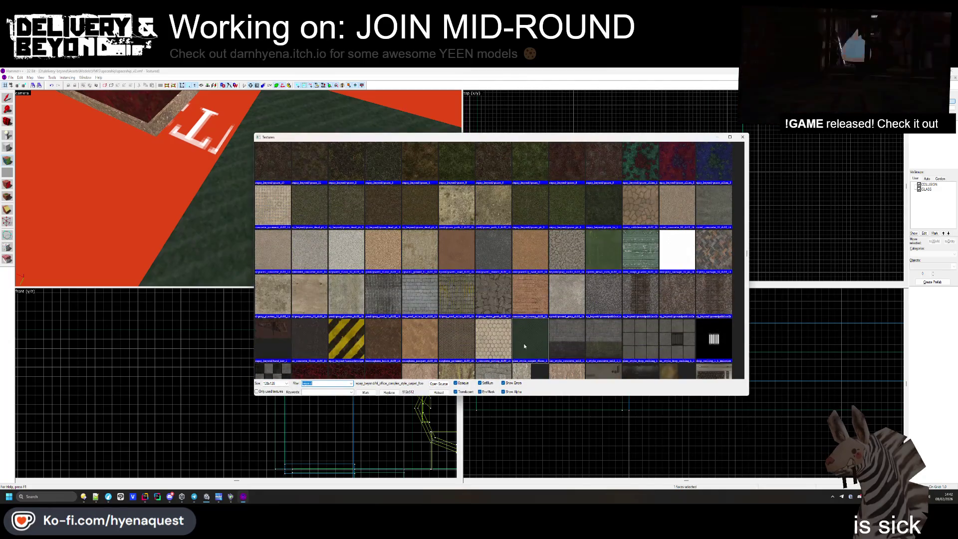
{"action": "key", "text": "Escape"}
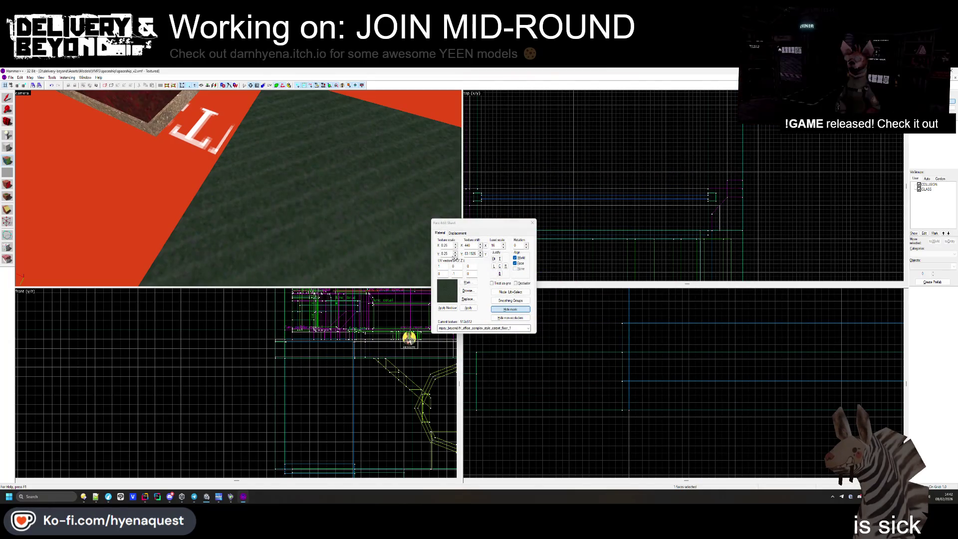
{"action": "left_click", "coordinate": [532, 223]}
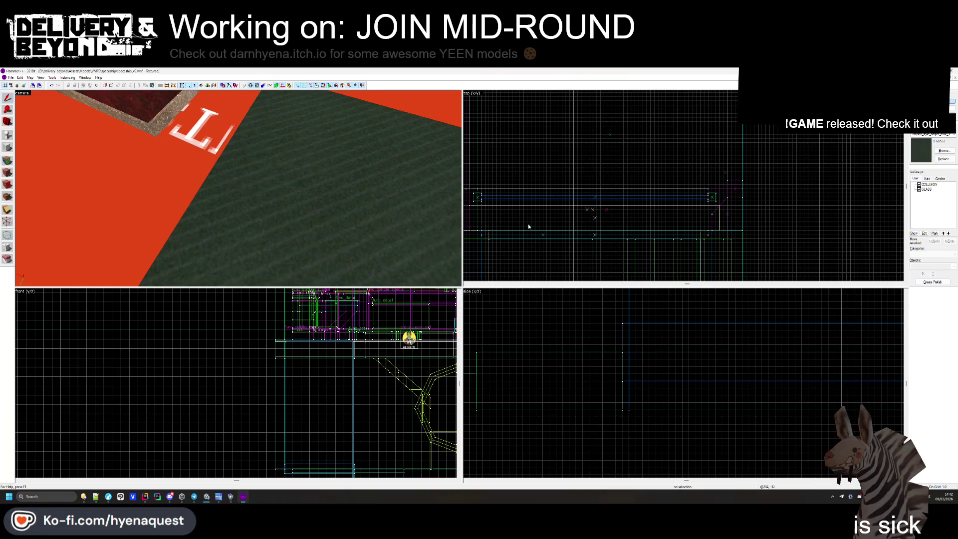
- Look around the green carpet patch, then reopen face editing with Shift+A and select a face
{"action": "key", "text": "z"}
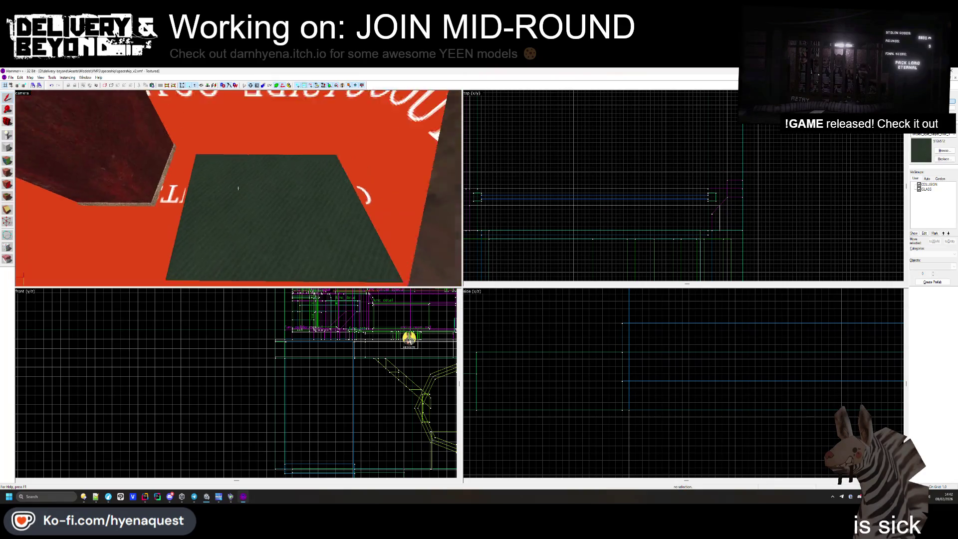
{"action": "key", "text": "shift+a"}
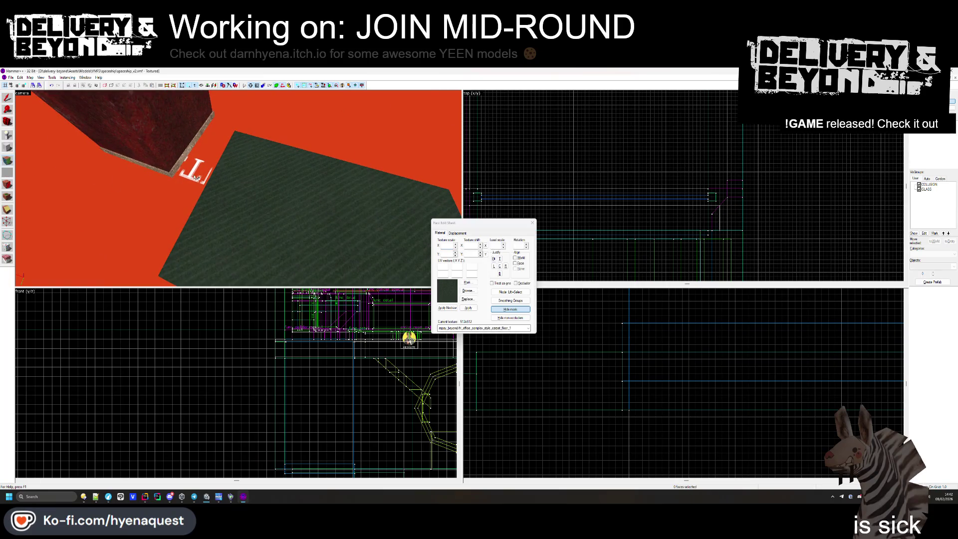
{"action": "left_click", "coordinate": [238, 188]}
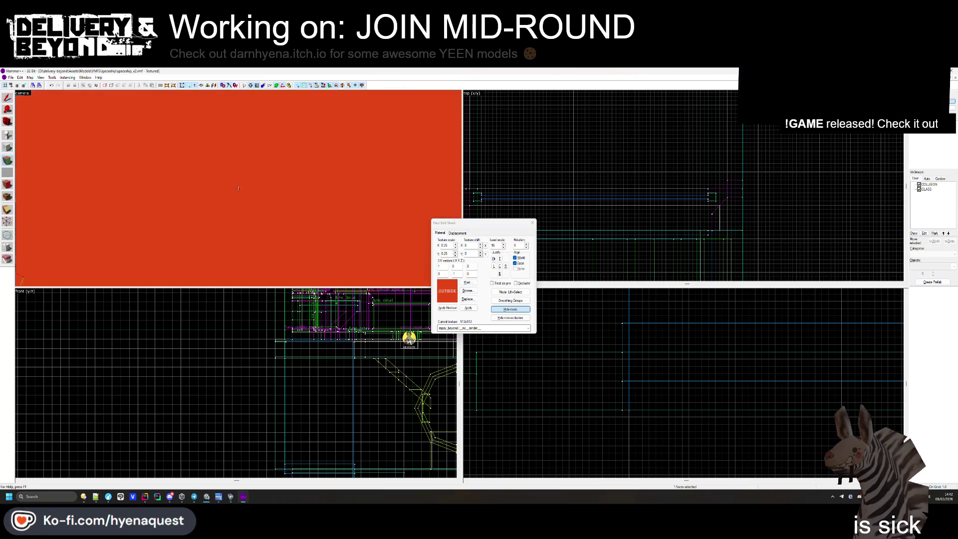
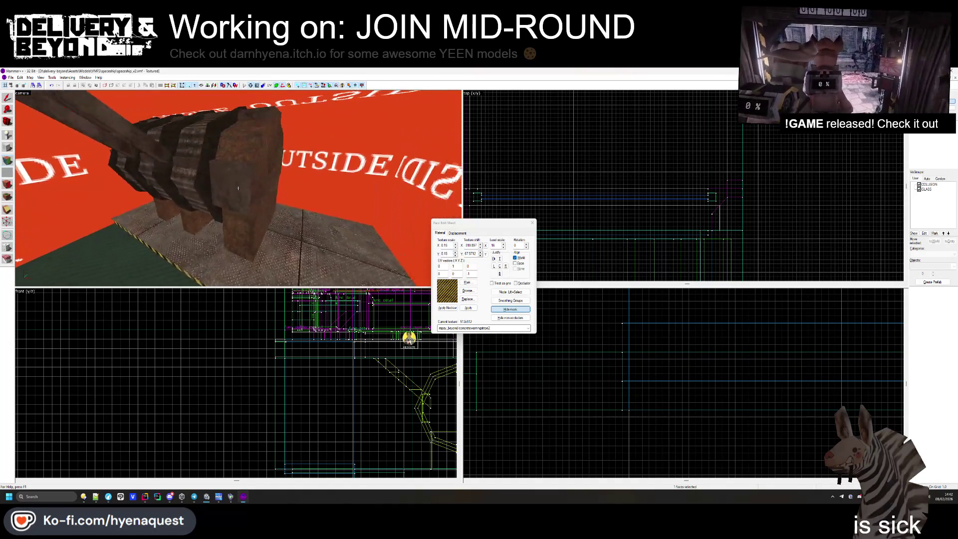
- Close the face editor and stretch the brush beside the rusty block from 44 to 89 units
{"action": "left_click", "coordinate": [532, 223]}
{"action": "left_click", "coordinate": [574, 223]}
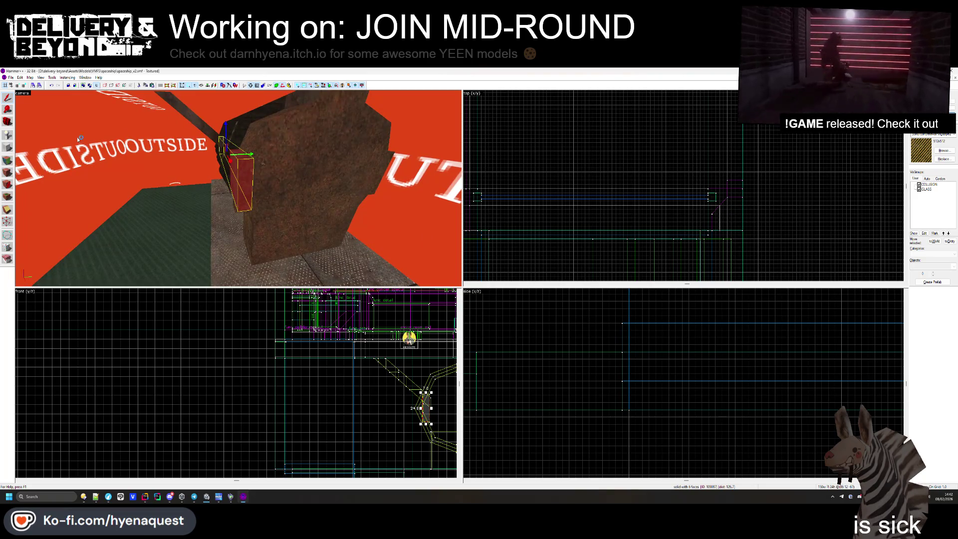
{"action": "left_click", "coordinate": [7, 148]}
{"action": "scroll", "coordinate": [601, 163], "scroll_direction": "down", "scroll_amount": 3}
{"action": "scroll", "coordinate": [601, 163], "scroll_direction": "up", "scroll_amount": 5}
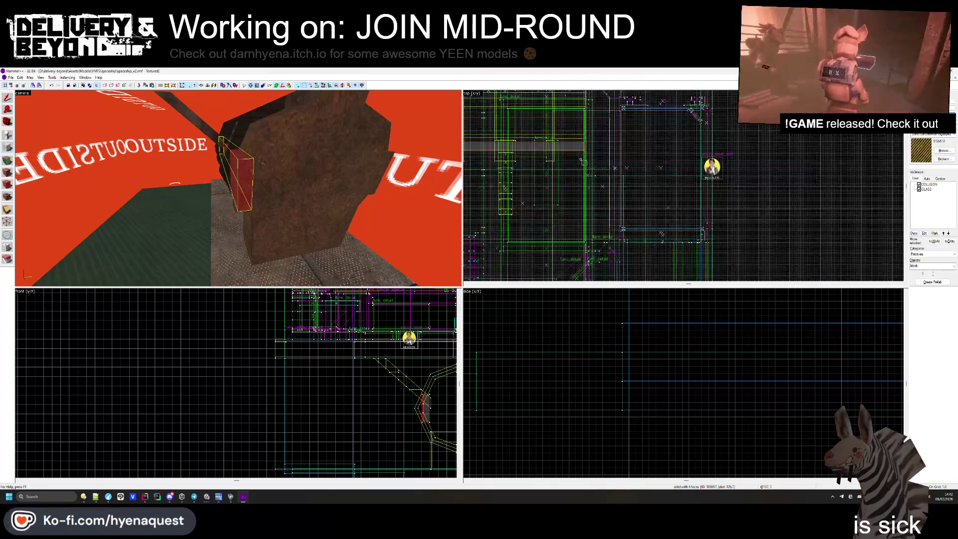
{"action": "scroll", "coordinate": [608, 188], "scroll_direction": "down", "scroll_amount": 2}
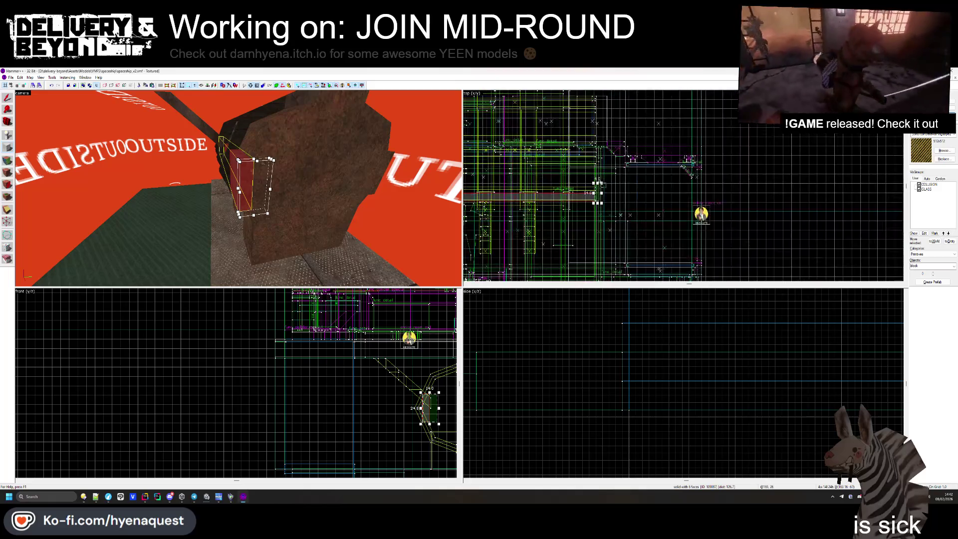
{"action": "scroll", "coordinate": [607, 129], "scroll_direction": "up", "scroll_amount": 2}
{"action": "left_click_drag", "start_coordinate": [607, 128], "coordinate": [575, 131]}
{"action": "scroll", "coordinate": [575, 132], "scroll_direction": "up", "scroll_amount": 2}
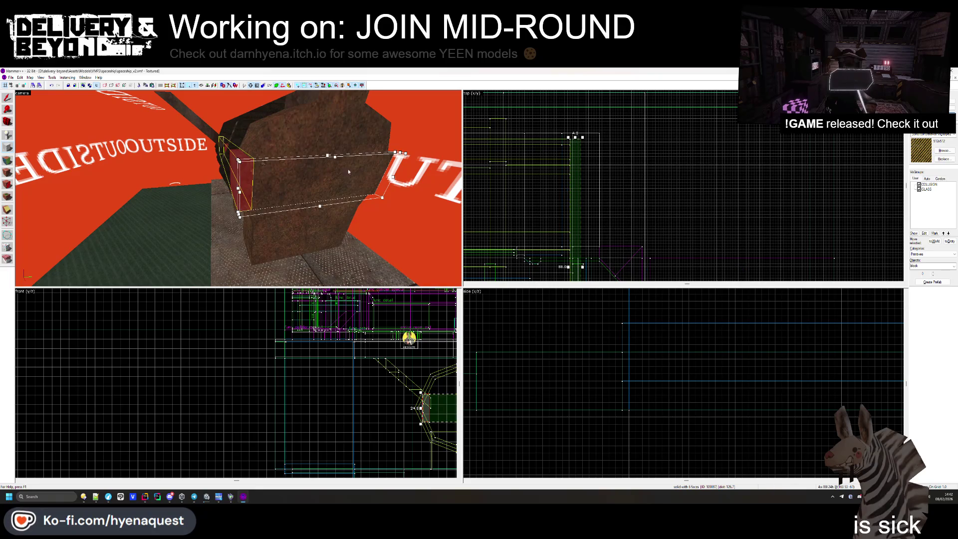
- Fly past the striped brush and select the neighbouring brush
{"action": "key", "text": "w"}
{"action": "left_click", "coordinate": [238, 188]}
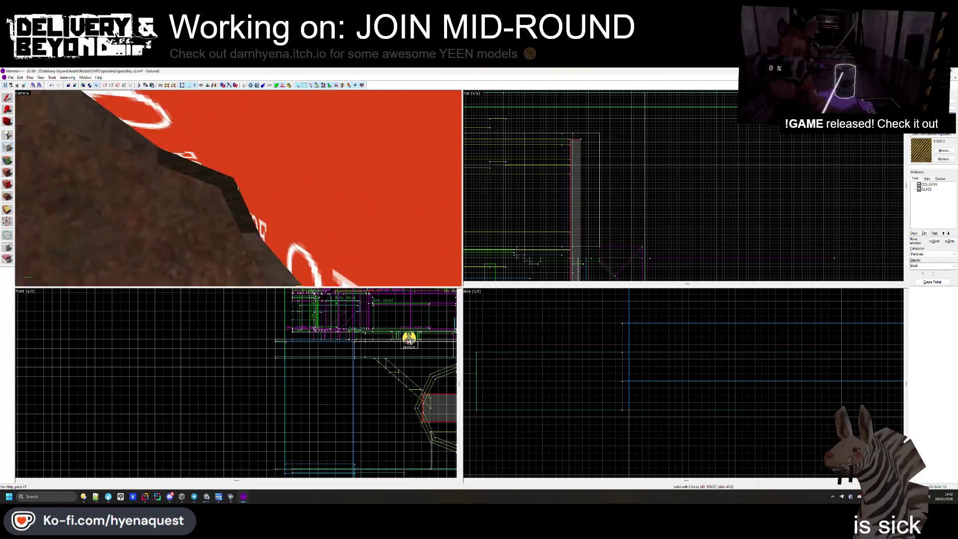
{"action": "key", "text": "s"}
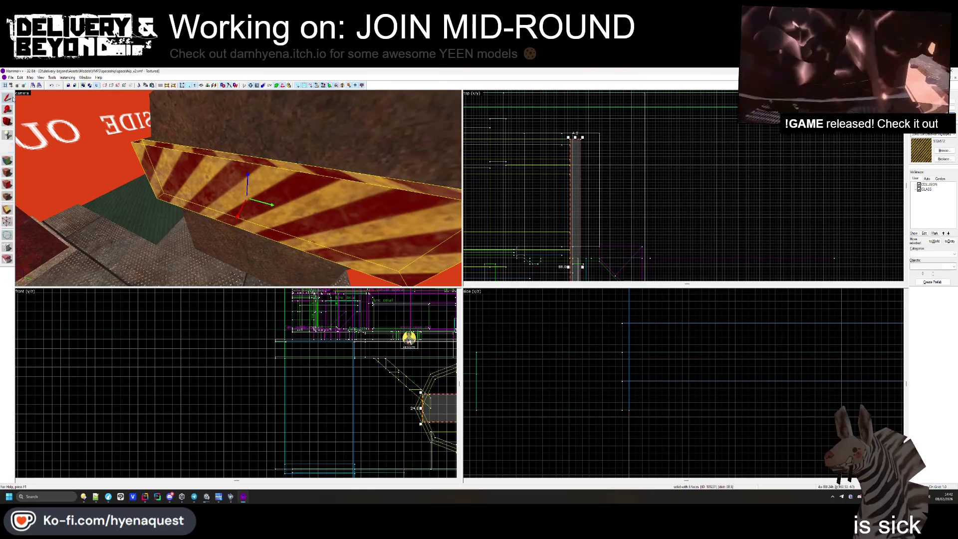
{"action": "key", "text": "Escape"}
{"action": "key", "text": "Left"}
{"action": "key", "text": "Left"}
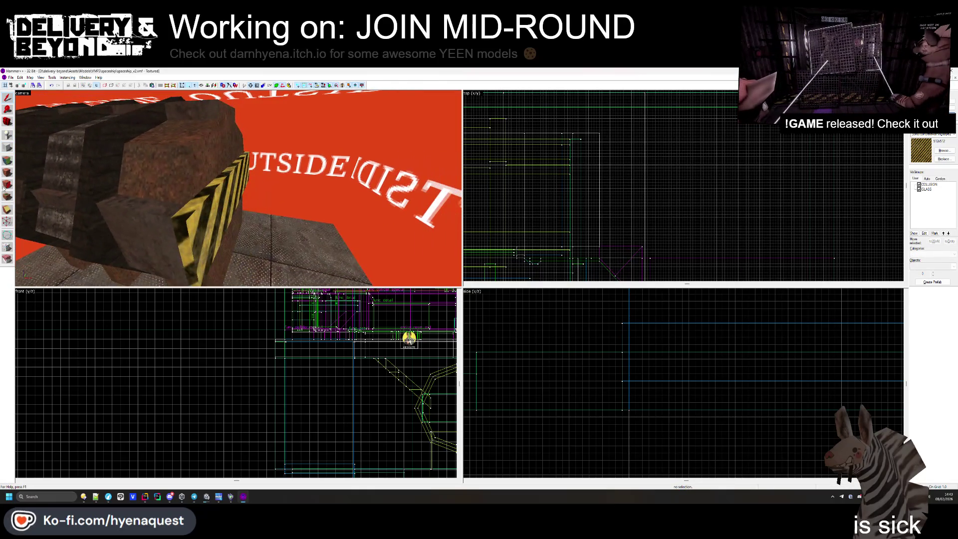
{"action": "key", "text": "shift+a"}
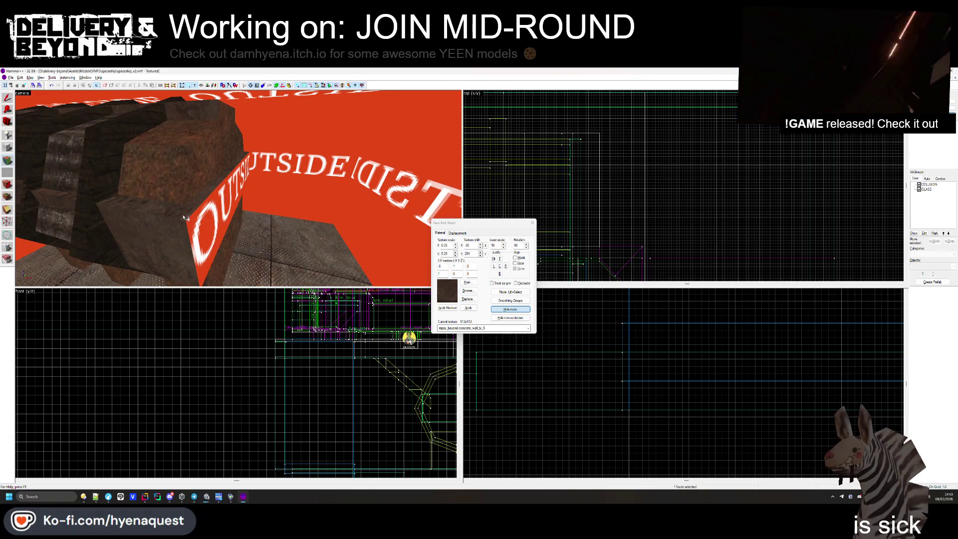
{"action": "key", "text": "Left"}
{"action": "key", "text": "Left"}
{"action": "key", "text": "Left"}
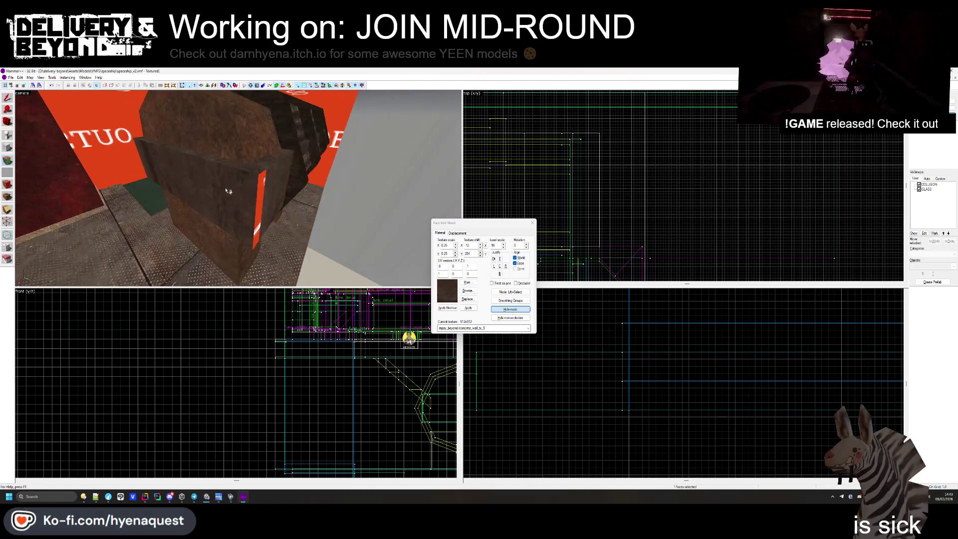
{"action": "key", "text": "Down"}
{"action": "key", "text": "Down"}
{"action": "key", "text": "Down"}
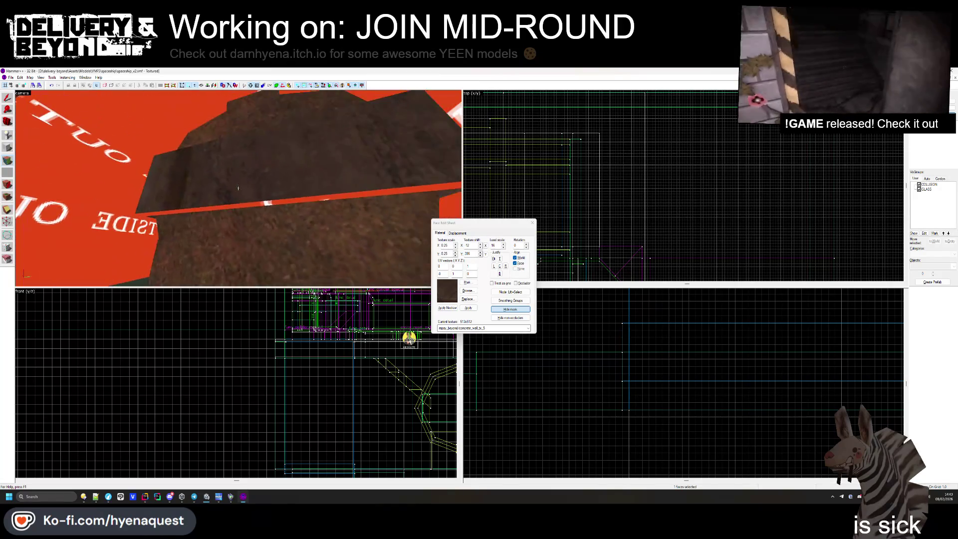
{"action": "key", "text": "Up"}
{"action": "key", "text": "Up"}
{"action": "key", "text": "Up"}
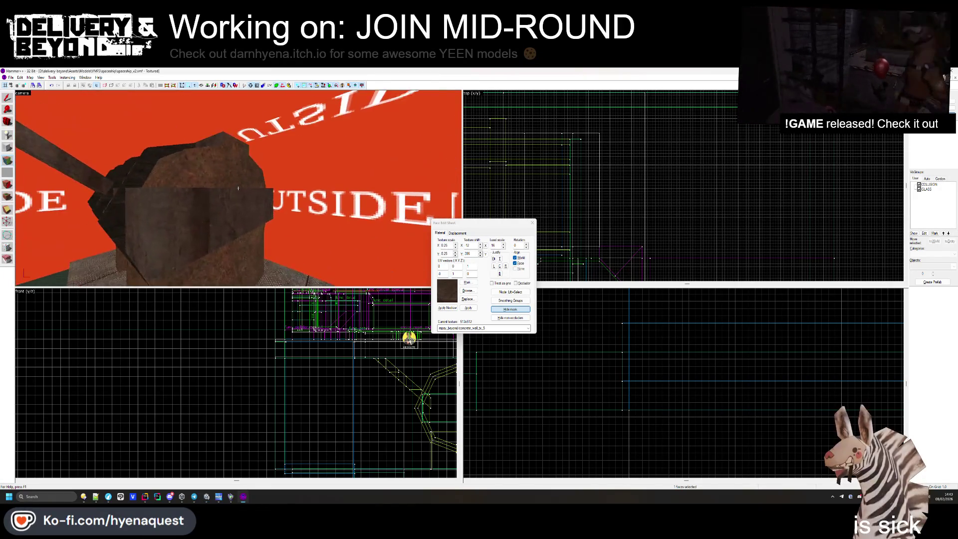
{"action": "left_click", "coordinate": [532, 223]}
{"action": "left_click", "coordinate": [234, 153]}
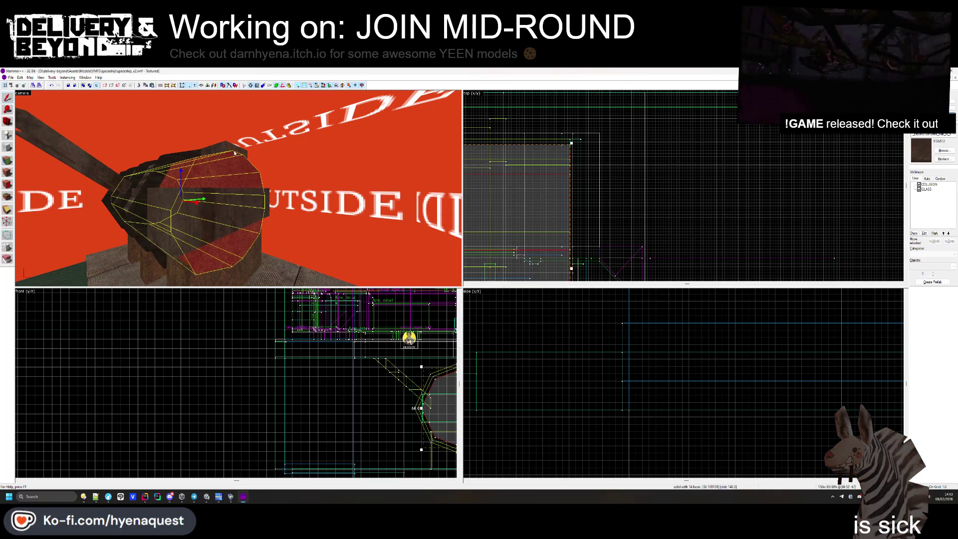
{"action": "left_click", "coordinate": [202, 228]}
{"action": "scroll", "coordinate": [379, 349], "scroll_direction": "down", "scroll_amount": 3}
{"action": "scroll", "coordinate": [424, 344], "scroll_direction": "up", "scroll_amount": 4}
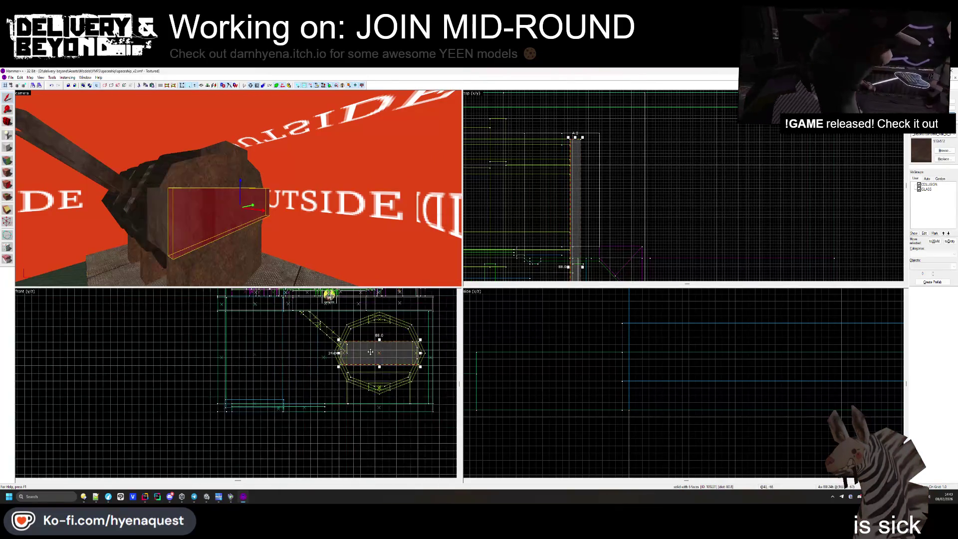
{"action": "left_click", "coordinate": [350, 307]}
{"action": "left_click", "coordinate": [233, 171]}
{"action": "scroll", "coordinate": [390, 318], "scroll_direction": "up", "scroll_amount": 5}
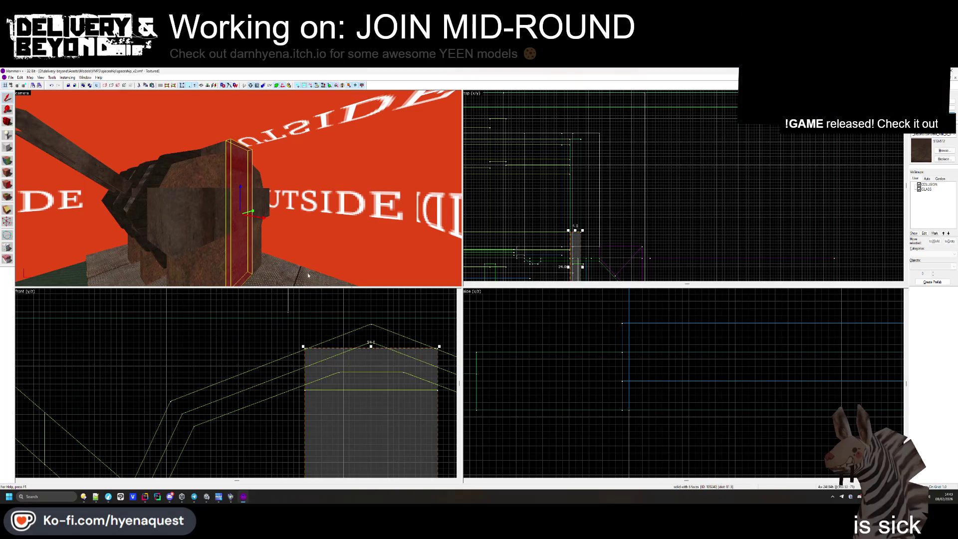
{"action": "scroll", "coordinate": [577, 241], "scroll_direction": "up", "scroll_amount": 2}
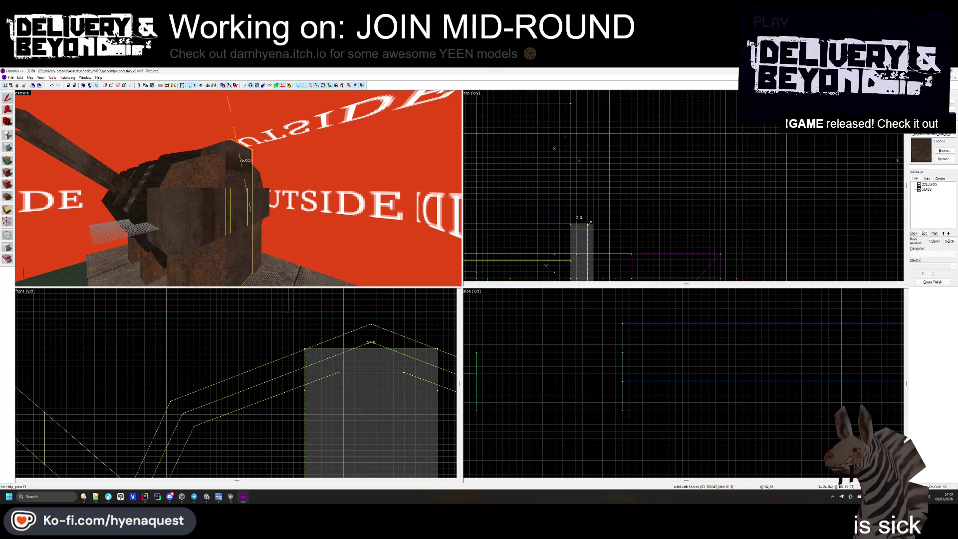
{"action": "scroll", "coordinate": [294, 329], "scroll_direction": "down", "scroll_amount": 2}
{"action": "scroll", "coordinate": [294, 329], "scroll_direction": "down", "scroll_amount": 2}
{"action": "scroll", "coordinate": [312, 439], "scroll_direction": "up", "scroll_amount": 2}
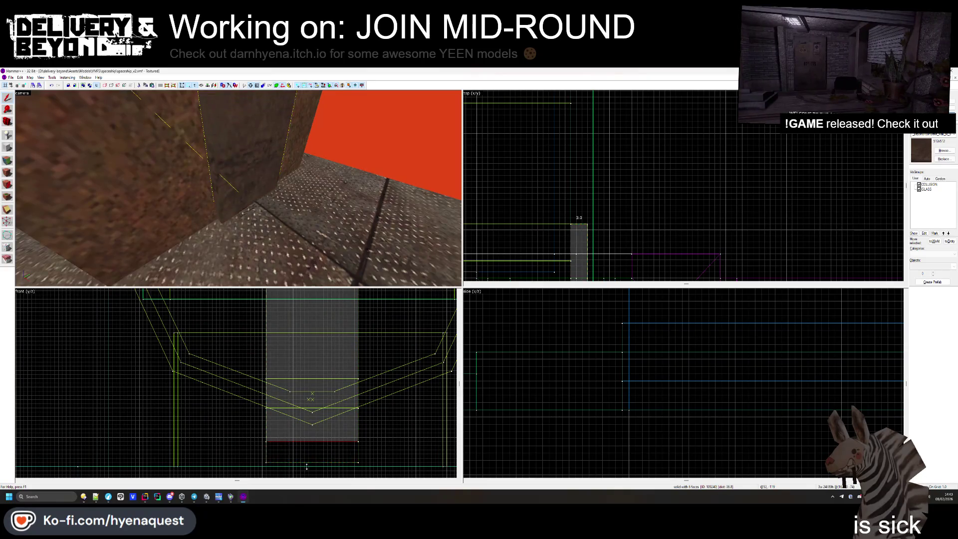
{"action": "key", "text": "Escape"}
{"action": "key", "text": "z"}
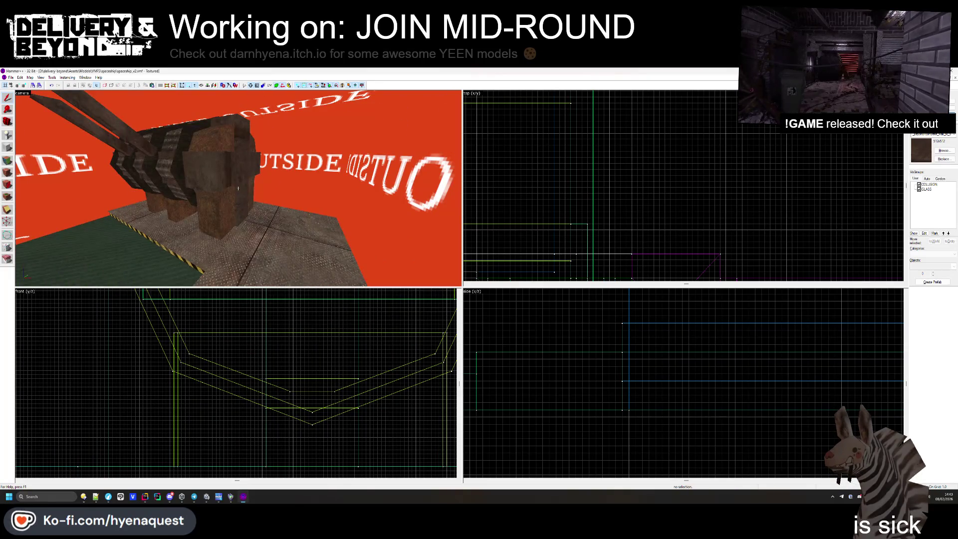
{"action": "key", "text": "w"}
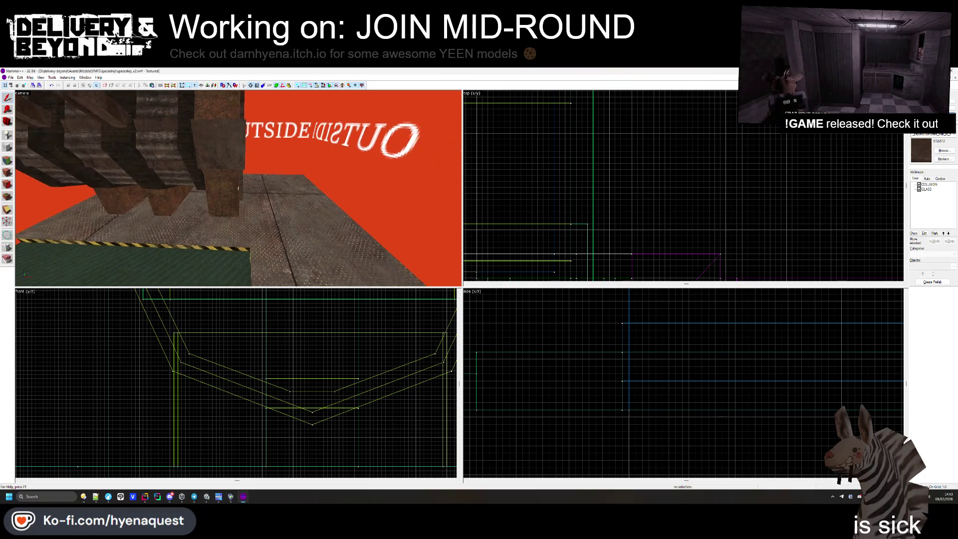
{"action": "key", "text": "z"}
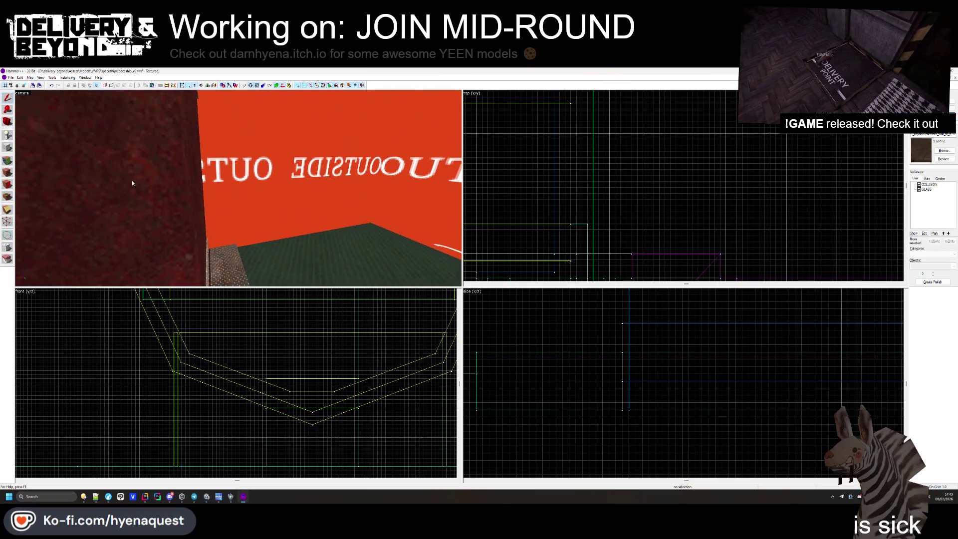
{"action": "key", "text": "z"}
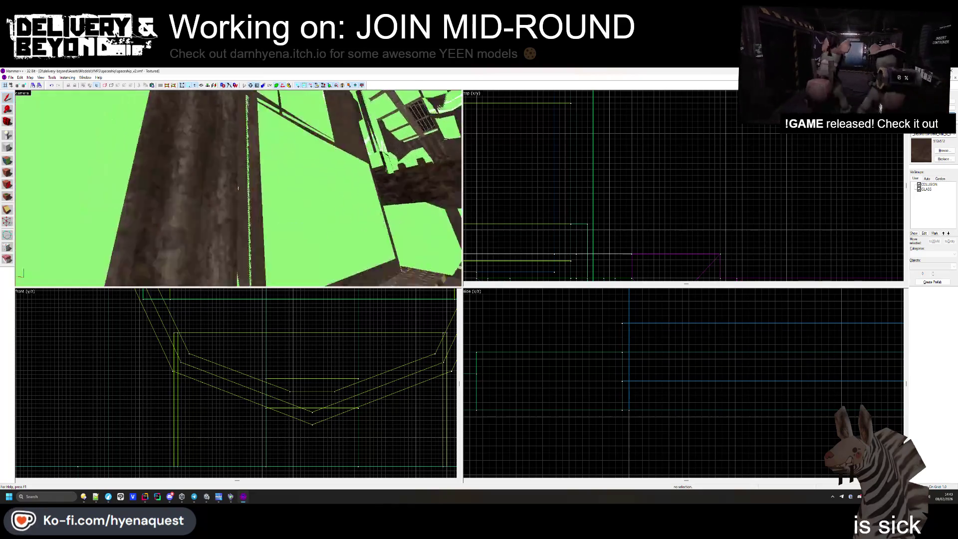
{"action": "left_click", "coordinate": [238, 189]}
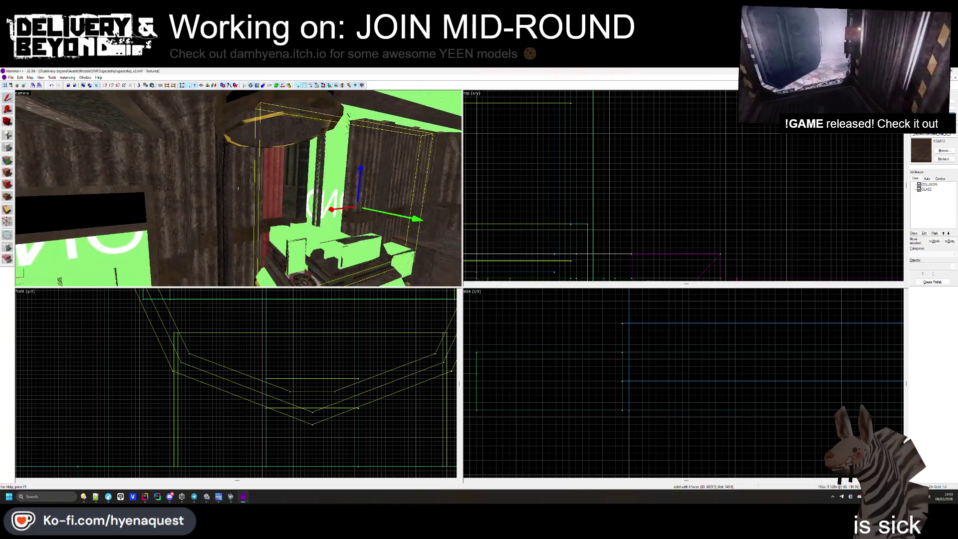
{"action": "key", "text": "z"}
{"action": "left_click", "coordinate": [349, 223]}
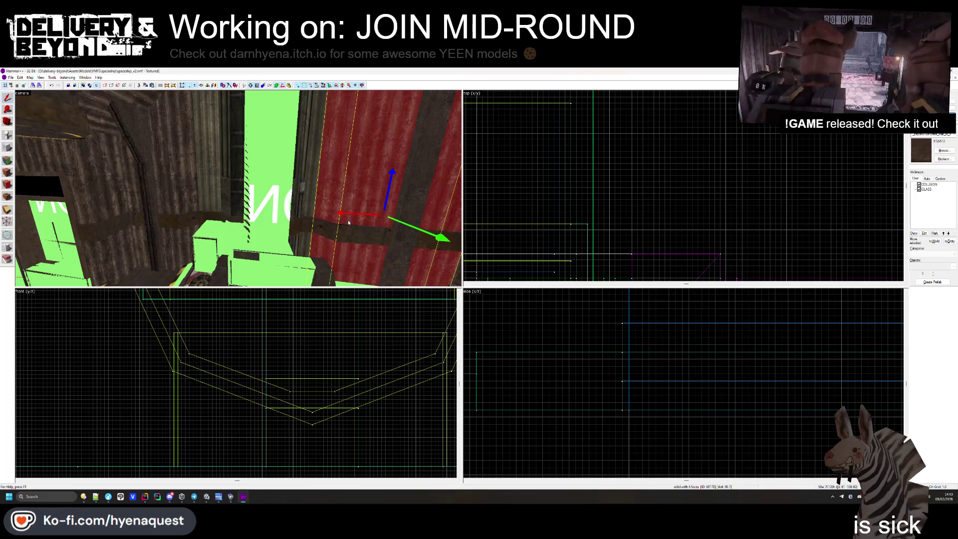
{"action": "key", "text": "z"}
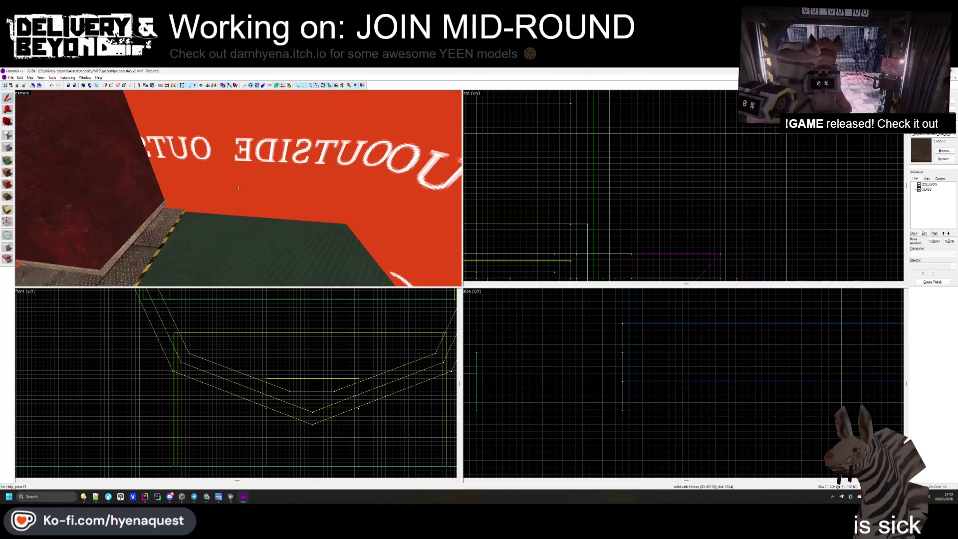
{"action": "scroll", "coordinate": [645, 171], "scroll_direction": "down", "scroll_amount": 3}
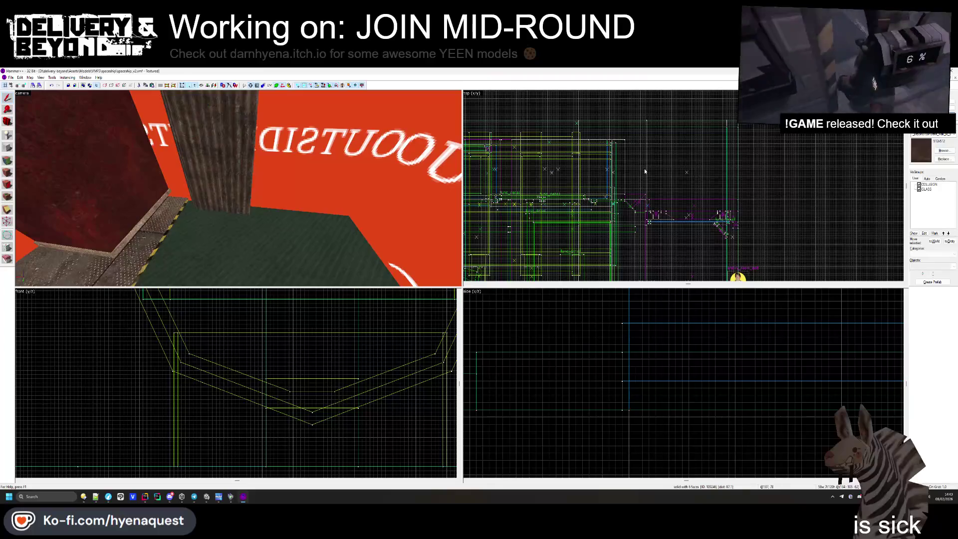
{"action": "key", "text": "z"}
{"action": "key", "text": "z"}
{"action": "left_click", "coordinate": [239, 191]}
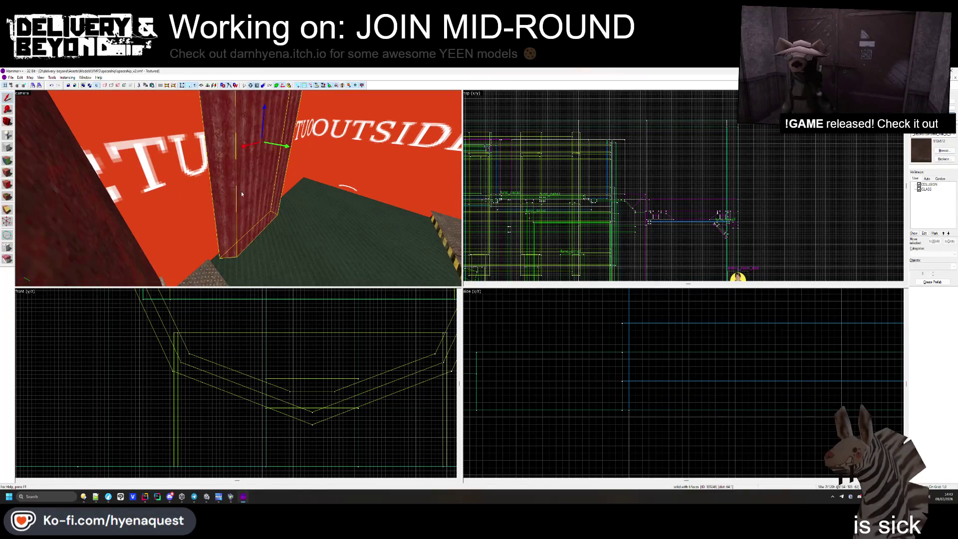
{"action": "key", "text": "Escape"}
{"action": "key", "text": "z"}
{"action": "key", "text": "z"}
{"action": "left_click", "coordinate": [265, 193]}
{"action": "key", "text": "z"}
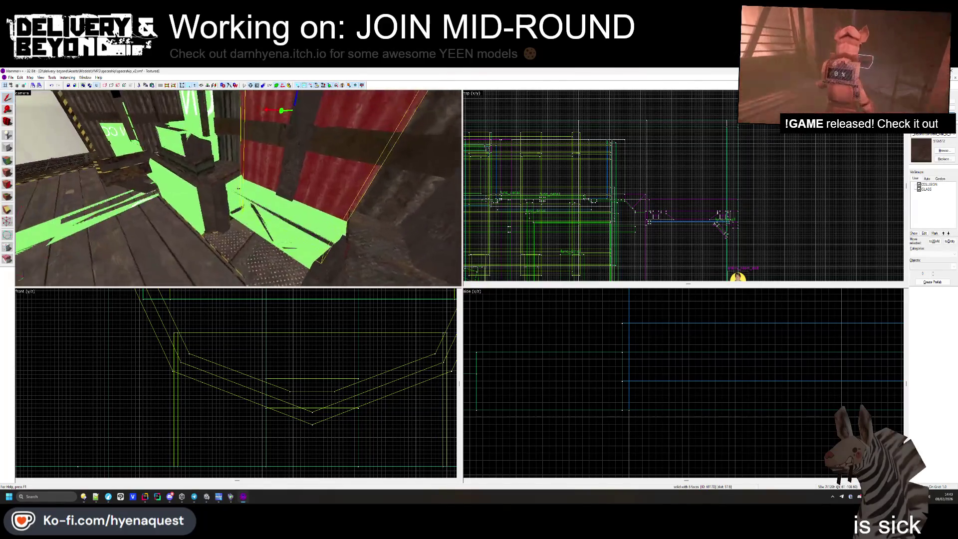
{"action": "key", "text": "z"}
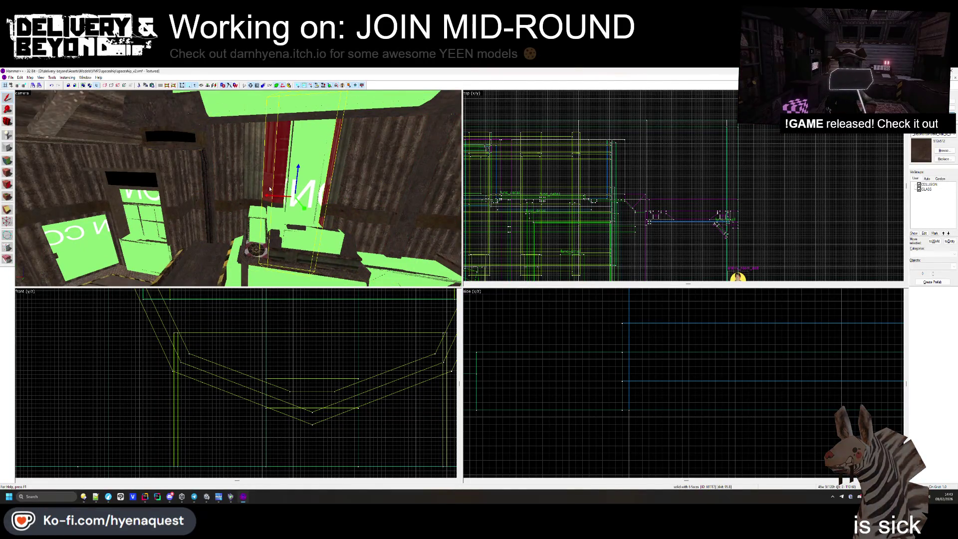
{"action": "key", "text": "w"}
{"action": "key", "text": "z"}
{"action": "key", "text": "w"}
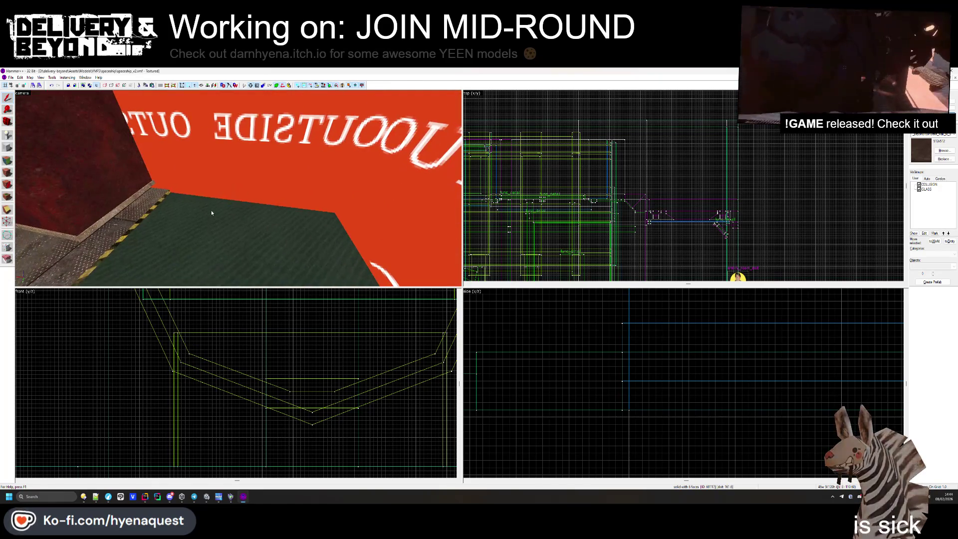
{"action": "left_click", "coordinate": [238, 188]}
{"action": "key", "text": "z"}
{"action": "scroll", "coordinate": [609, 232], "scroll_direction": "down", "scroll_amount": 3}
{"action": "scroll", "coordinate": [608, 232], "scroll_direction": "up", "scroll_amount": 4}
{"action": "scroll", "coordinate": [609, 232], "scroll_direction": "up", "scroll_amount": 3}
{"action": "key", "text": "z"}
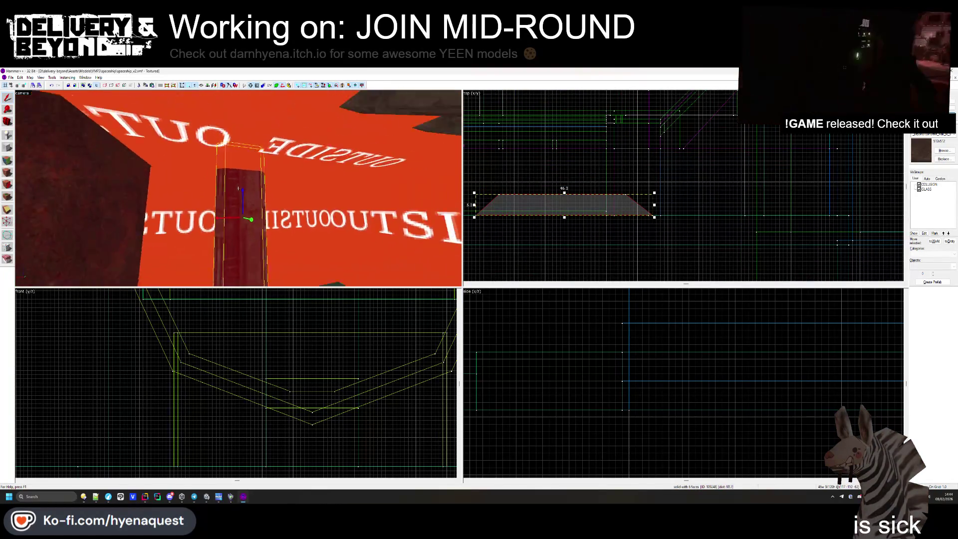
- Adjust the bottom edge of the red column brush above the green floor in the Front view
{"action": "key", "text": "z"}
{"action": "scroll", "coordinate": [558, 197], "scroll_direction": "down", "scroll_amount": 3}
{"action": "scroll", "coordinate": [557, 198], "scroll_direction": "up", "scroll_amount": 5}
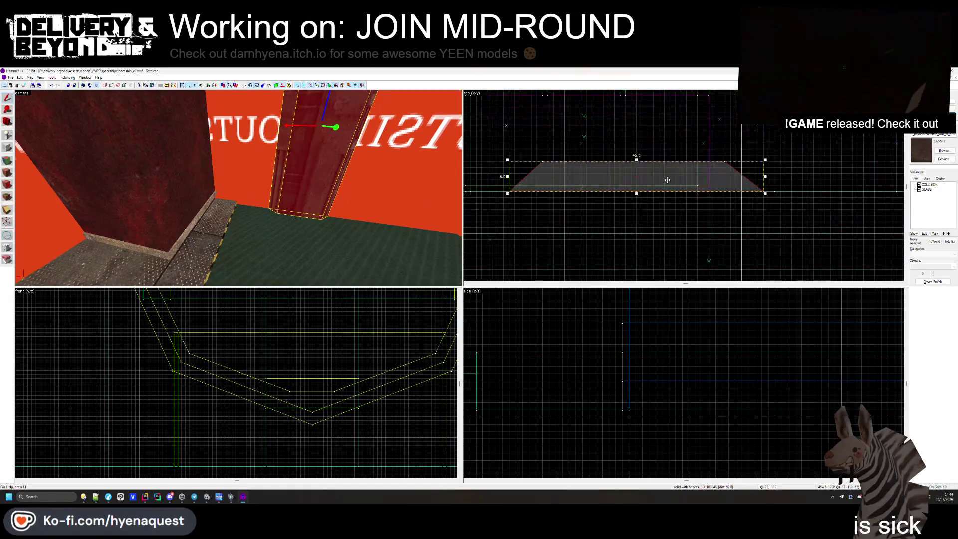
{"action": "key", "text": "z"}
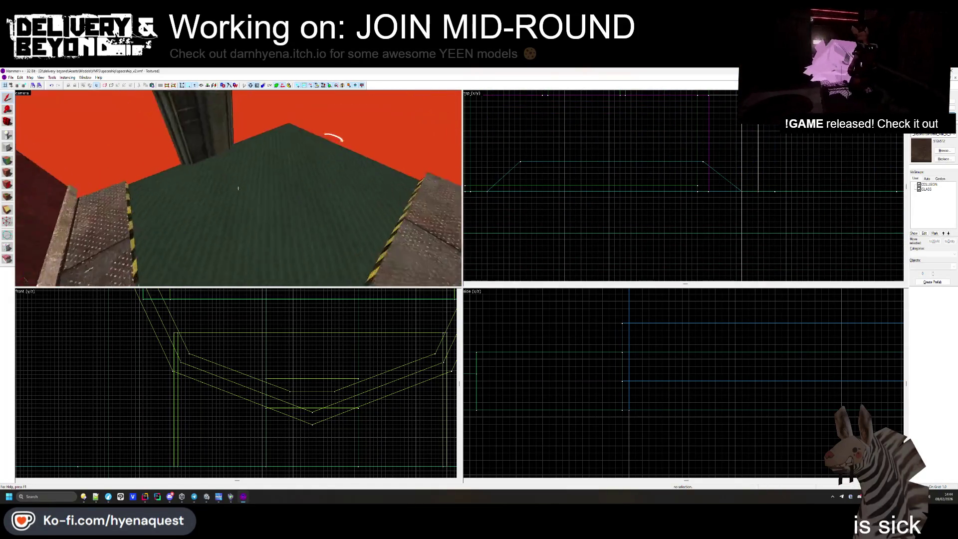
{"action": "key", "text": "z"}
{"action": "scroll", "coordinate": [258, 349], "scroll_direction": "down", "scroll_amount": 3}
{"action": "scroll", "coordinate": [218, 358], "scroll_direction": "up", "scroll_amount": 4}
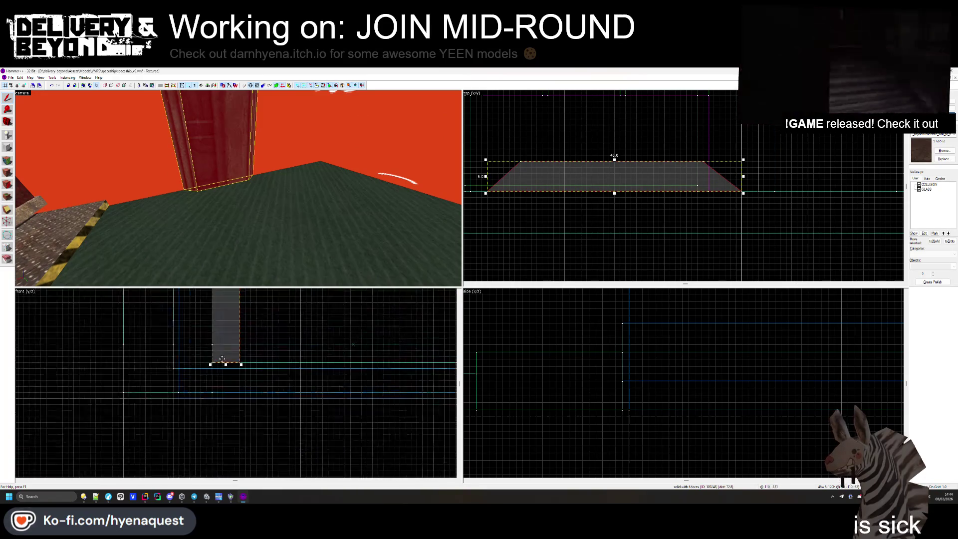
{"action": "left_click_drag", "start_coordinate": [225, 348], "coordinate": [225, 346]}
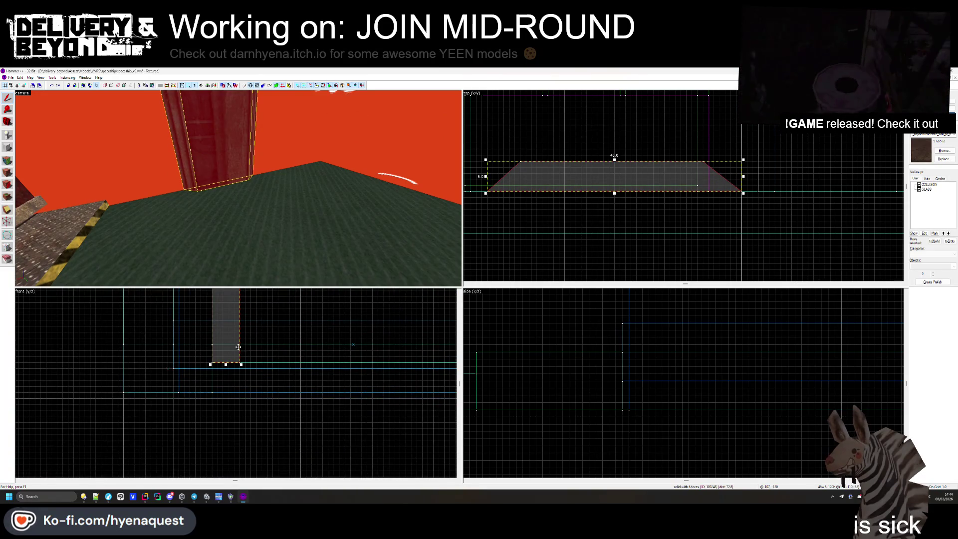
{"action": "scroll", "coordinate": [238, 348], "scroll_direction": "down", "scroll_amount": 5}
{"action": "scroll", "coordinate": [231, 306], "scroll_direction": "up", "scroll_amount": 3}
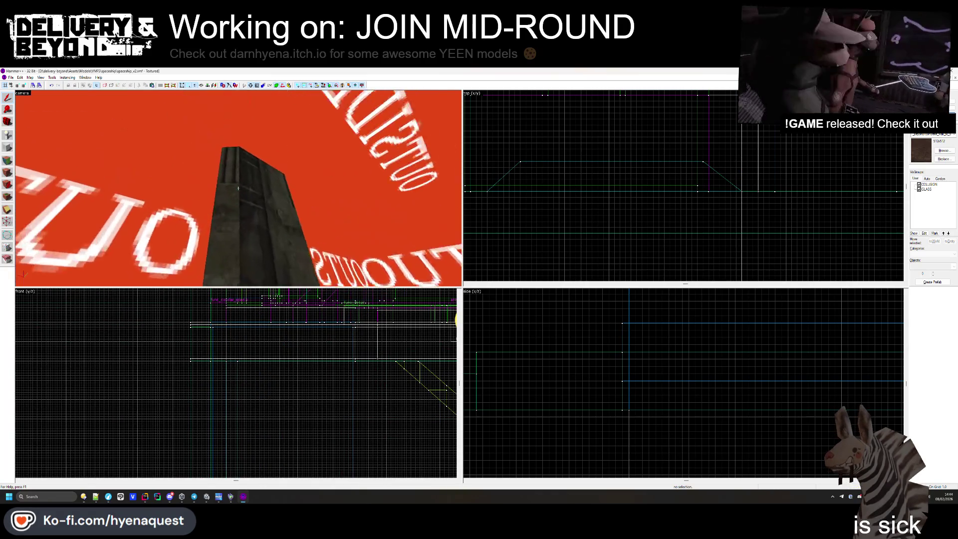
- Select the horizontal plank near the OUTSIDE wall and inspect it from above and below
{"action": "left_click", "coordinate": [236, 178]}
{"action": "key", "text": "z"}
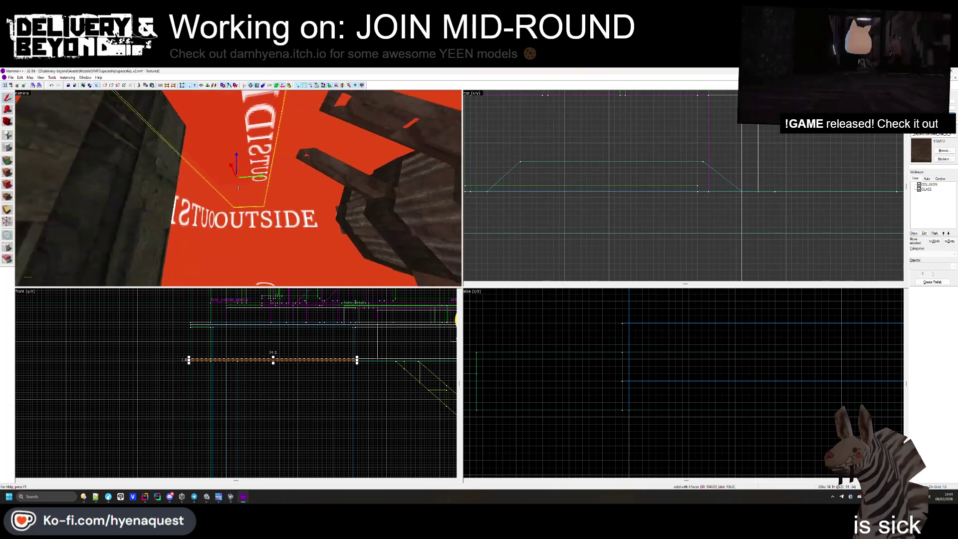
{"action": "key", "text": "w"}
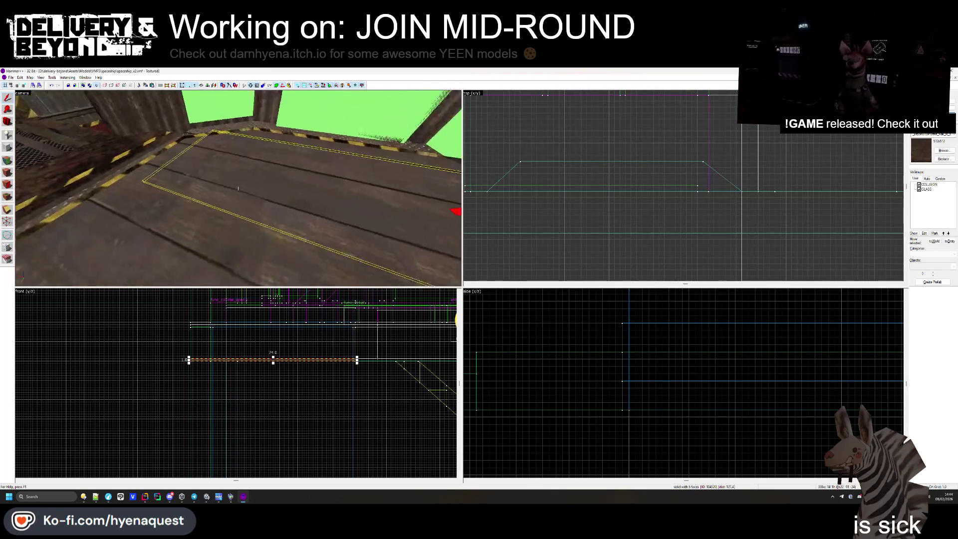
{"action": "key", "text": "s"}
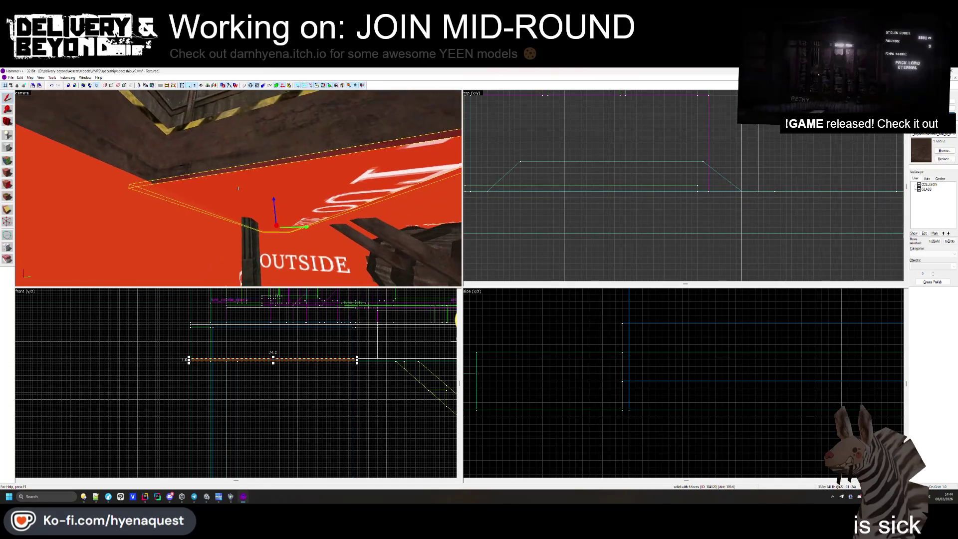
{"action": "key", "text": "w"}
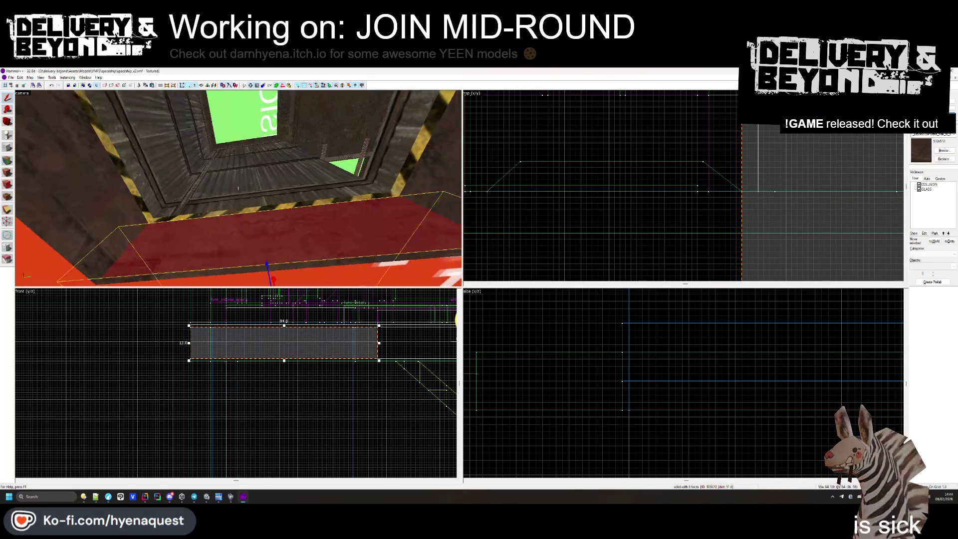
{"action": "key", "text": "w"}
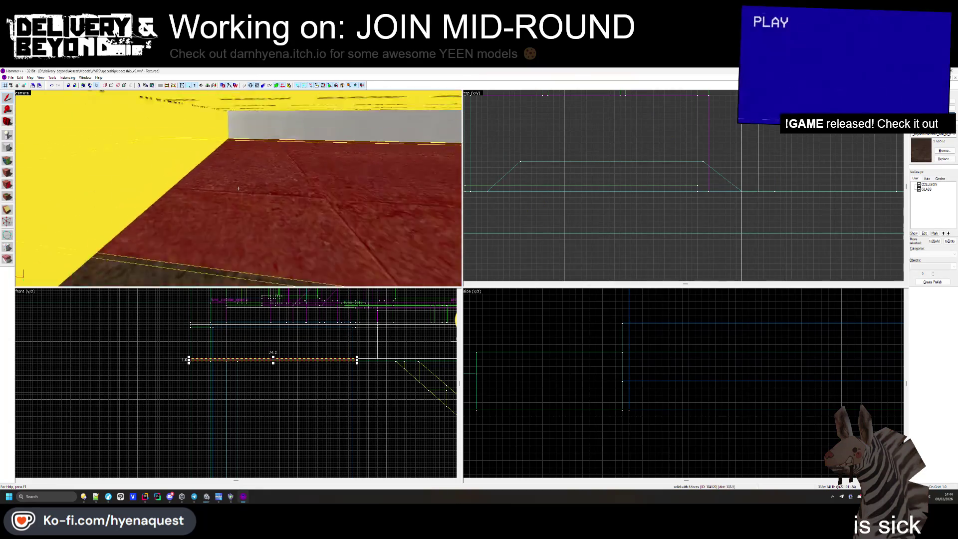
{"action": "key", "text": "s"}
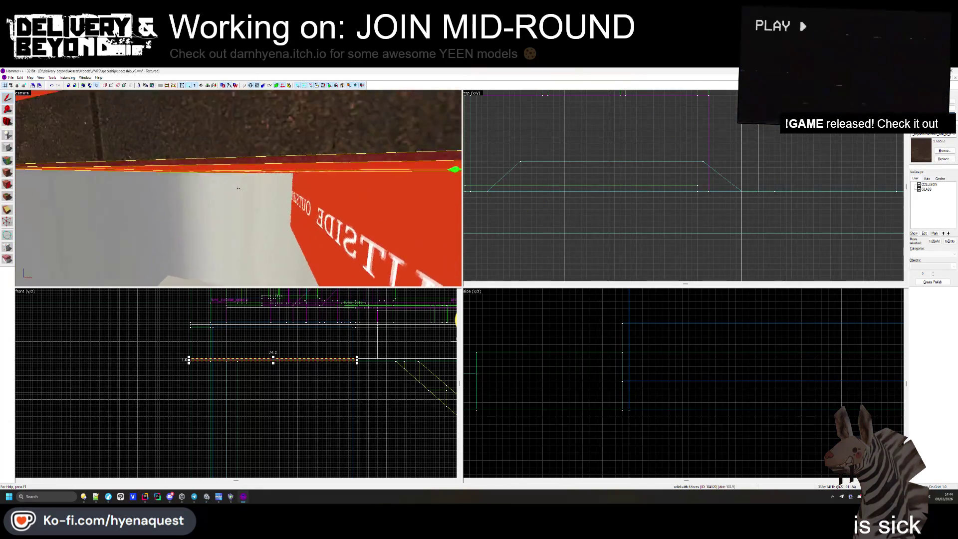
- Check the taller brush, thin plank and corridor plank, then view the orange OUTSIDE ceiling
{"action": "left_click", "coordinate": [230, 188]}
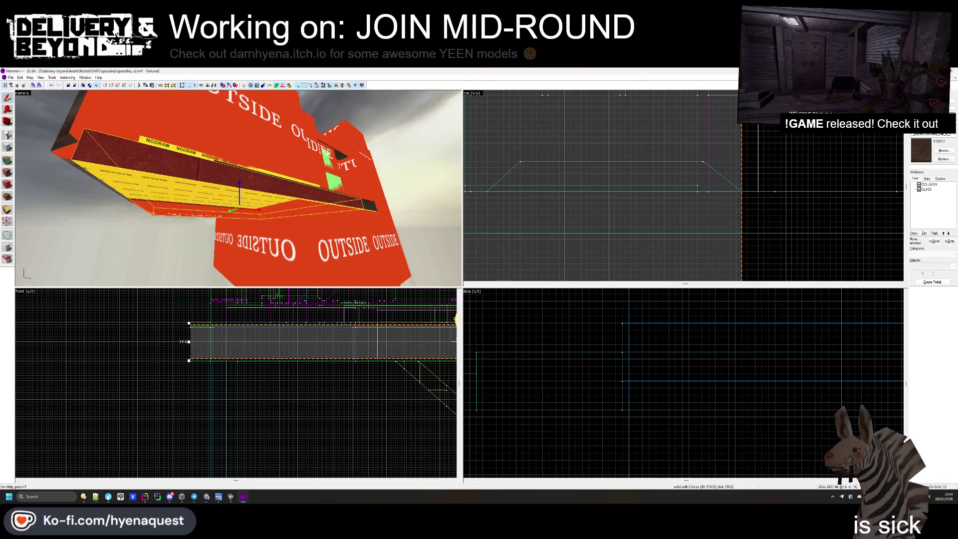
{"action": "key", "text": "w"}
{"action": "left_click", "coordinate": [238, 188]}
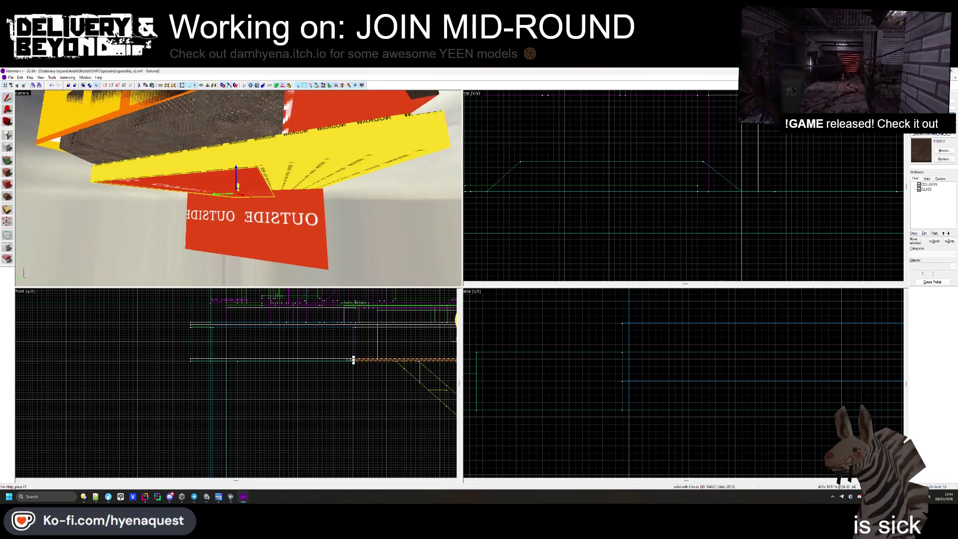
{"action": "key", "text": "w"}
{"action": "key", "text": "w"}
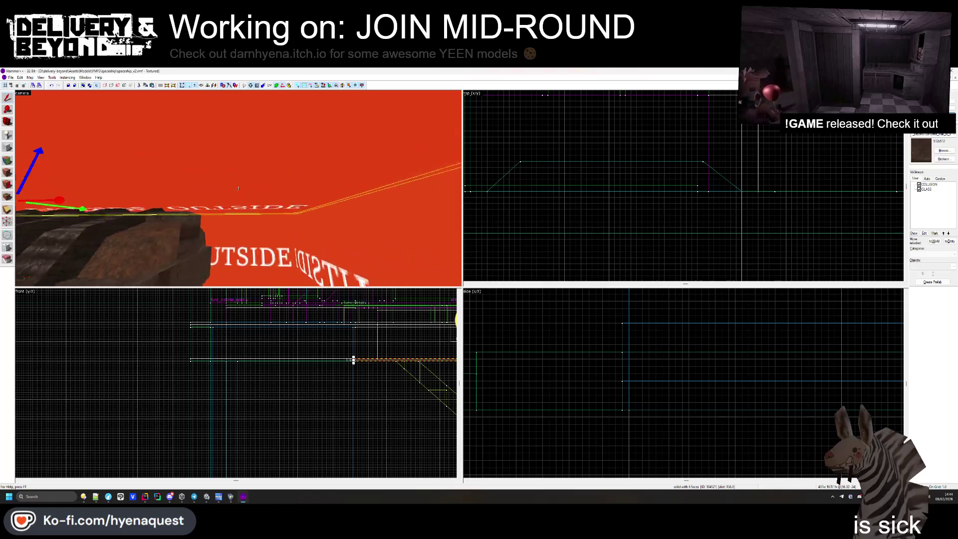
{"action": "key", "text": "w"}
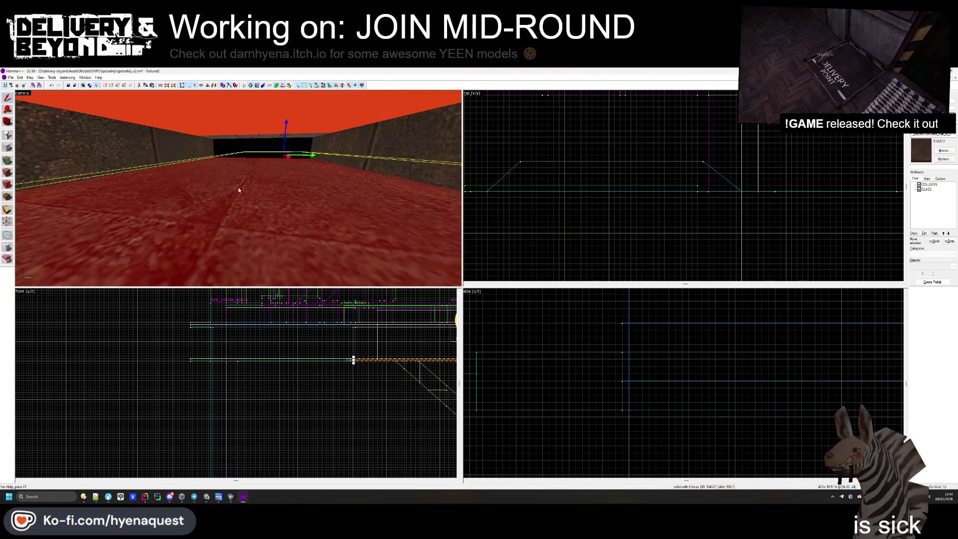
{"action": "left_click", "coordinate": [238, 188]}
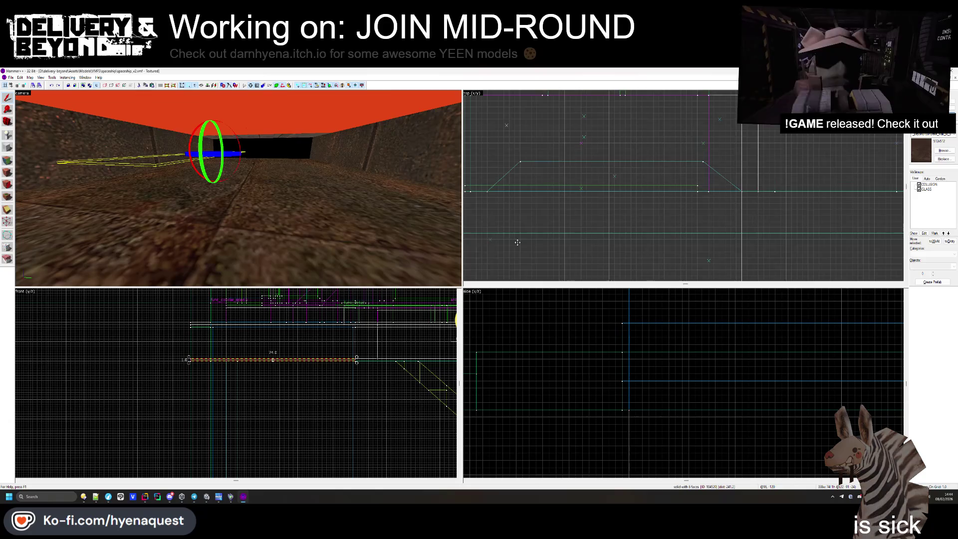
{"action": "key", "text": "Escape"}
{"action": "left_click_drag", "start_coordinate": [238, 188], "coordinate": [238, 190]}
- Open and close the Face Edit Sheet, then switch to the Unity editor
{"action": "left_click", "coordinate": [7, 172]}
{"action": "left_click", "coordinate": [532, 223]}
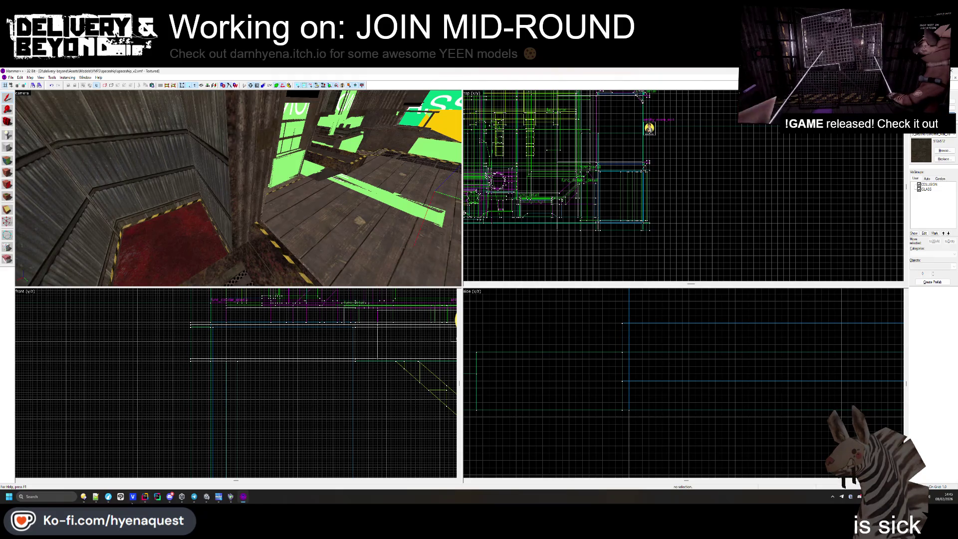
{"action": "left_click", "coordinate": [208, 498]}
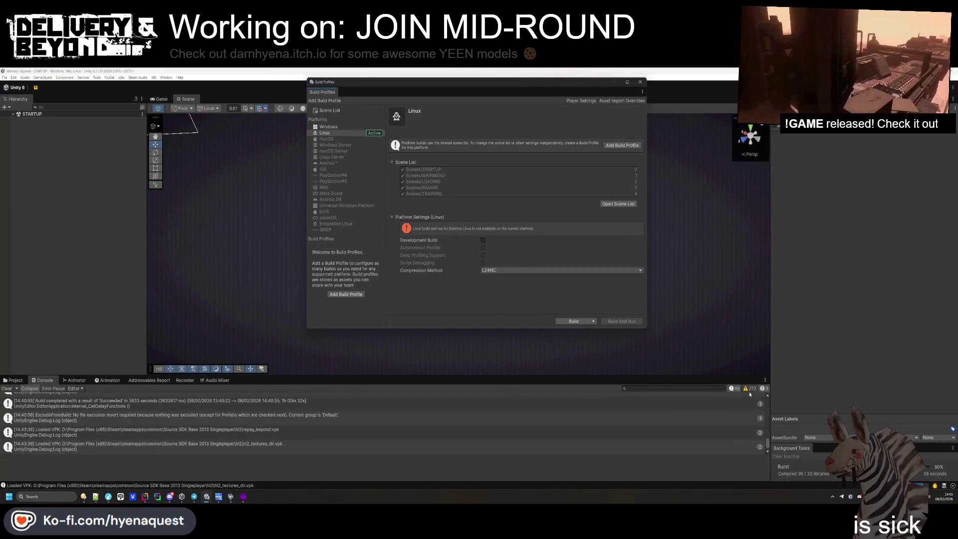
- Clear the Unity console, search the Project for 'proced', and open JiggleProcedural.shader for editing
{"action": "left_click", "coordinate": [7, 388]}
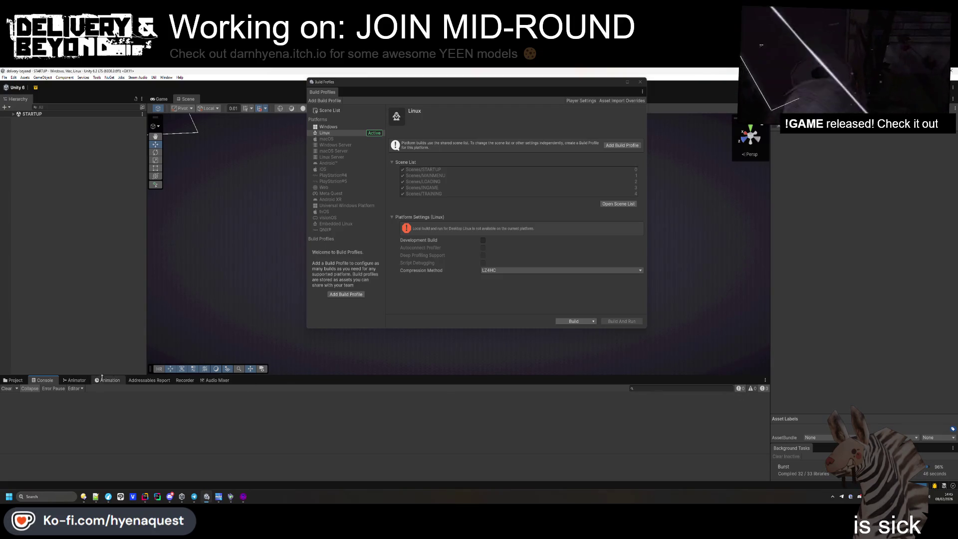
{"action": "left_click", "coordinate": [13, 381]}
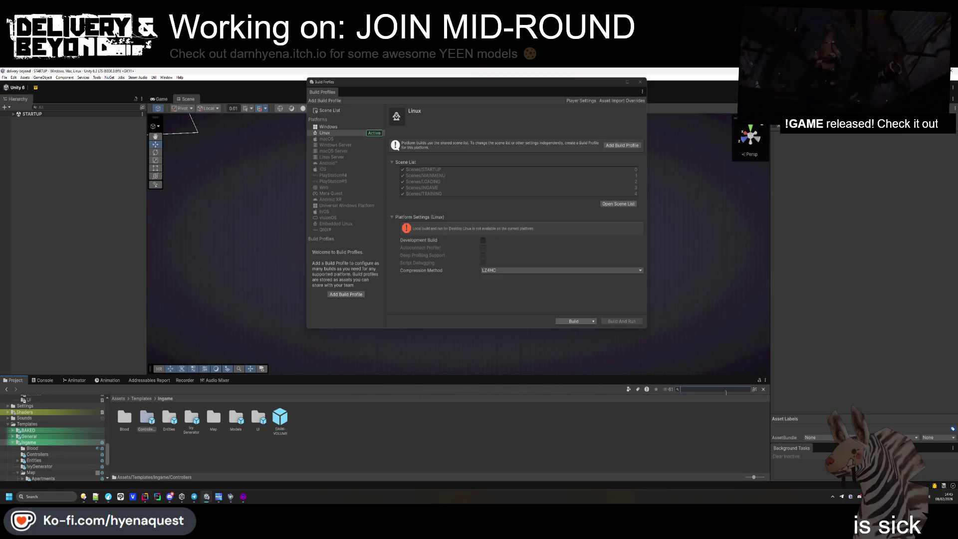
{"action": "type", "text": "loc"}
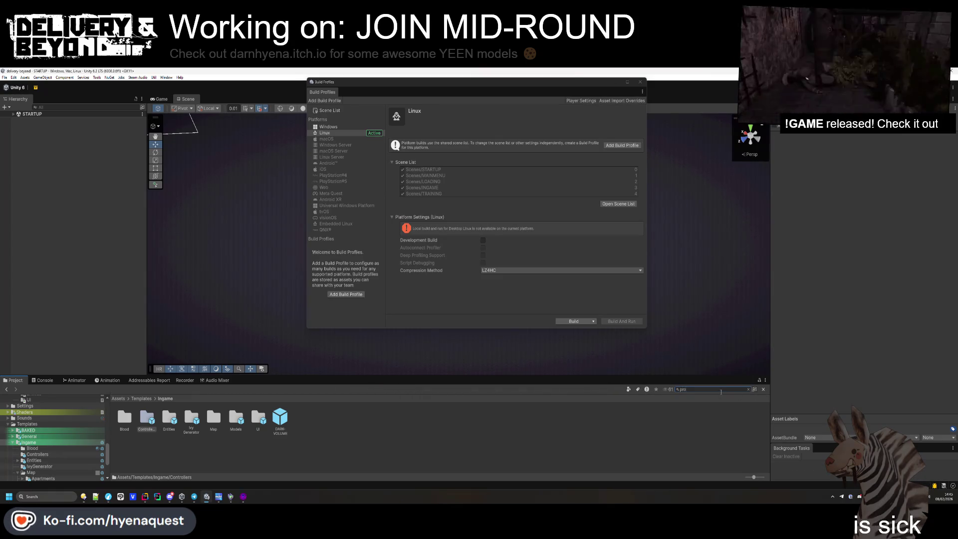
{"action": "type", "text": "pro"}
{"action": "type", "text": "edu"}
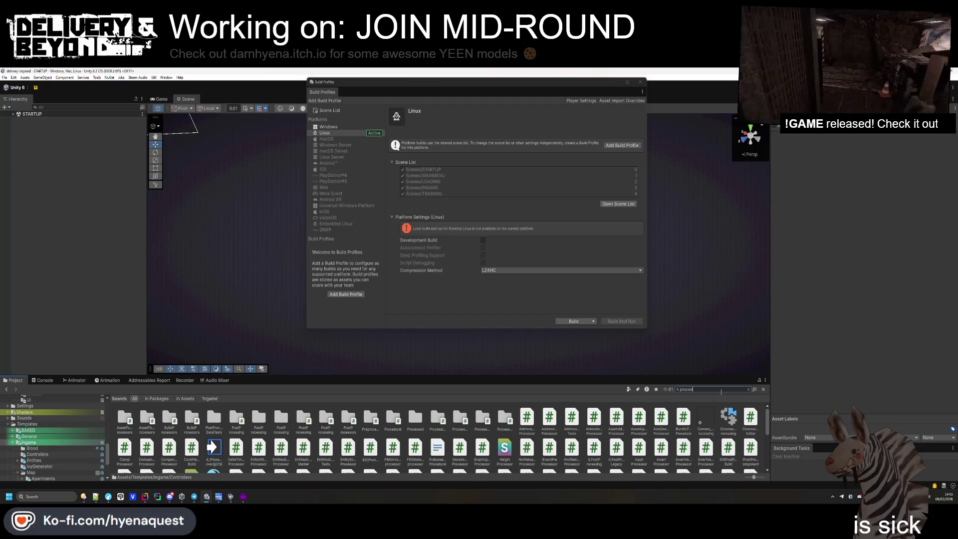
{"action": "double_click", "coordinate": [220, 426]}
{"action": "scroll", "coordinate": [551, 328], "scroll_direction": "down", "scroll_amount": 9}
{"action": "scroll", "coordinate": [552, 328], "scroll_direction": "down", "scroll_amount": 7}
{"action": "left_click", "coordinate": [420, 318]}
- Find the outRenderingLayers assignment in JiggleProcedural.shader
{"action": "type", "text": "outrender"}
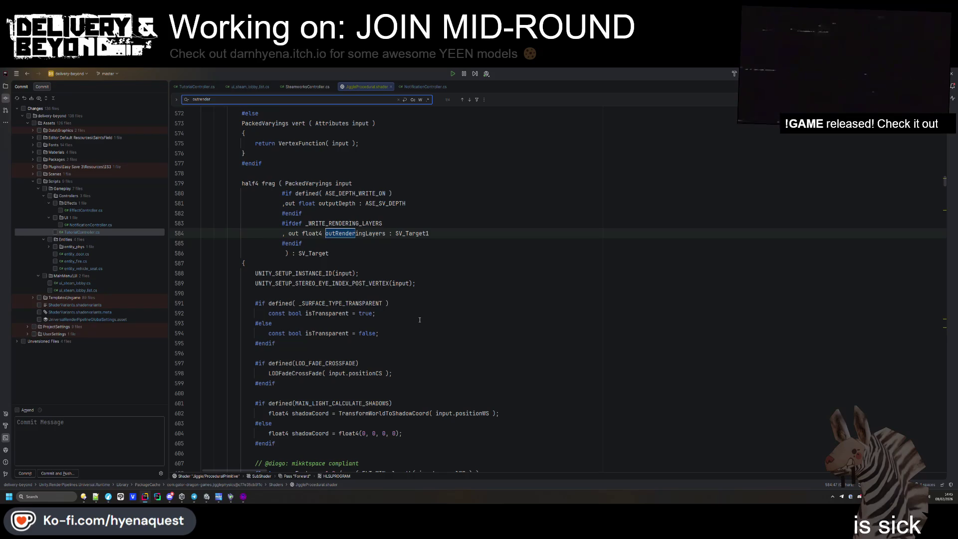
{"action": "type", "text": "ing"}
{"action": "key", "text": "Return"}
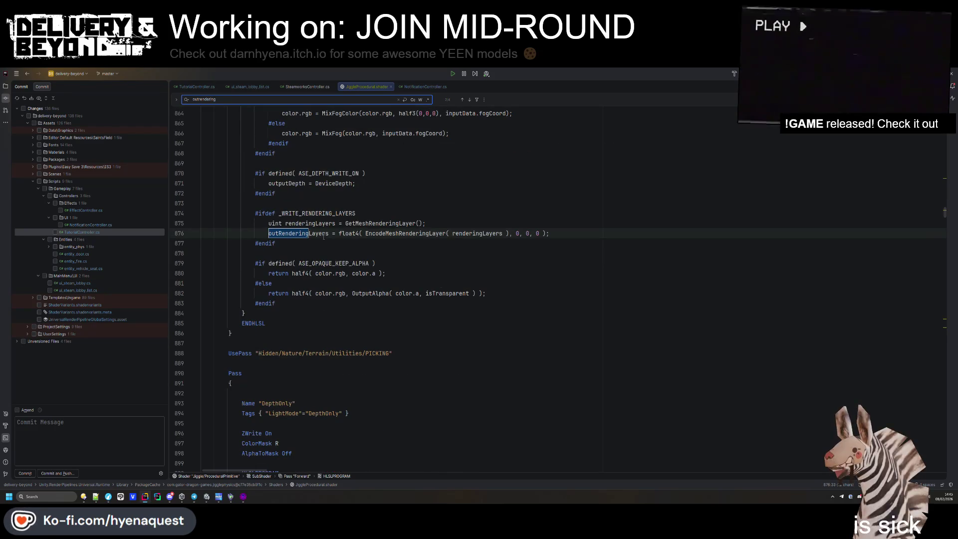
{"action": "scroll", "coordinate": [419, 320], "scroll_direction": "up", "scroll_amount": 2}
{"action": "left_click", "coordinate": [313, 294]}
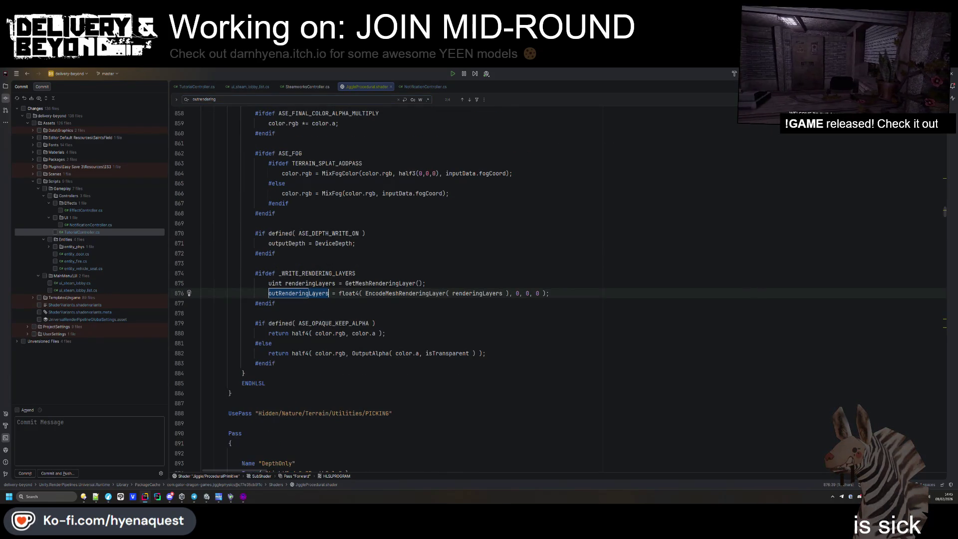
- Copy the _WRITE_RENDERING_LAYERS outRenderingLayers lines from DepthNormalsPass.hlsl via a search of all files
{"action": "key", "text": "ctrl+shift+f"}
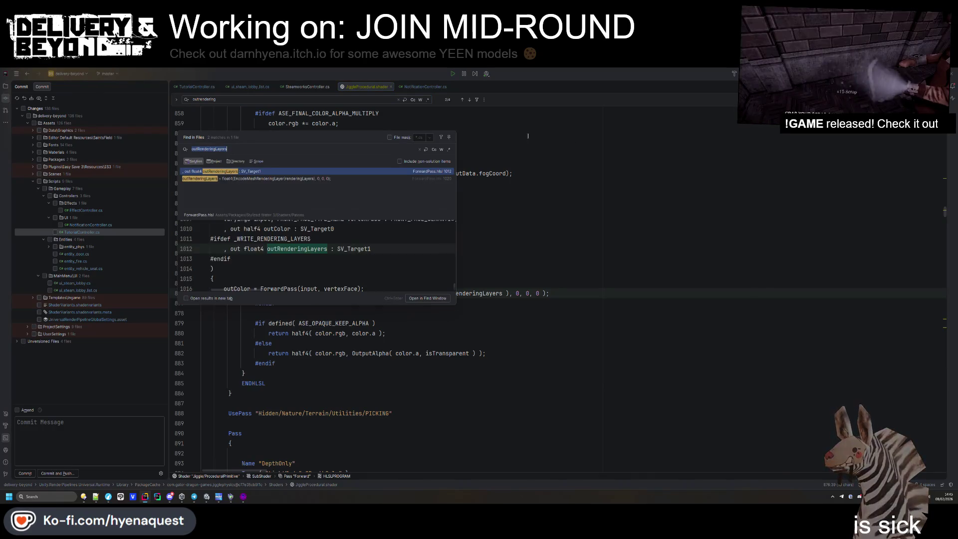
{"action": "left_click", "coordinate": [408, 159]}
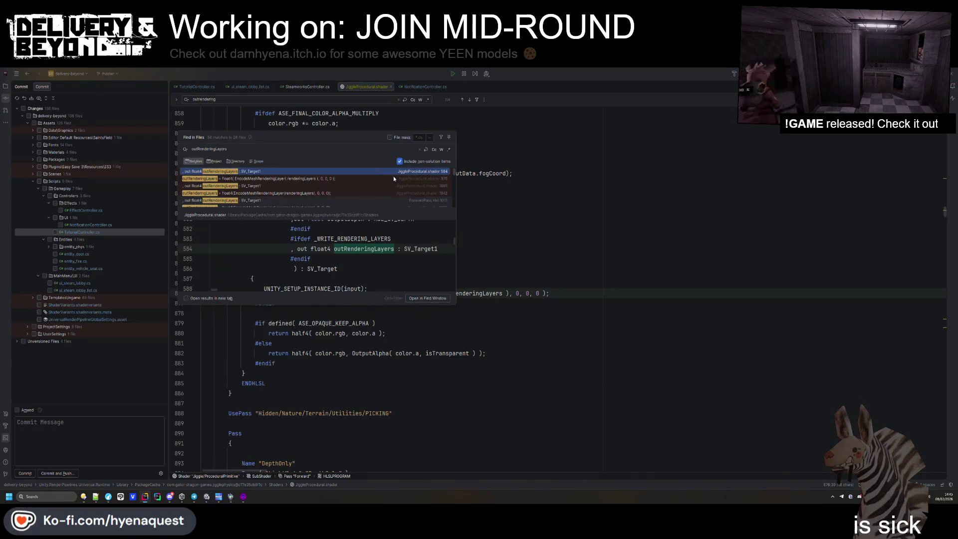
{"action": "left_click", "coordinate": [289, 187]}
{"action": "mouse_move", "coordinate": [206, 237]}
{"action": "left_mouse_down"}
{"action": "mouse_move", "coordinate": [240, 260]}
{"action": "mouse_move", "coordinate": [400, 247]}
{"action": "left_mouse_up"}
{"action": "key", "text": "ctrl+c"}
{"action": "key", "text": "Escape"}
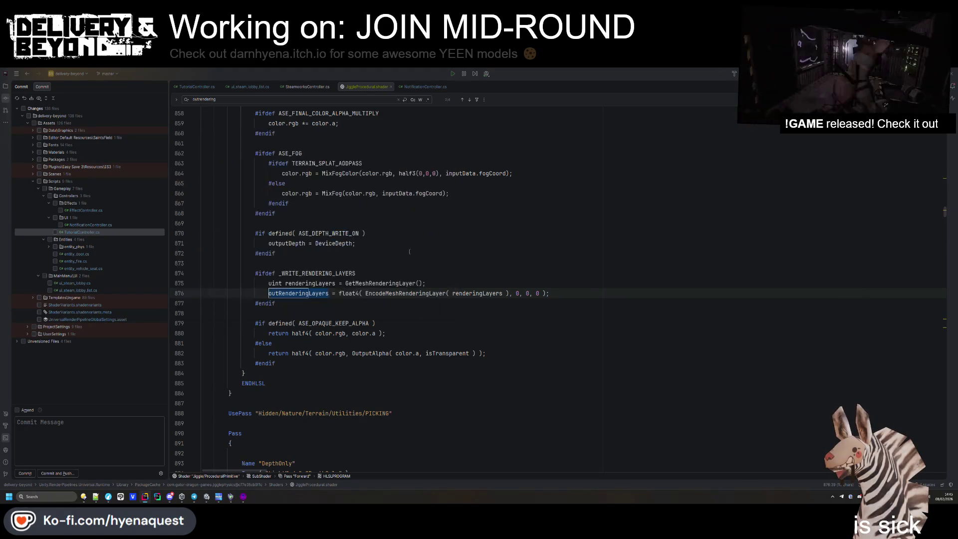
- Replace the old rendering layers code with the copied outRenderingLayers line, indented to match
{"action": "key", "text": "shift+Down"}
{"action": "key", "text": "ctrl+v"}
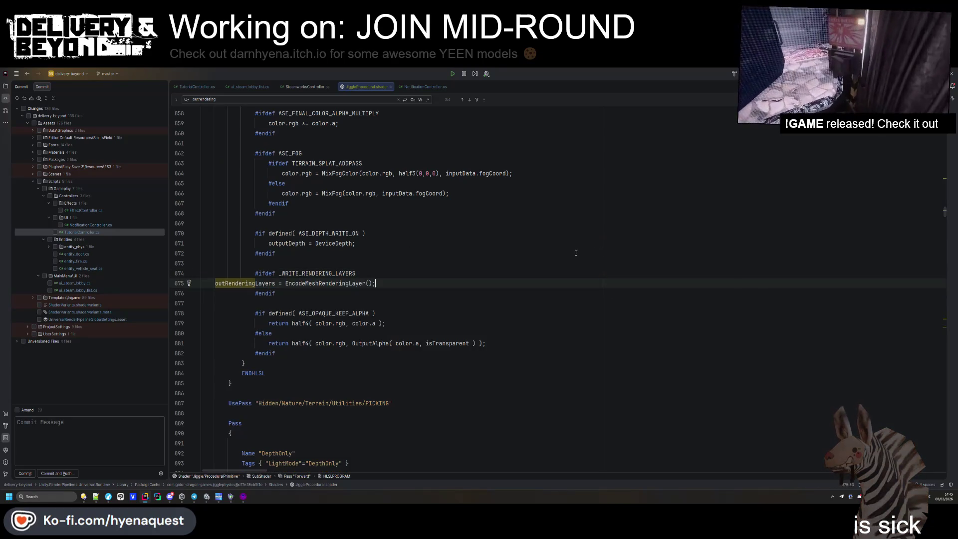
{"action": "key", "text": "Home"}
{"action": "key", "text": "Tab"}
{"action": "key", "text": "Tab"}
{"action": "key", "text": "Tab"}
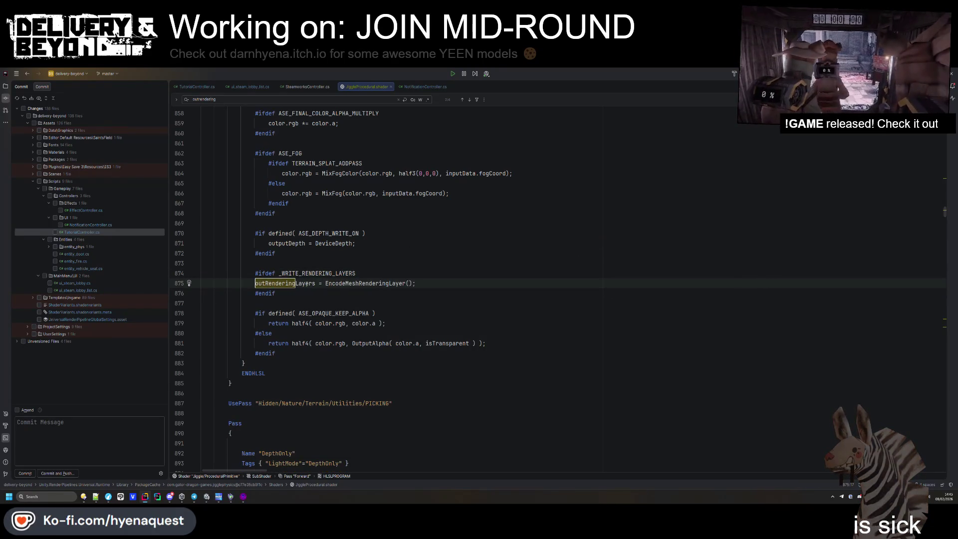
- Replace the second outRenderingLayers block at line 1941 with the same simplified line, then return to Unity
{"action": "key", "text": "ctrl+f"}
{"action": "key", "text": "Return"}
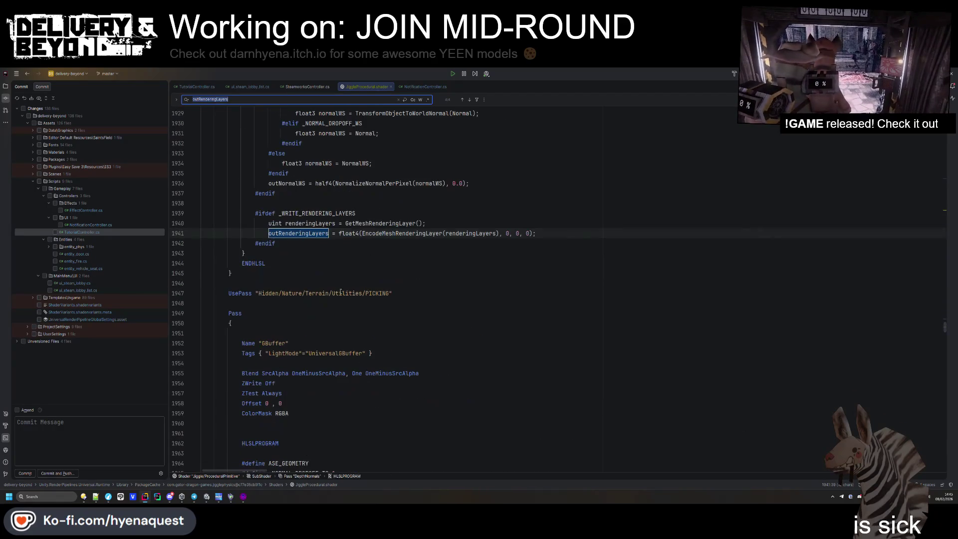
{"action": "key", "text": "shift+Up"}
{"action": "key", "text": "ctrl+v"}
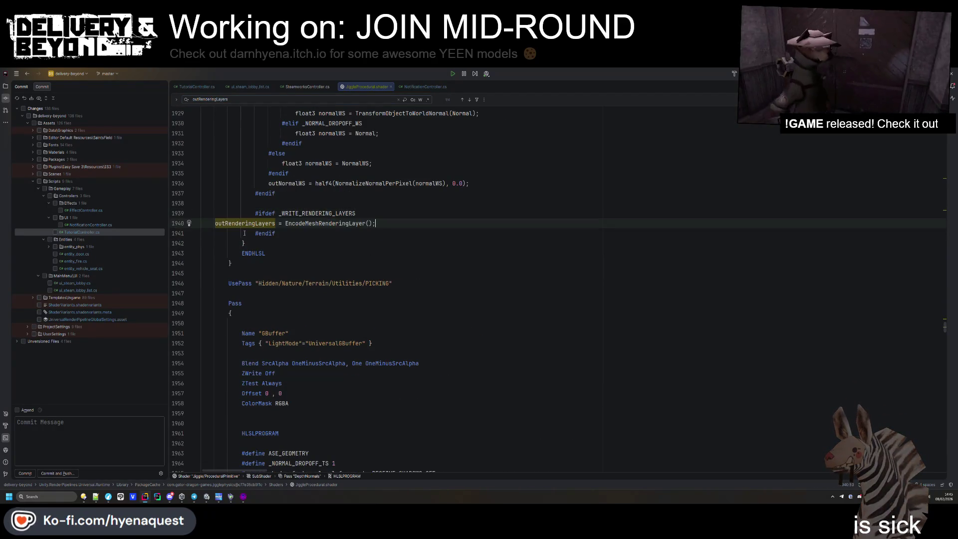
{"action": "key", "text": "Down"}
{"action": "key", "text": "Down"}
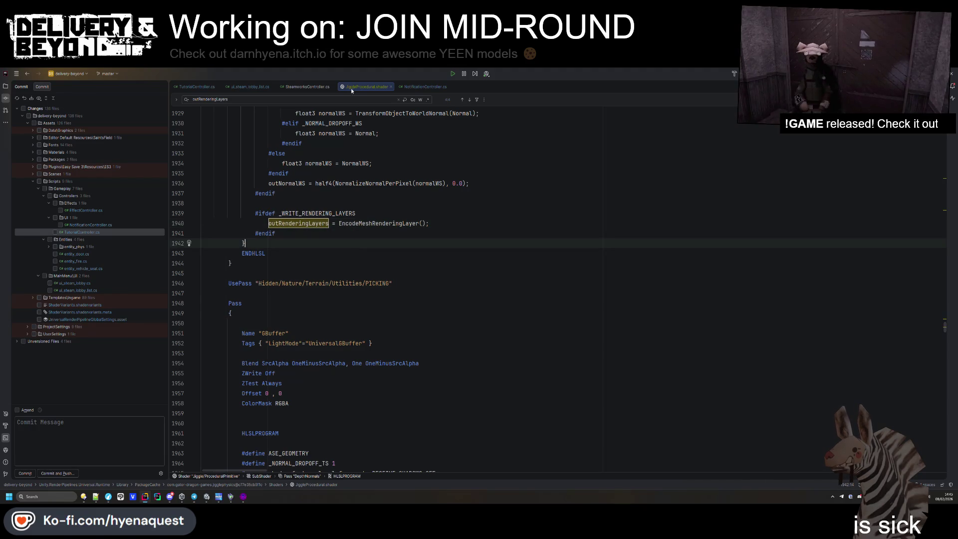
{"action": "key", "text": "alt+Tab"}
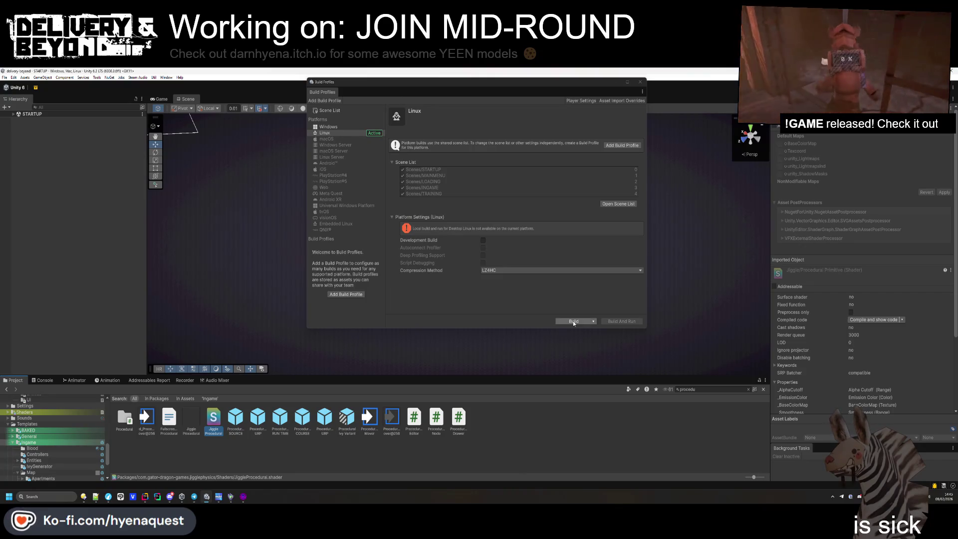
- Refresh assets, rebuild the Linux player over linux/delivery-beyond.x86_64, then return to Hammer++
{"action": "right_click", "coordinate": [214, 421]}
{"action": "left_click", "coordinate": [243, 320]}
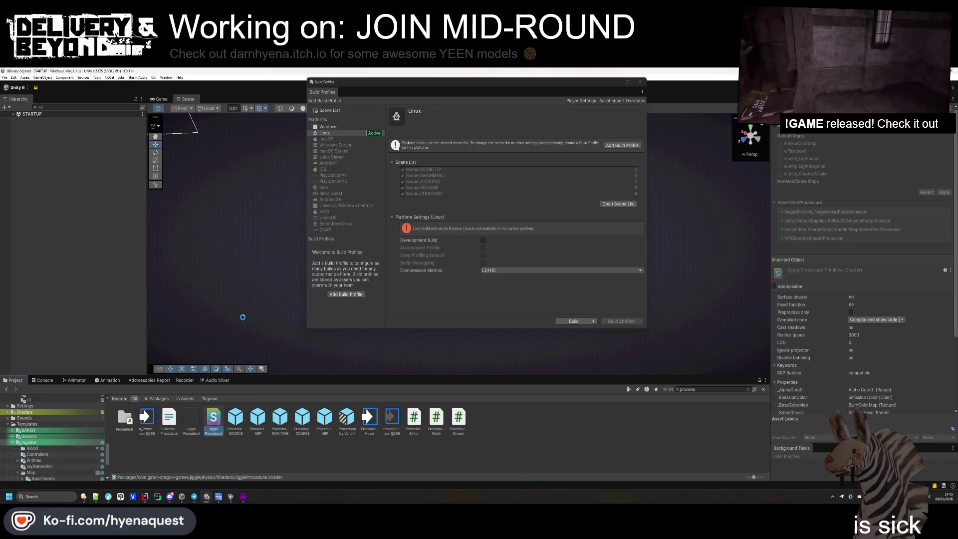
{"action": "left_click", "coordinate": [560, 321]}
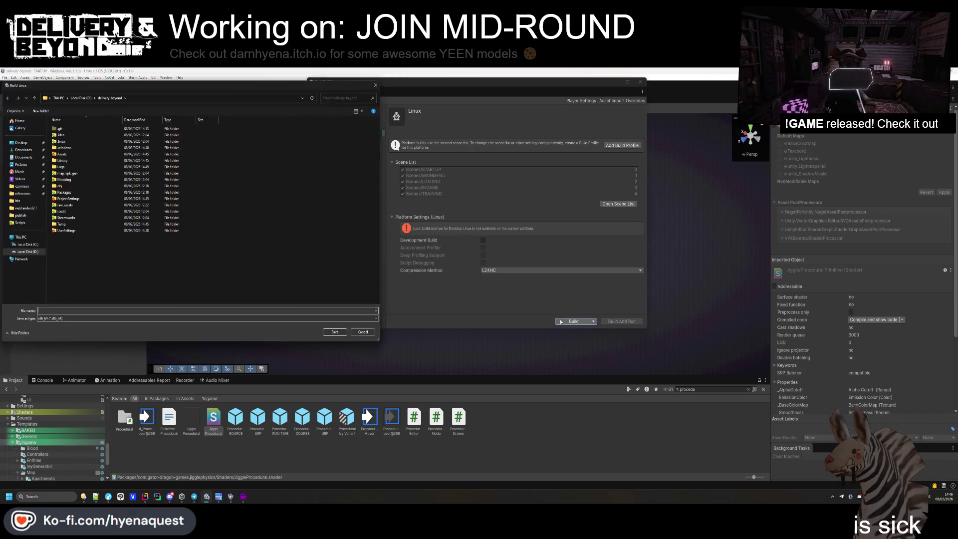
{"action": "double_click", "coordinate": [72, 142]}
{"action": "left_click", "coordinate": [76, 131]}
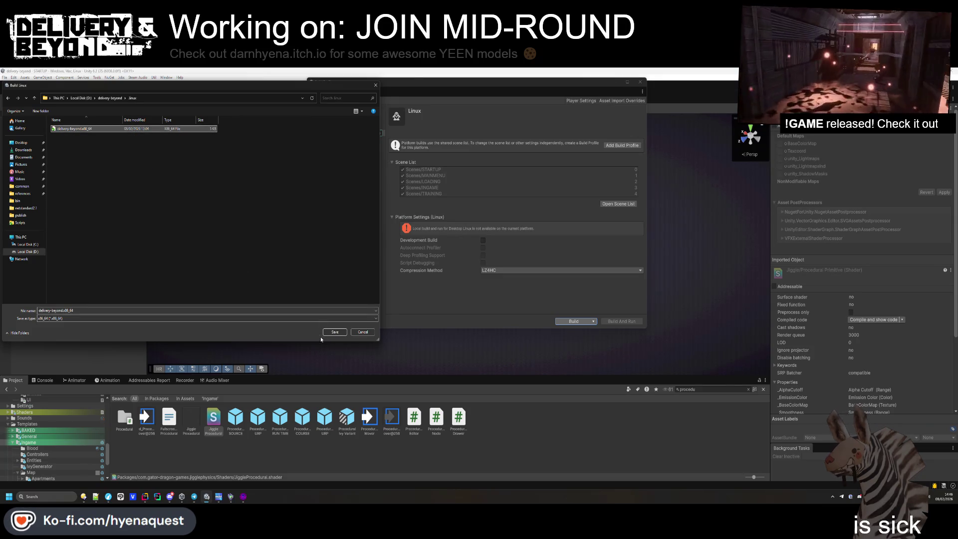
{"action": "left_click", "coordinate": [335, 332]}
{"action": "left_click", "coordinate": [491, 282]}
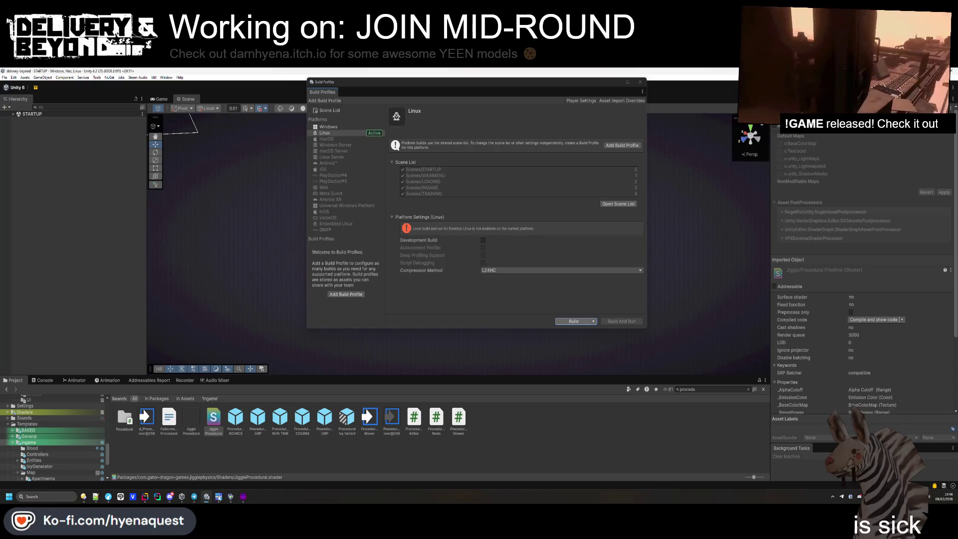
{"action": "left_click", "coordinate": [244, 497]}
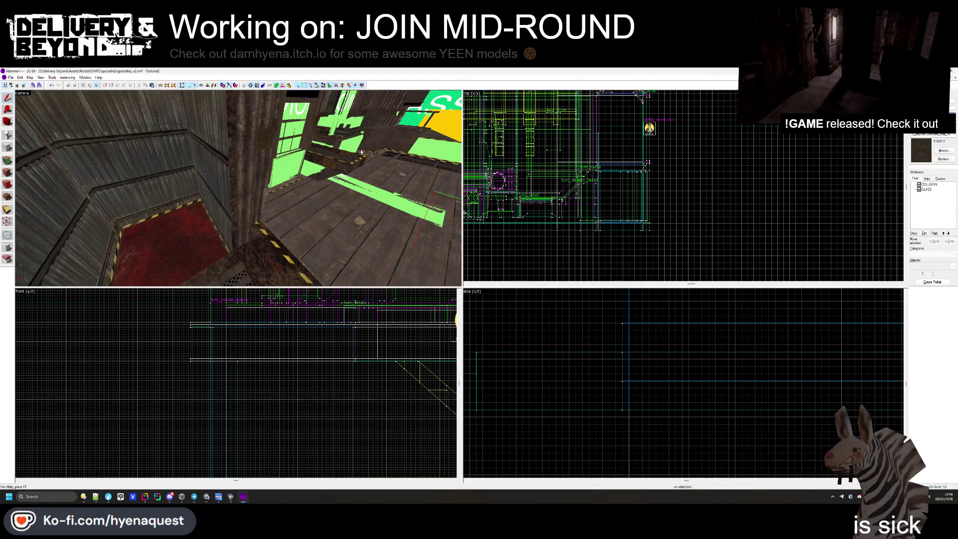
- Fly to the pillars on the metal floor and inspect the floor brush beneath them
{"action": "key", "text": "z"}
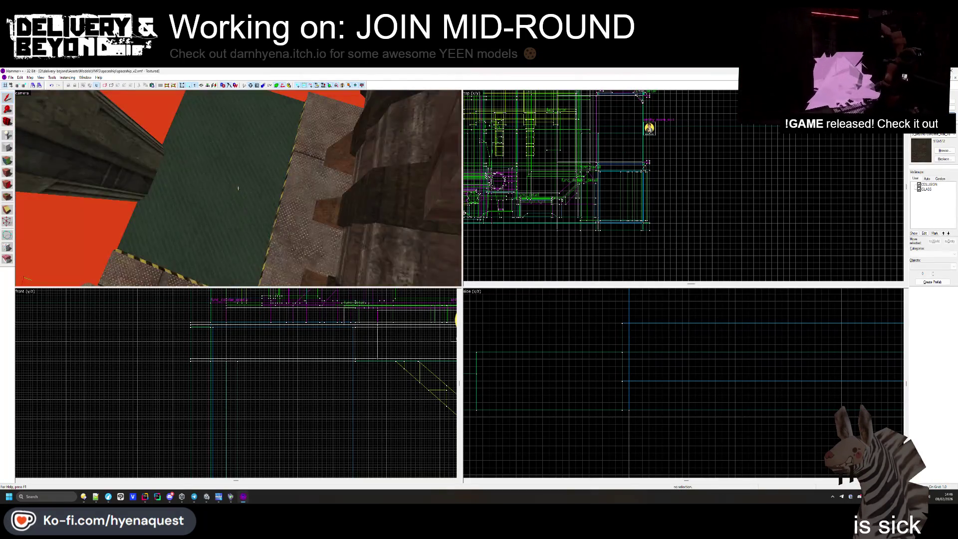
{"action": "key", "text": "w"}
{"action": "key", "text": "z"}
{"action": "left_click", "coordinate": [217, 198]}
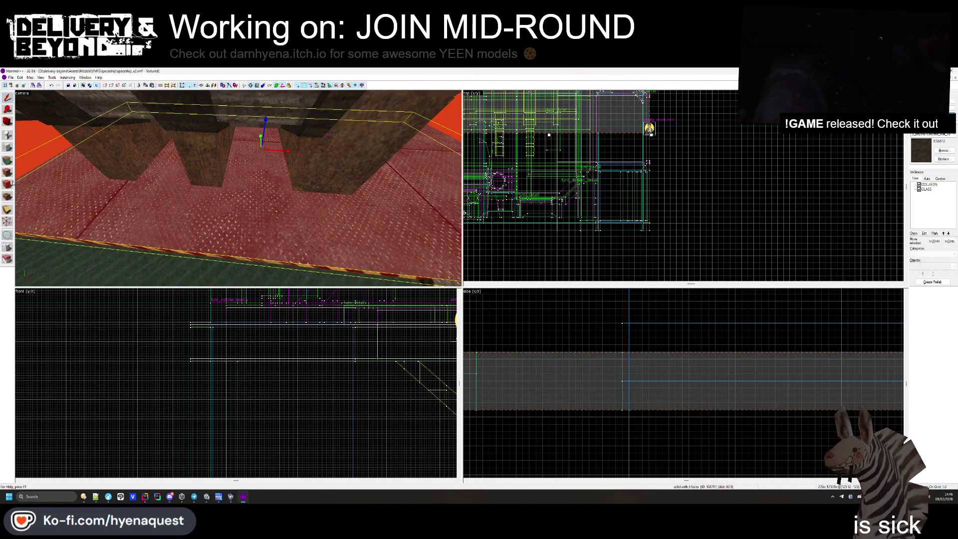
{"action": "scroll", "coordinate": [629, 175], "scroll_direction": "down", "scroll_amount": 2}
{"action": "scroll", "coordinate": [629, 174], "scroll_direction": "up", "scroll_amount": 3}
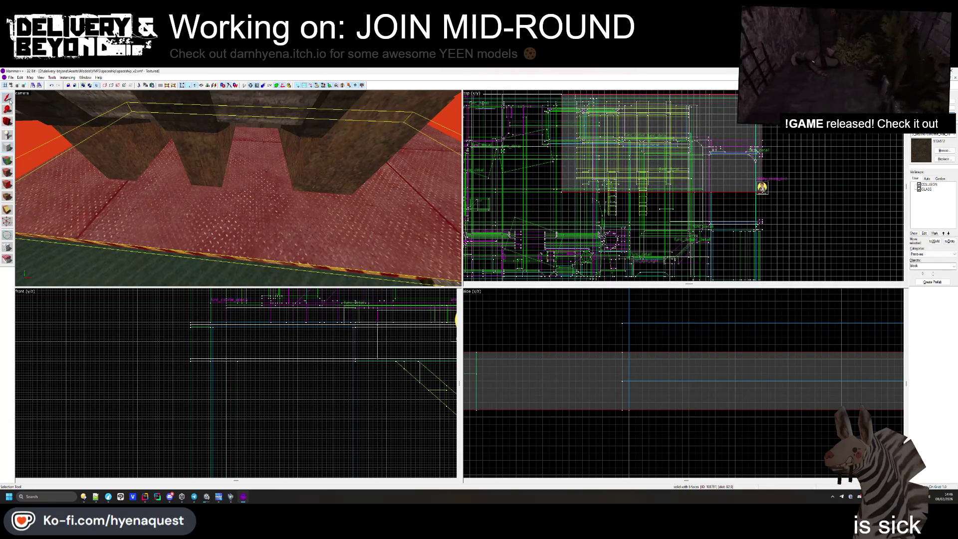
{"action": "key", "text": "Escape"}
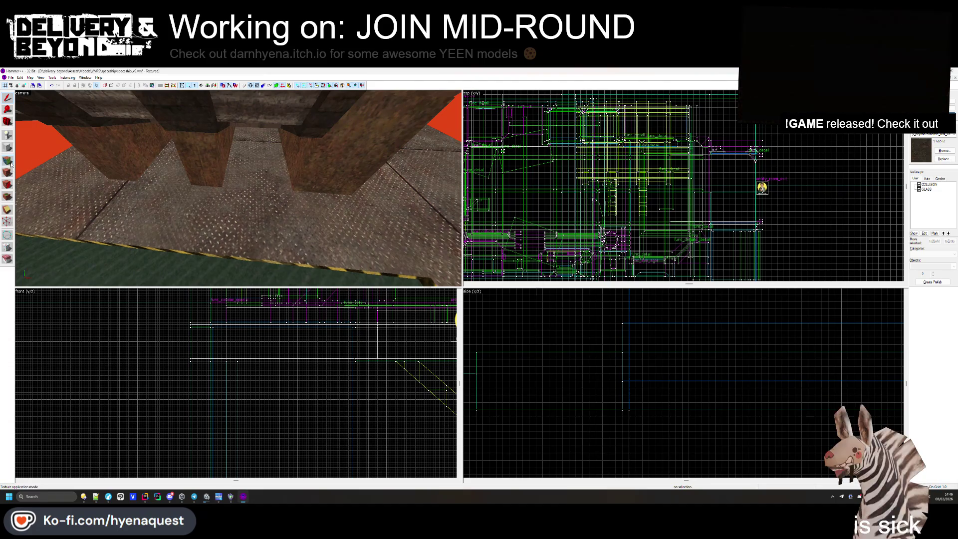
- Apply the metal_wall_tx_1 texture to a wall face near the red OUTSIDE block
{"action": "left_click", "coordinate": [8, 160]}
{"action": "key", "text": "z"}
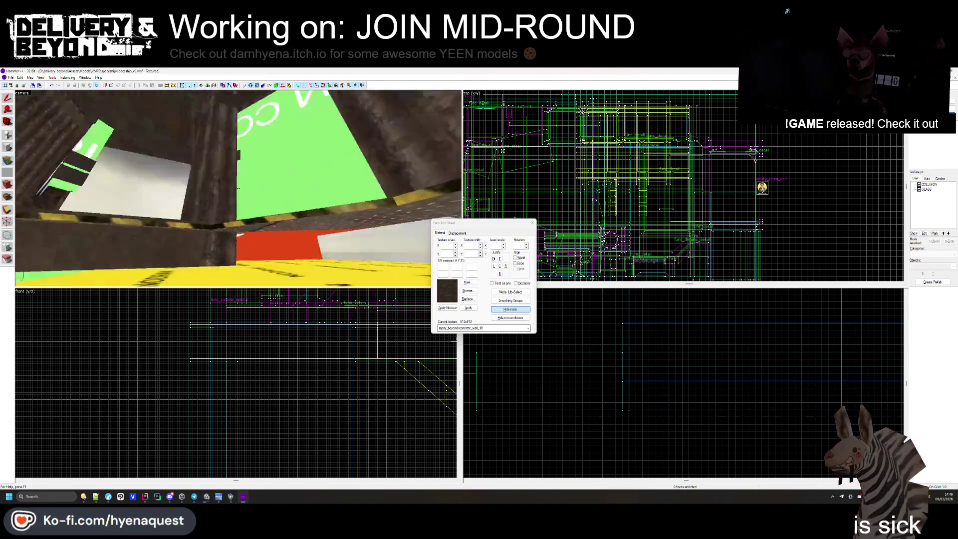
{"action": "key", "text": "z"}
{"action": "left_click", "coordinate": [287, 194]}
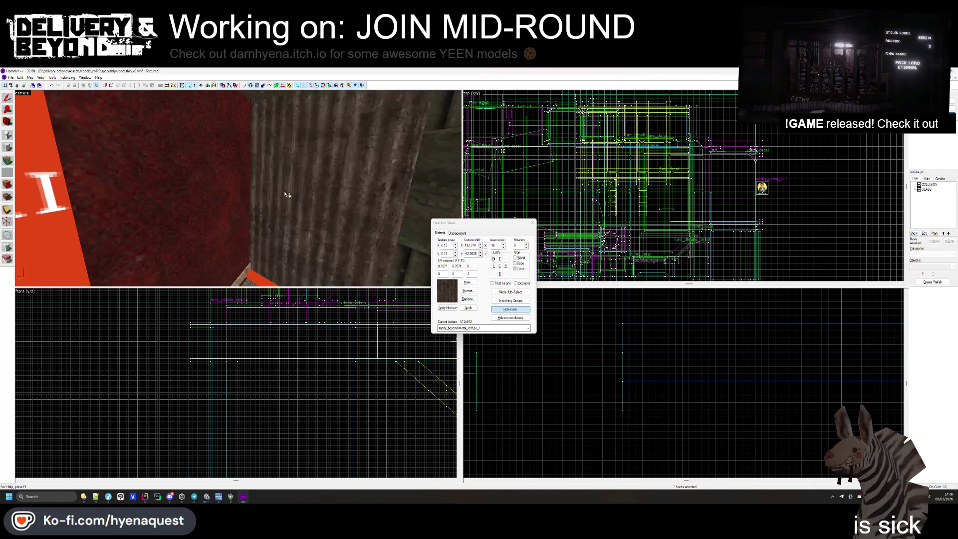
{"action": "key", "text": "s"}
{"action": "left_click", "coordinate": [352, 227]}
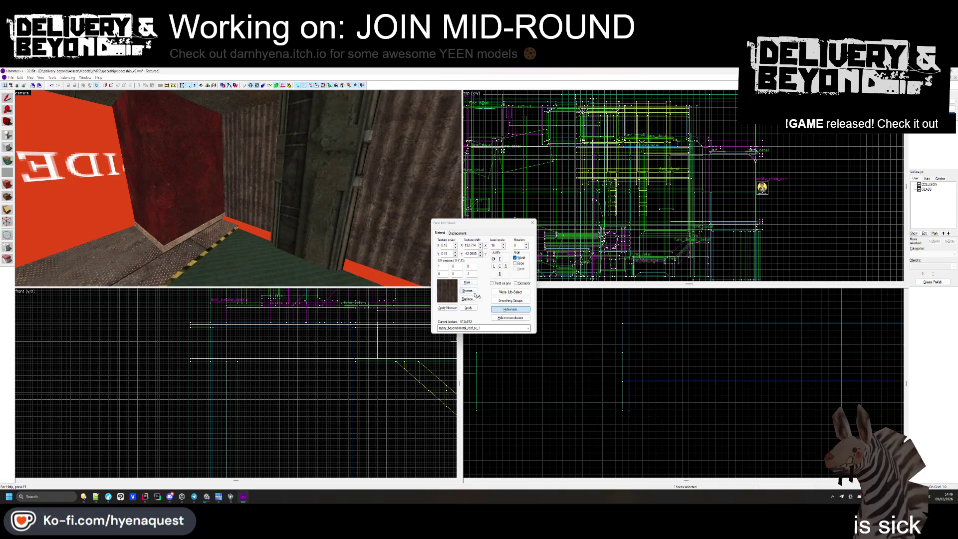
{"action": "left_click", "coordinate": [474, 294]}
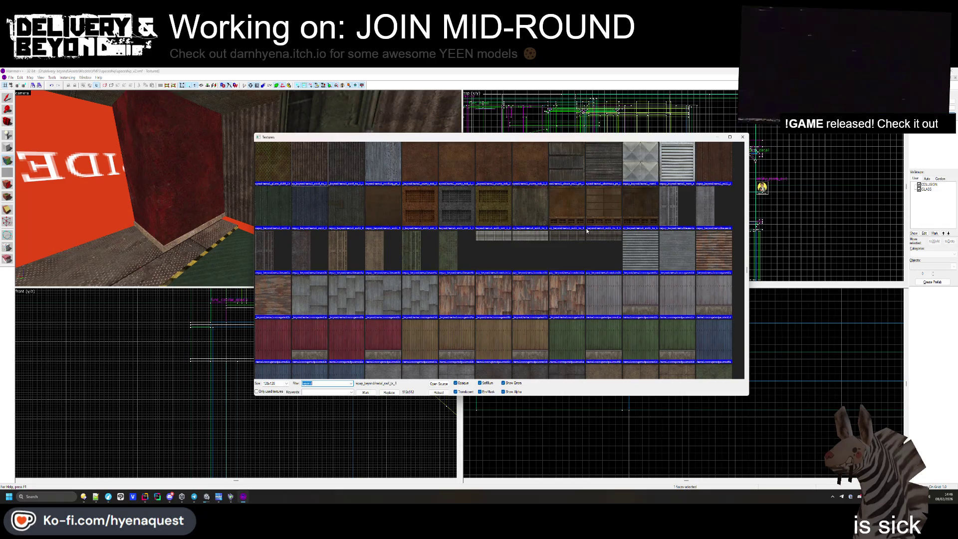
{"action": "scroll", "coordinate": [593, 179], "scroll_direction": "down", "scroll_amount": 2}
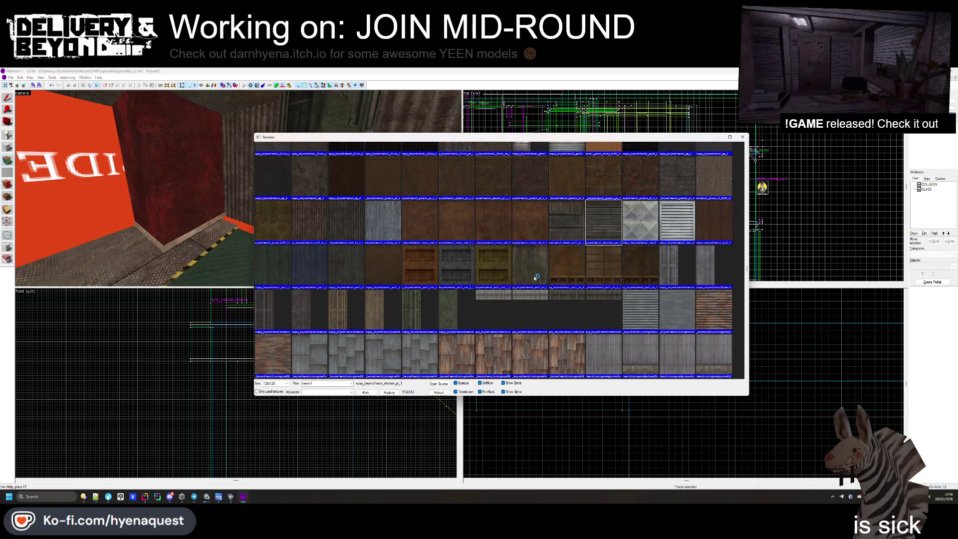
{"action": "double_click", "coordinate": [534, 278]}
- Review the textures of corridor and beam faces, the green-panelled ceiling and the floor-grate shaft
{"action": "key", "text": "w"}
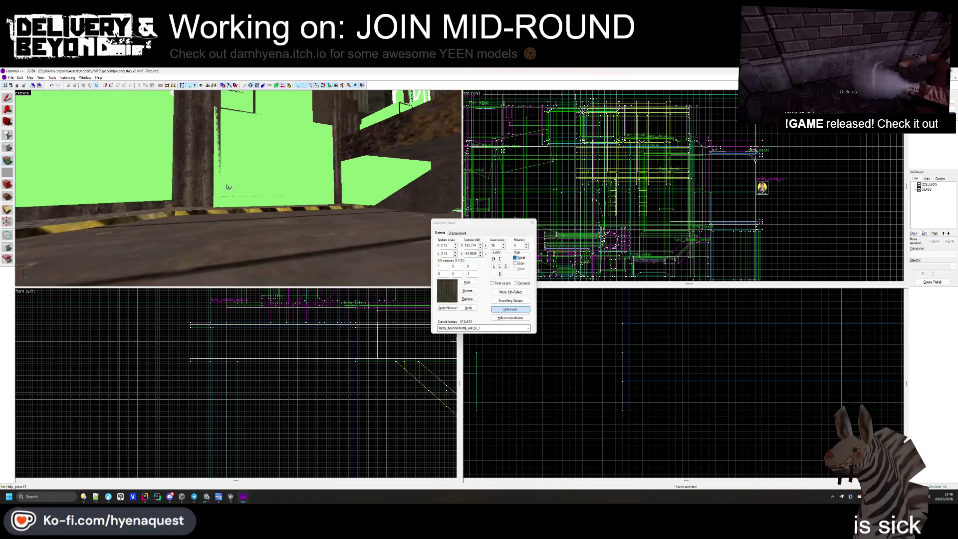
{"action": "key", "text": "z"}
{"action": "left_click", "coordinate": [239, 186]}
{"action": "key", "text": "w"}
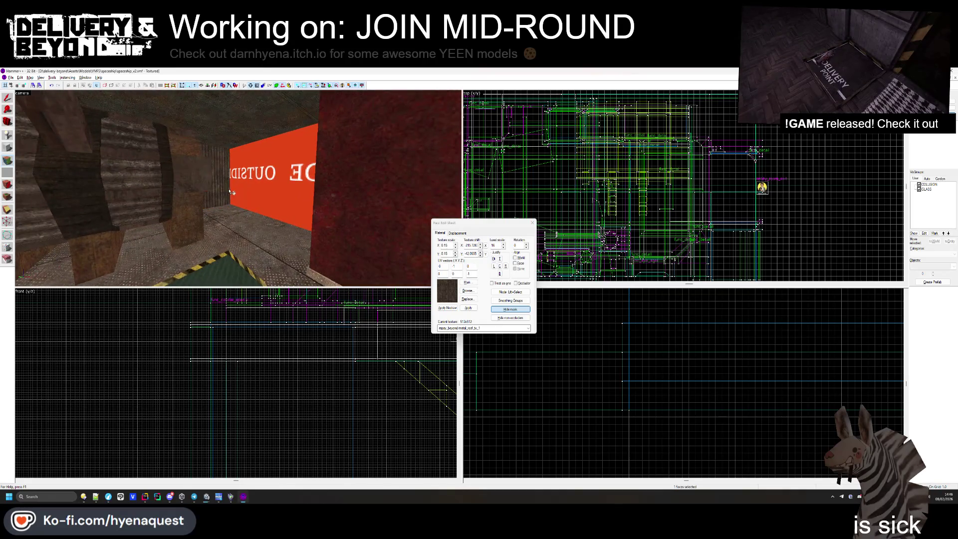
{"action": "key", "text": "z"}
{"action": "left_click", "coordinate": [238, 188]}
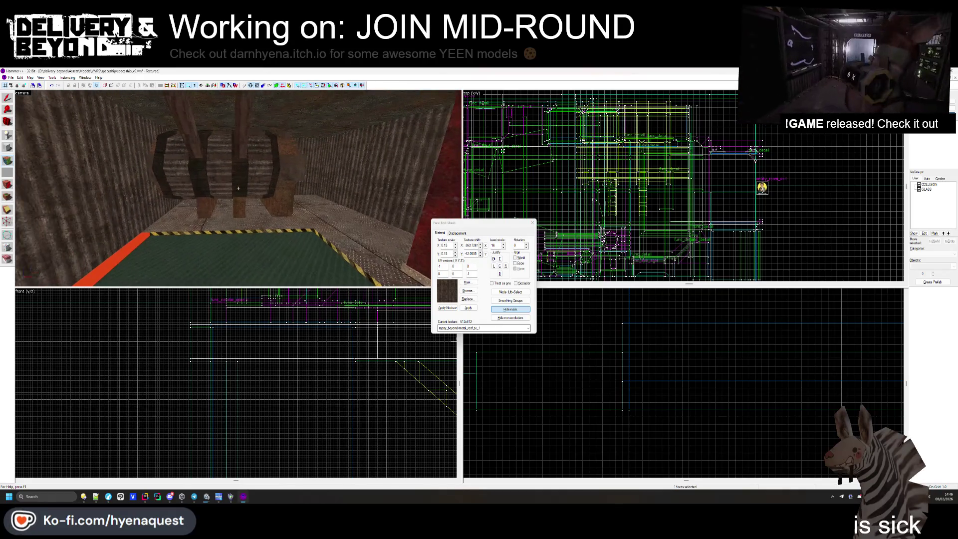
{"action": "key", "text": "w"}
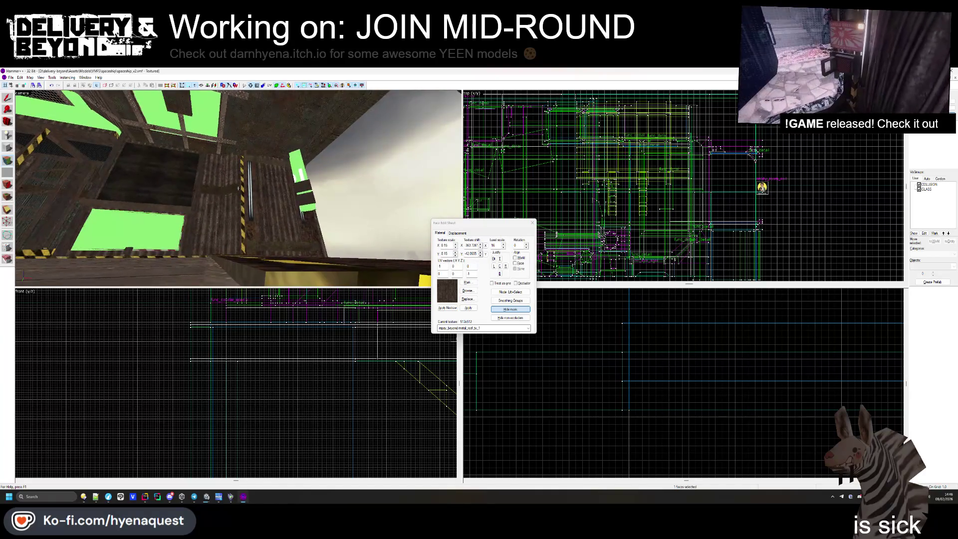
{"action": "key", "text": "w"}
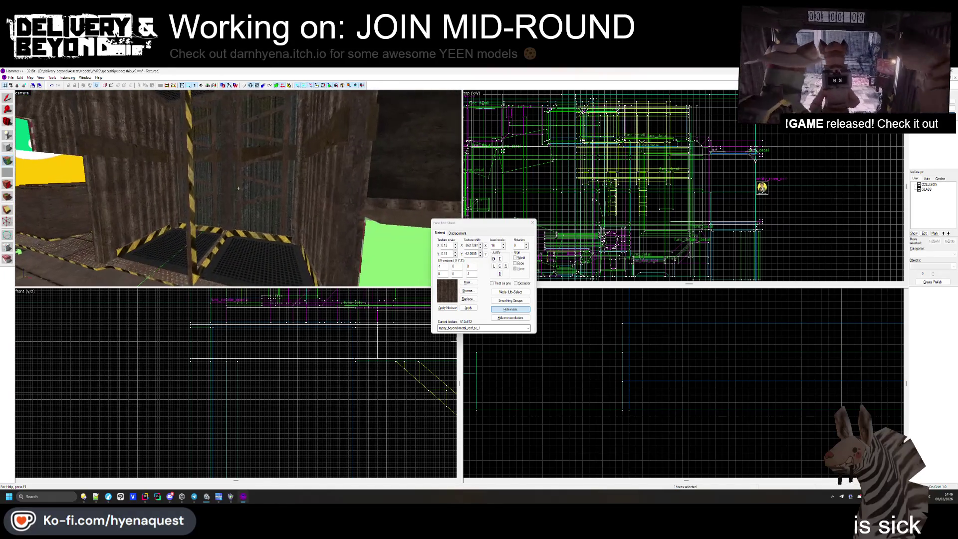
- Inspect the floor and ledge faces by the red block, then close the Face Edit Sheet
{"action": "left_click", "coordinate": [238, 188]}
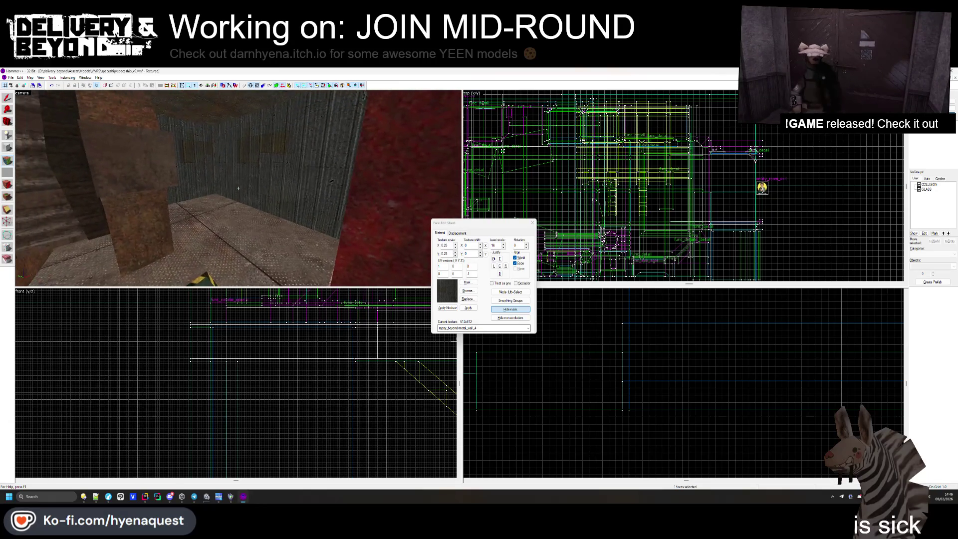
{"action": "key", "text": "s"}
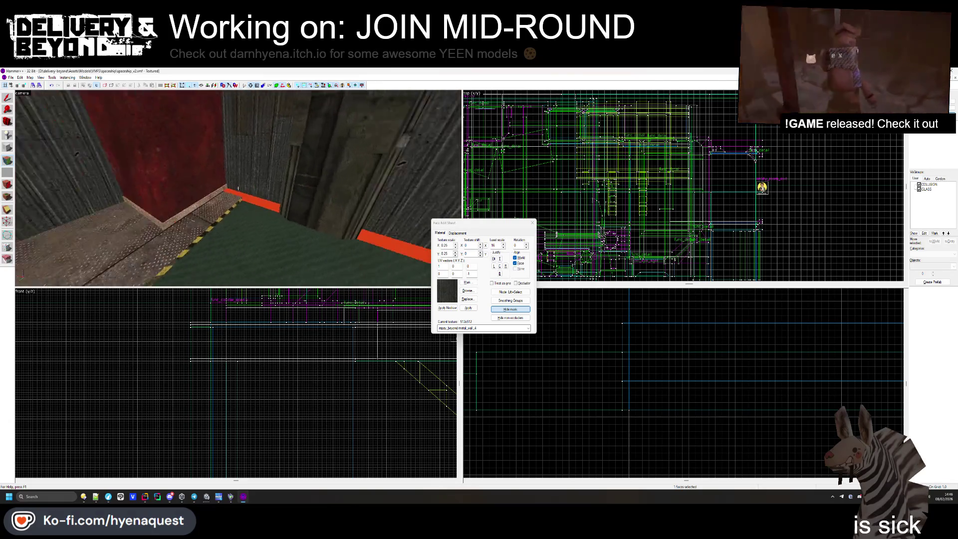
{"action": "left_click", "coordinate": [238, 188]}
{"action": "key", "text": "s"}
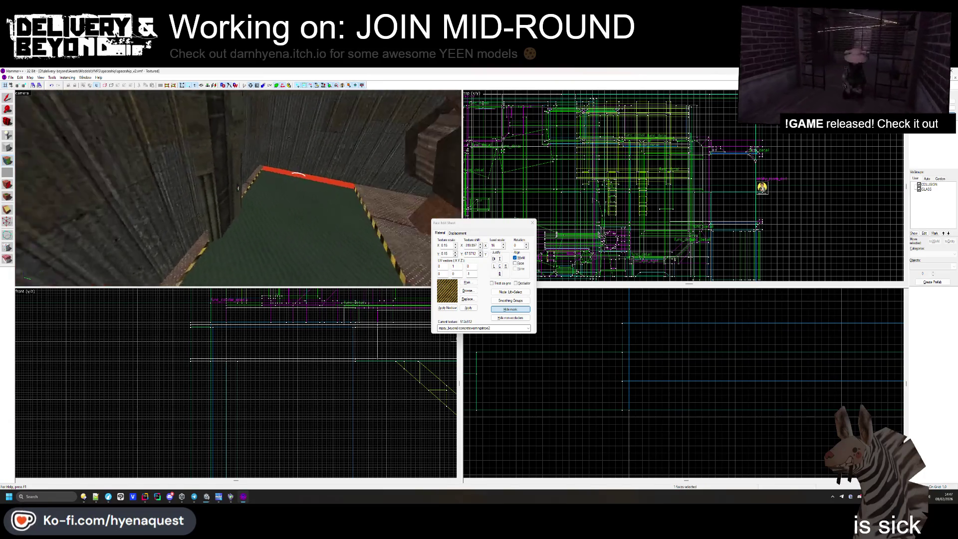
{"action": "key", "text": "z"}
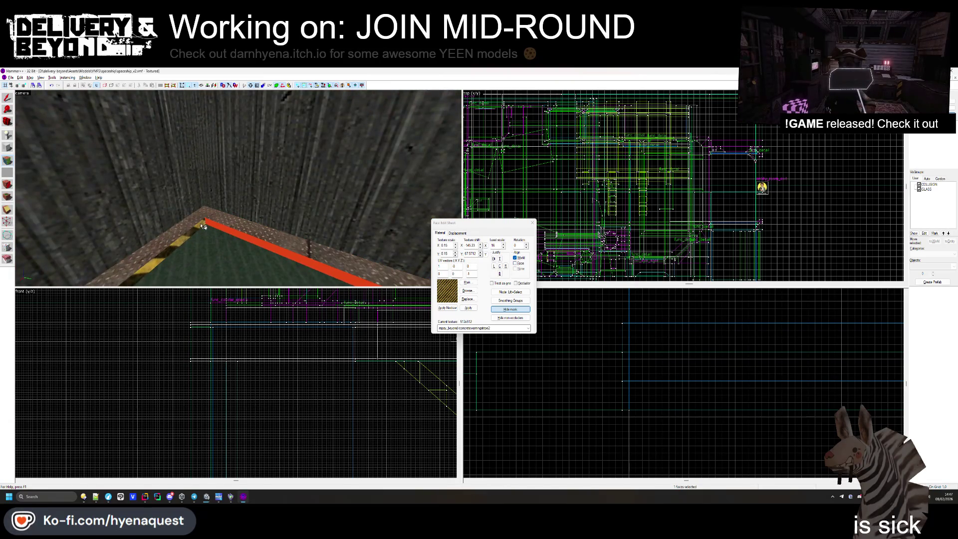
{"action": "key", "text": "s"}
{"action": "left_click", "coordinate": [532, 225]}
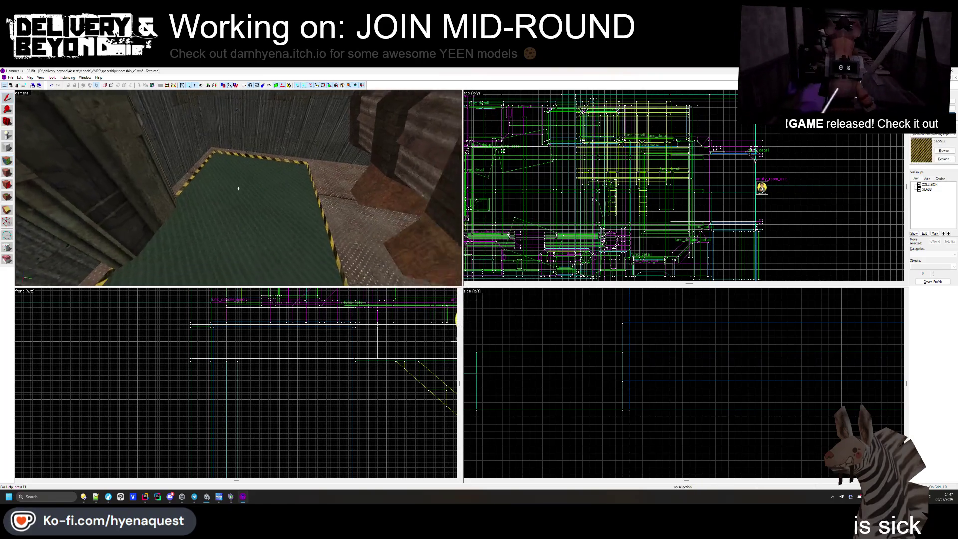
- Frame the red brush, then select the brush beside the wall and drag it in the Top view
{"action": "key", "text": "w"}
{"action": "scroll", "coordinate": [652, 186], "scroll_direction": "down", "scroll_amount": 1}
{"action": "key", "text": "ctrl+e"}
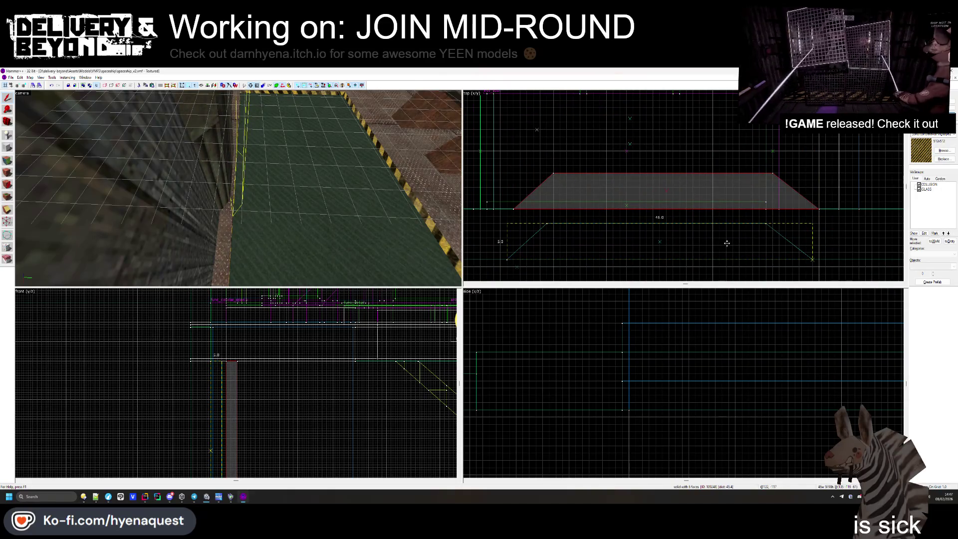
{"action": "key", "text": "Escape"}
{"action": "key", "text": "z"}
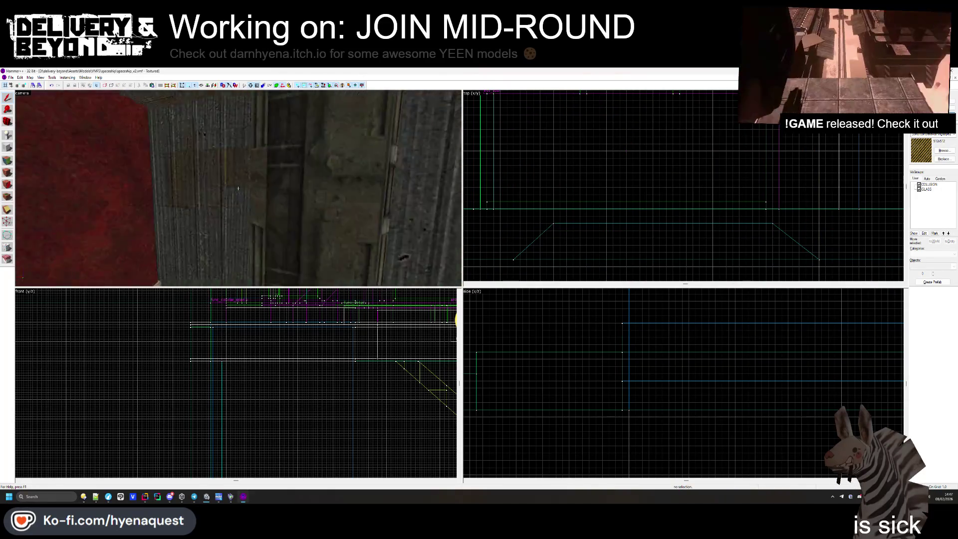
{"action": "left_click", "coordinate": [238, 188]}
{"action": "scroll", "coordinate": [649, 200], "scroll_direction": "down", "scroll_amount": 2}
{"action": "scroll", "coordinate": [768, 207], "scroll_direction": "up", "scroll_amount": 4}
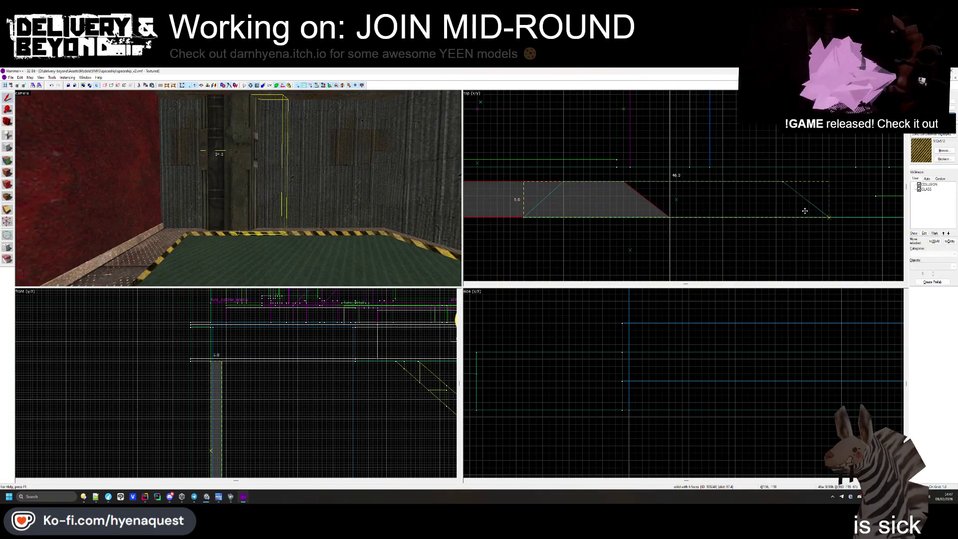
{"action": "left_click_drag", "start_coordinate": [805, 211], "coordinate": [805, 211]}
{"action": "scroll", "coordinate": [808, 212], "scroll_direction": "down", "scroll_amount": 3}
{"action": "scroll", "coordinate": [824, 214], "scroll_direction": "up", "scroll_amount": 2}
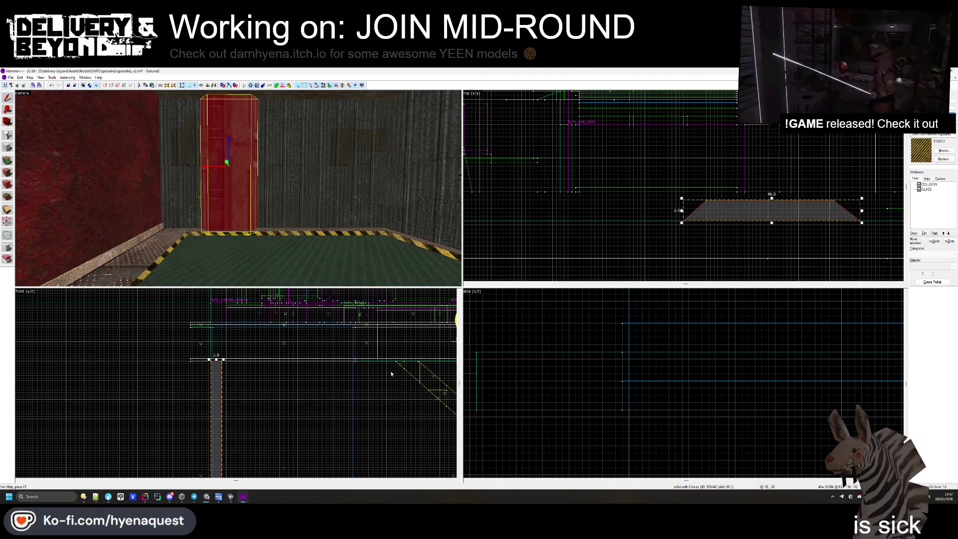
{"action": "scroll", "coordinate": [396, 375], "scroll_direction": "down", "scroll_amount": 3}
{"action": "scroll", "coordinate": [264, 394], "scroll_direction": "up", "scroll_amount": 6}
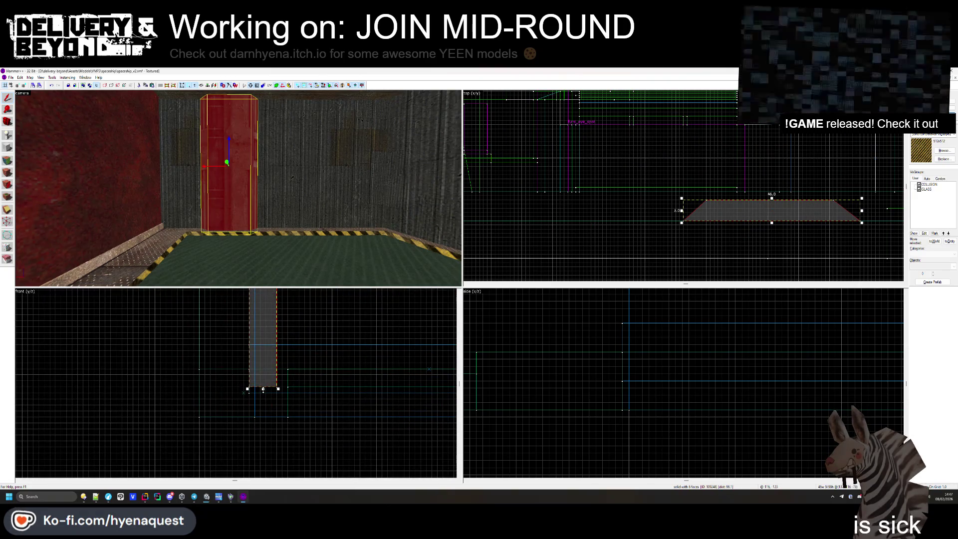
- Inspect the floor, front-view and wall trim brushes by selecting and deselecting each
{"action": "key", "text": "Escape"}
{"action": "key", "text": "z"}
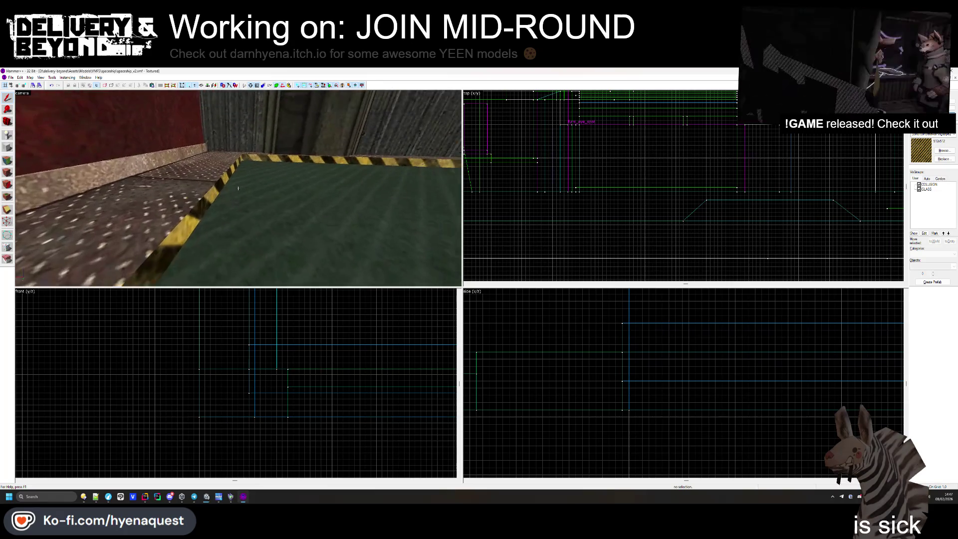
{"action": "left_click", "coordinate": [238, 188]}
{"action": "key", "text": "Escape"}
{"action": "key", "text": "z"}
{"action": "left_click", "coordinate": [259, 373]}
{"action": "key", "text": "Escape"}
{"action": "left_click", "coordinate": [136, 178]}
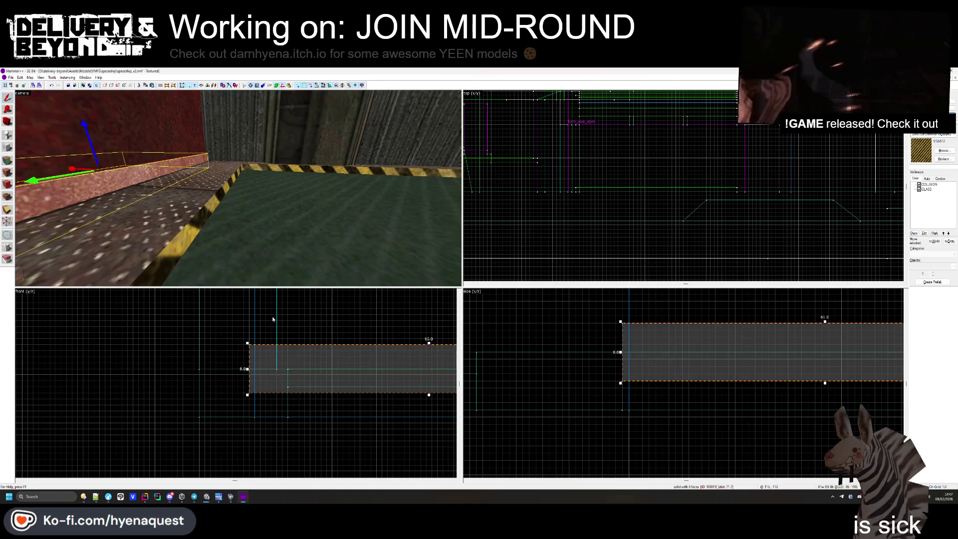
{"action": "key", "text": "Escape"}
- Slide the red door brush sideways to a new spot along the wall
{"action": "left_click", "coordinate": [280, 149]}
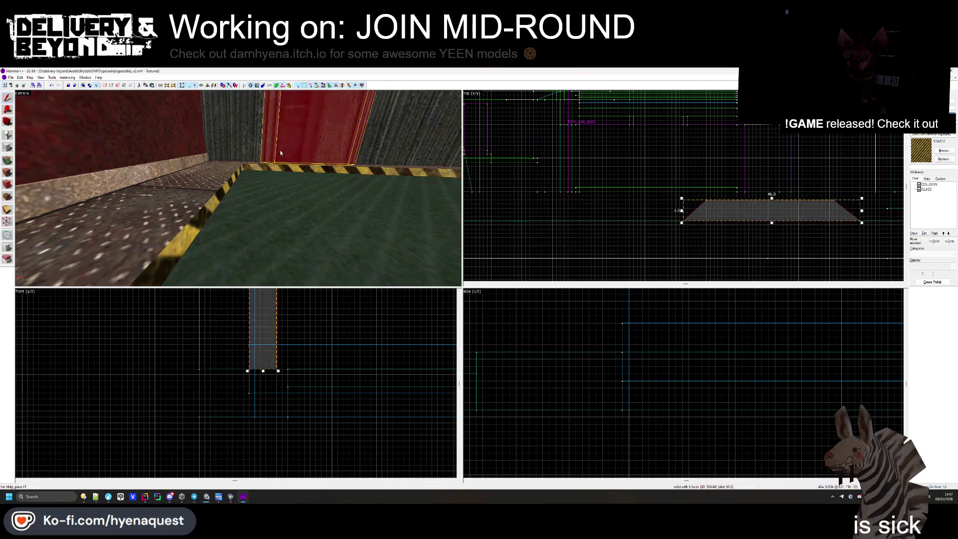
{"action": "scroll", "coordinate": [630, 200], "scroll_direction": "down", "scroll_amount": 2}
{"action": "left_click_drag", "start_coordinate": [748, 204], "coordinate": [576, 210]}
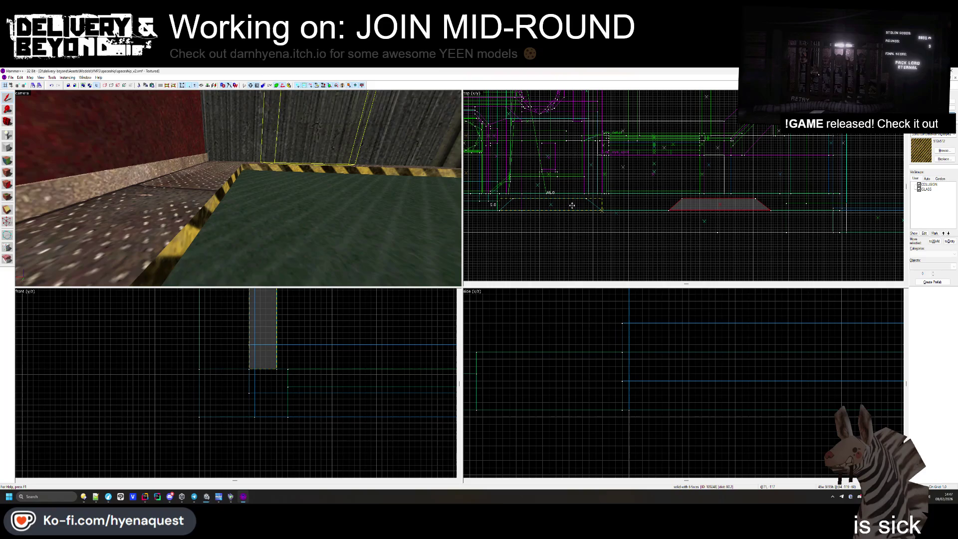
{"action": "key", "text": "ctrl+shift+e"}
{"action": "scroll", "coordinate": [642, 221], "scroll_direction": "down", "scroll_amount": 2}
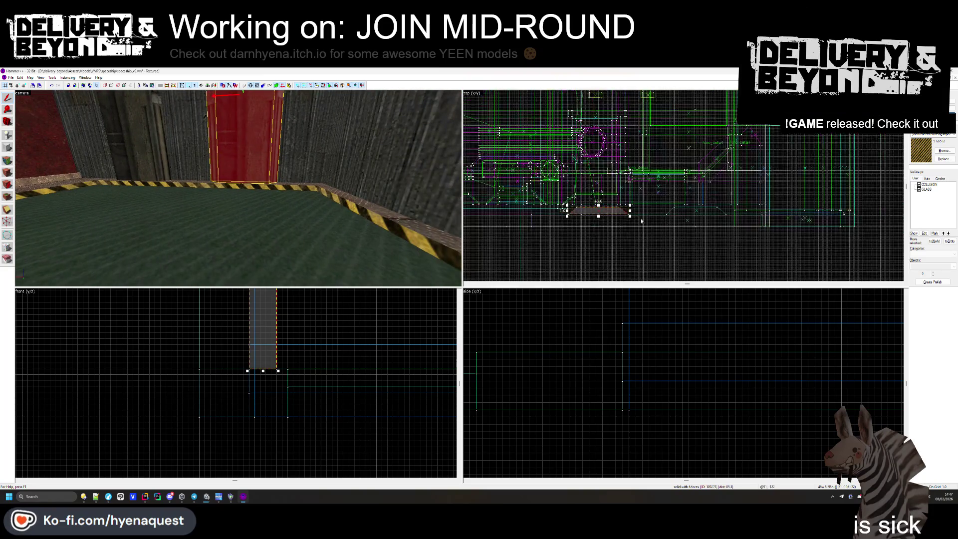
{"action": "scroll", "coordinate": [642, 221], "scroll_direction": "up", "scroll_amount": 5}
- Reselect the red door brush and add the second red wall brush to the selection
{"action": "key", "text": "Escape"}
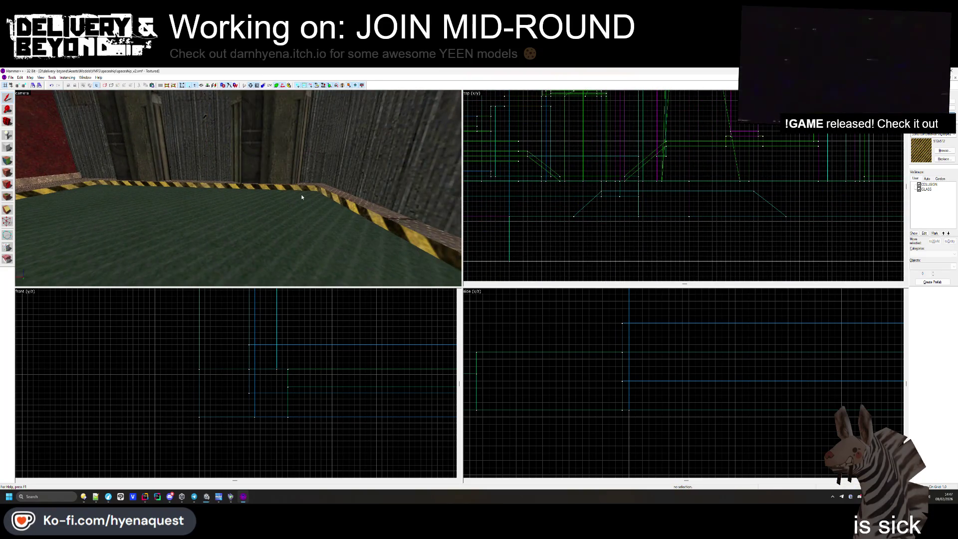
{"action": "key", "text": "z"}
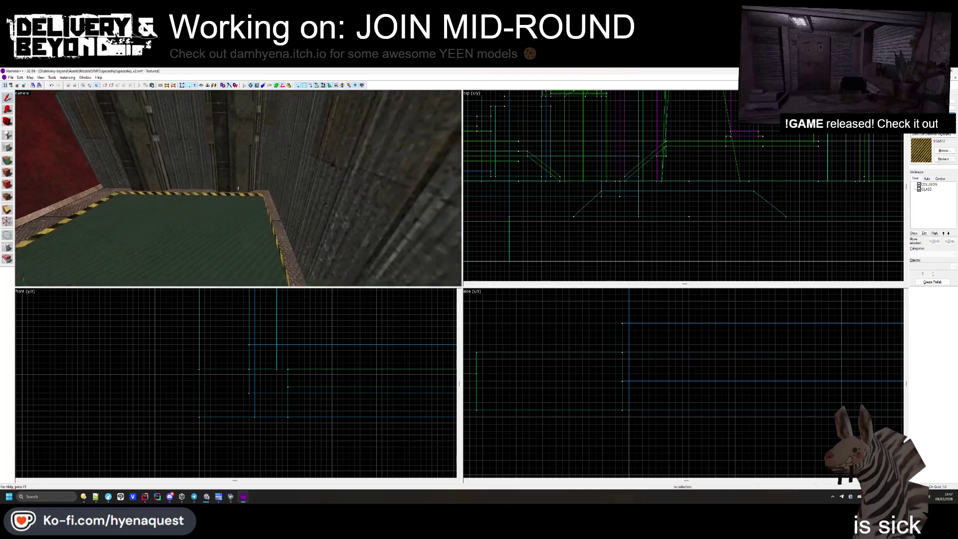
{"action": "key", "text": "z"}
{"action": "left_click", "coordinate": [245, 180]}
{"action": "key", "text": "z"}
{"action": "key", "text": "Escape"}
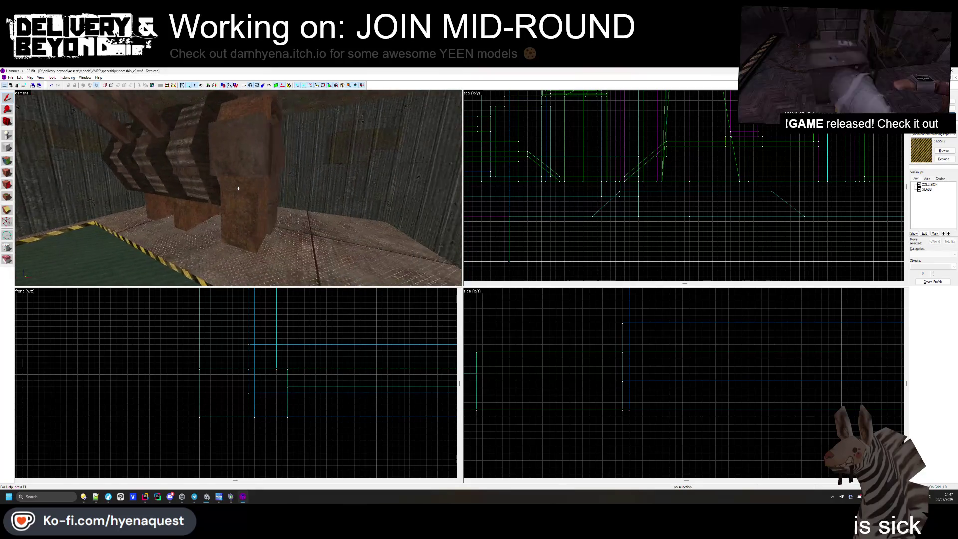
{"action": "key", "text": "z"}
{"action": "key", "text": "ctrl+z"}
{"action": "left_click", "coordinate": [179, 210], "text": "ctrl"}
{"action": "scroll", "coordinate": [630, 232], "scroll_direction": "down", "scroll_amount": 4}
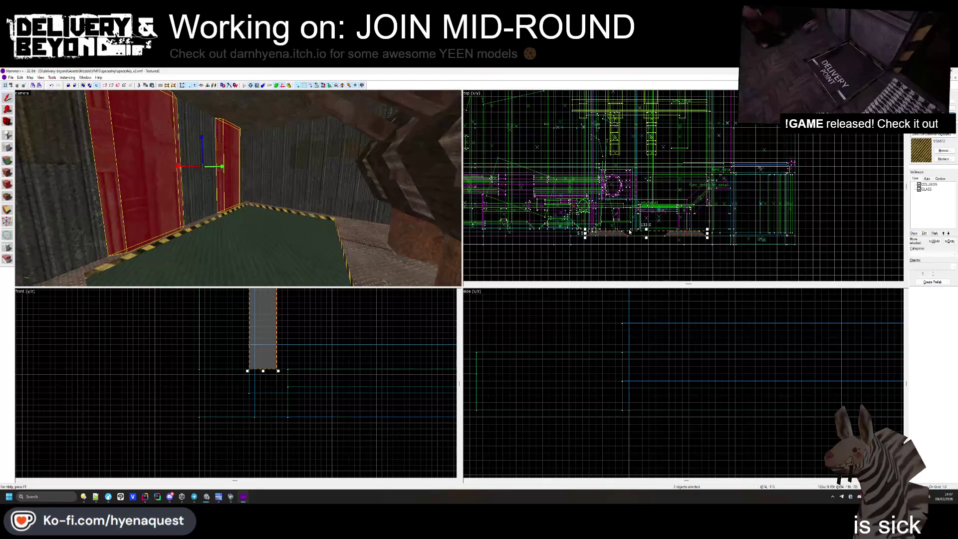
- Move both red brushes further up the map in the Top view
{"action": "left_click_drag", "start_coordinate": [632, 232], "coordinate": [631, 170]}
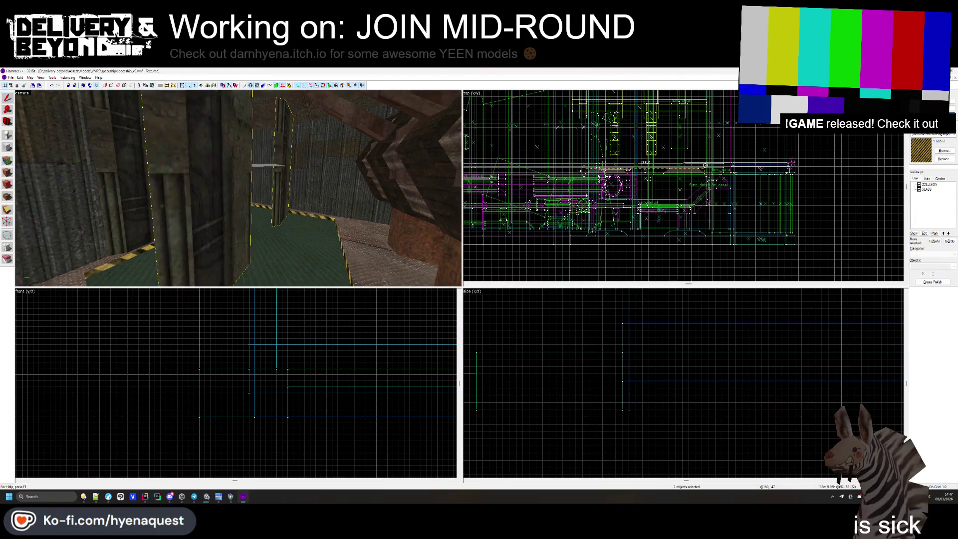
{"action": "scroll", "coordinate": [276, 356], "scroll_direction": "down", "scroll_amount": 5}
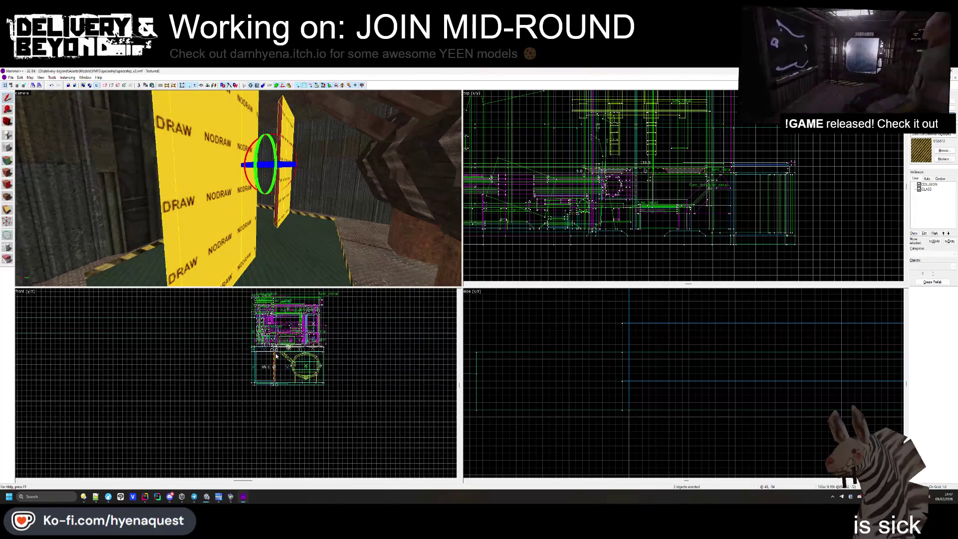
{"action": "scroll", "coordinate": [276, 356], "scroll_direction": "up", "scroll_amount": 5}
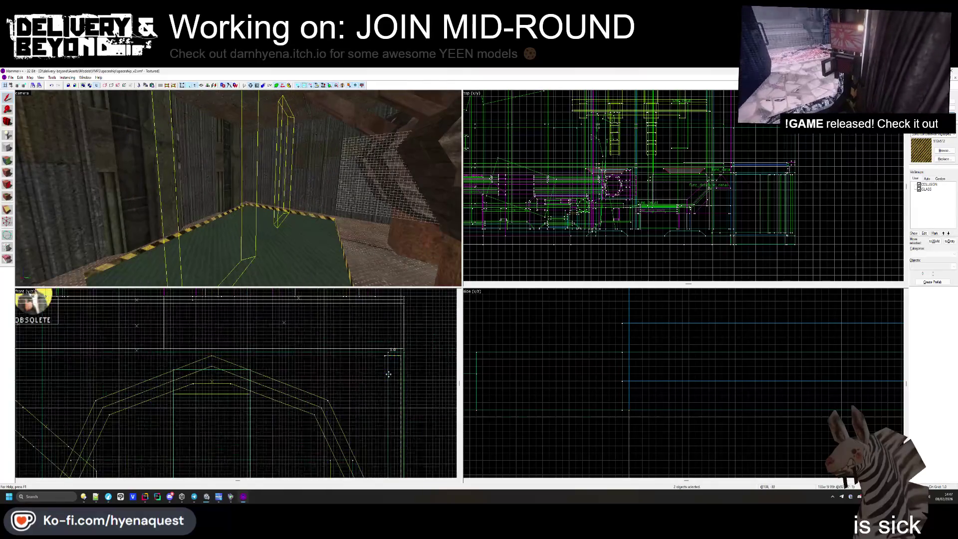
- Extend the neighbouring wall brush's right edge slightly in the Side view
{"action": "left_click", "coordinate": [375, 371]}
{"action": "left_click", "coordinate": [264, 198]}
{"action": "scroll", "coordinate": [689, 189], "scroll_direction": "down", "scroll_amount": 5}
{"action": "scroll", "coordinate": [605, 376], "scroll_direction": "up", "scroll_amount": 5}
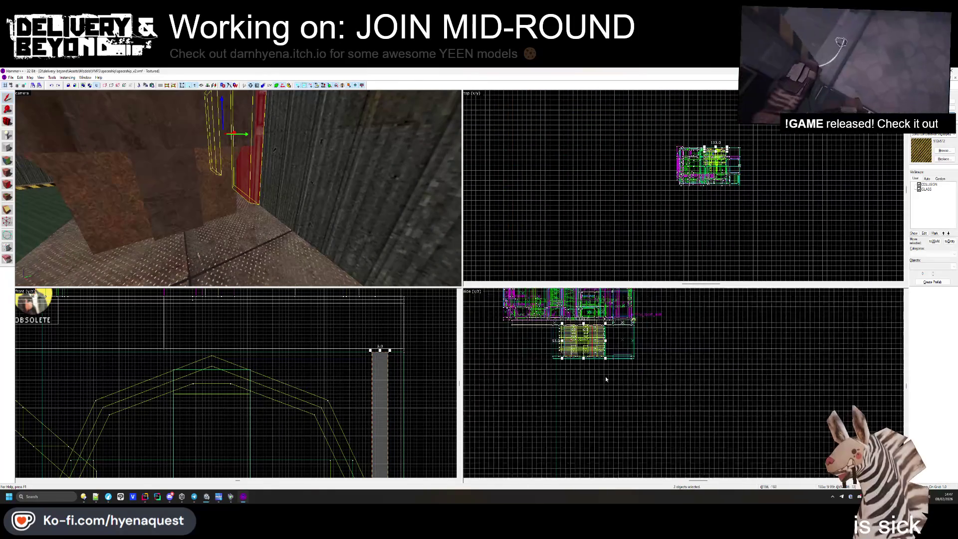
{"action": "scroll", "coordinate": [601, 350], "scroll_direction": "up", "scroll_amount": 3}
{"action": "left_click_drag", "start_coordinate": [615, 350], "coordinate": [620, 351]}
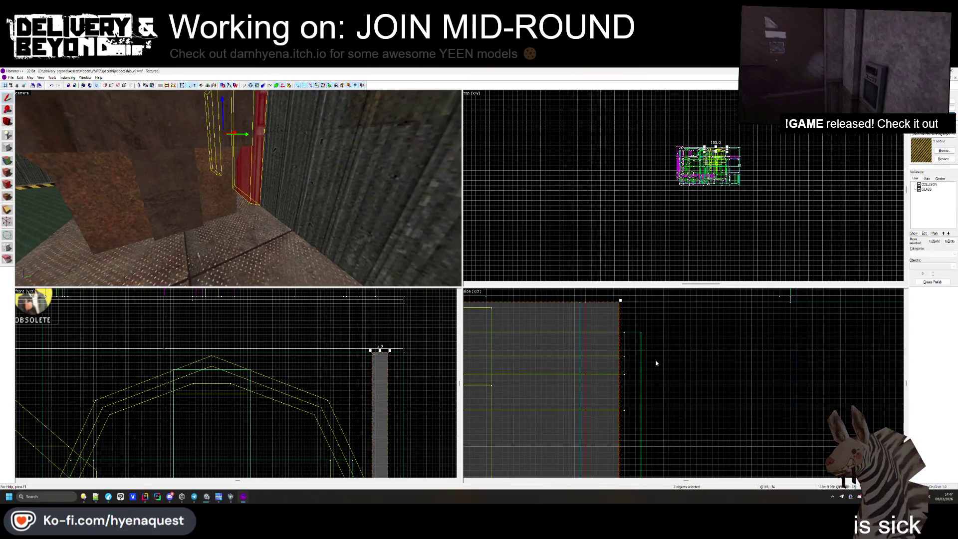
- Select another wall brush, then look around the 3D view toward the green platform
{"action": "key", "text": "Escape"}
{"action": "scroll", "coordinate": [676, 348], "scroll_direction": "down", "scroll_amount": 4}
{"action": "scroll", "coordinate": [675, 350], "scroll_direction": "down", "scroll_amount": 1}
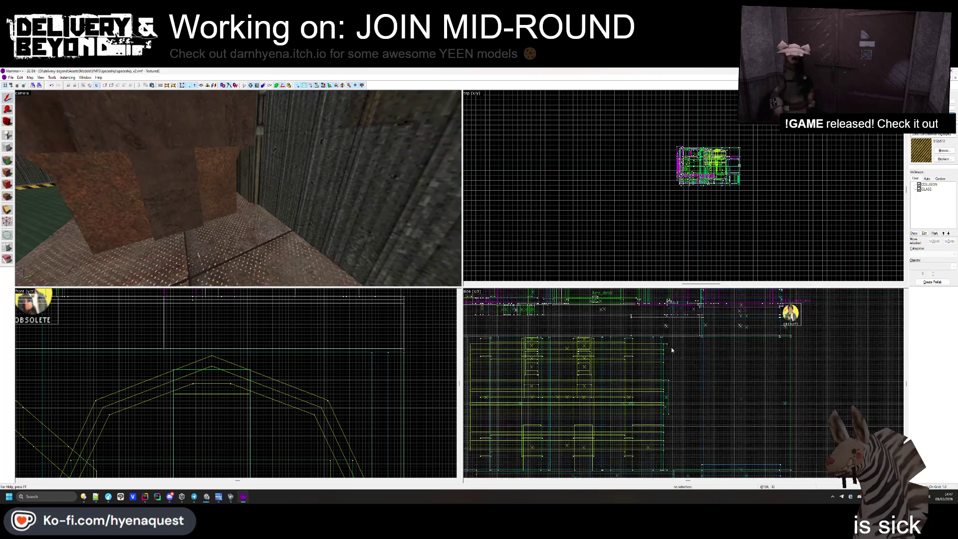
{"action": "left_click", "coordinate": [258, 187]}
{"action": "scroll", "coordinate": [617, 356], "scroll_direction": "up", "scroll_amount": 3}
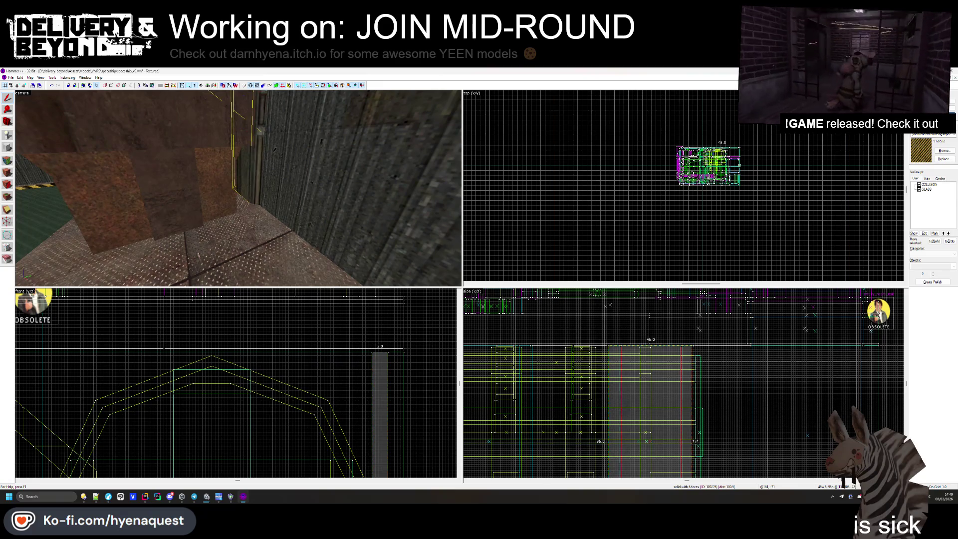
{"action": "left_click", "coordinate": [739, 408]}
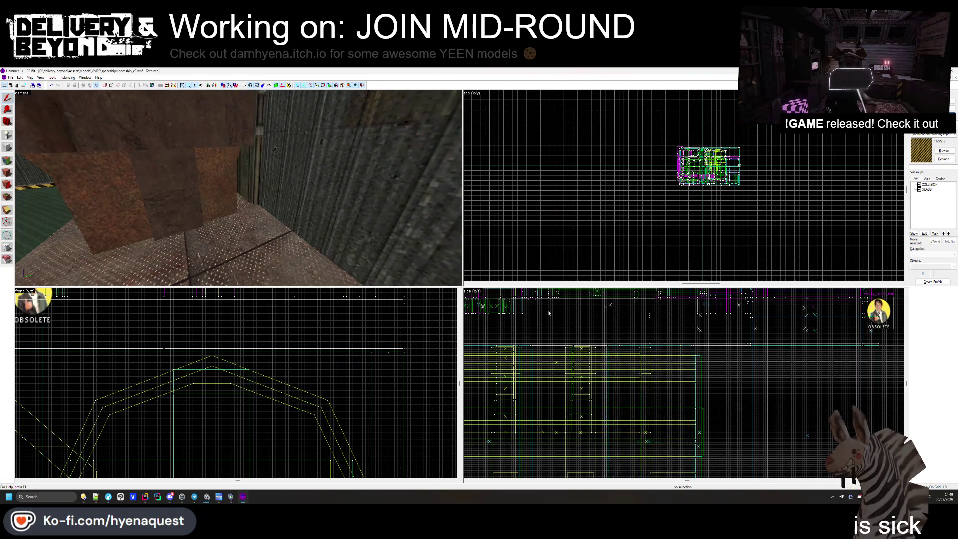
{"action": "key", "text": "z"}
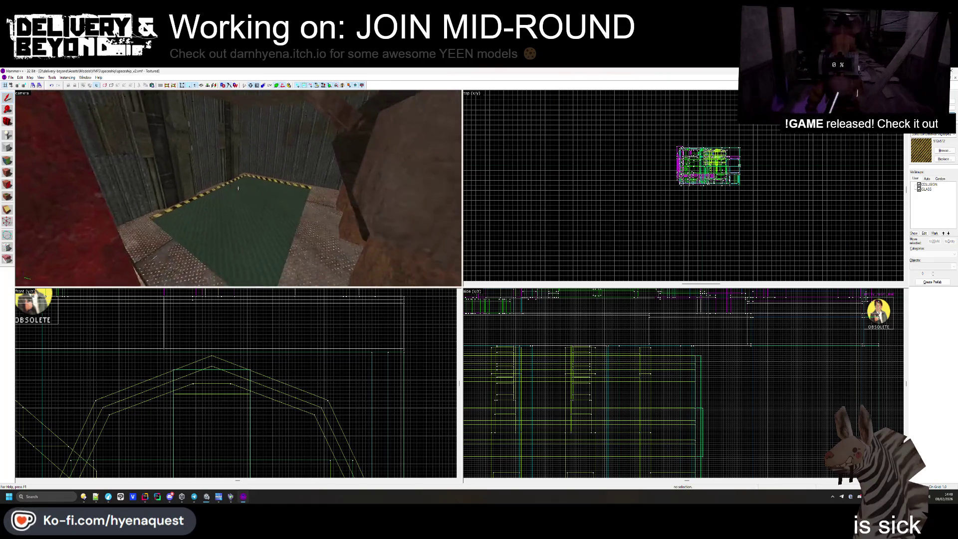
{"action": "key", "text": "z"}
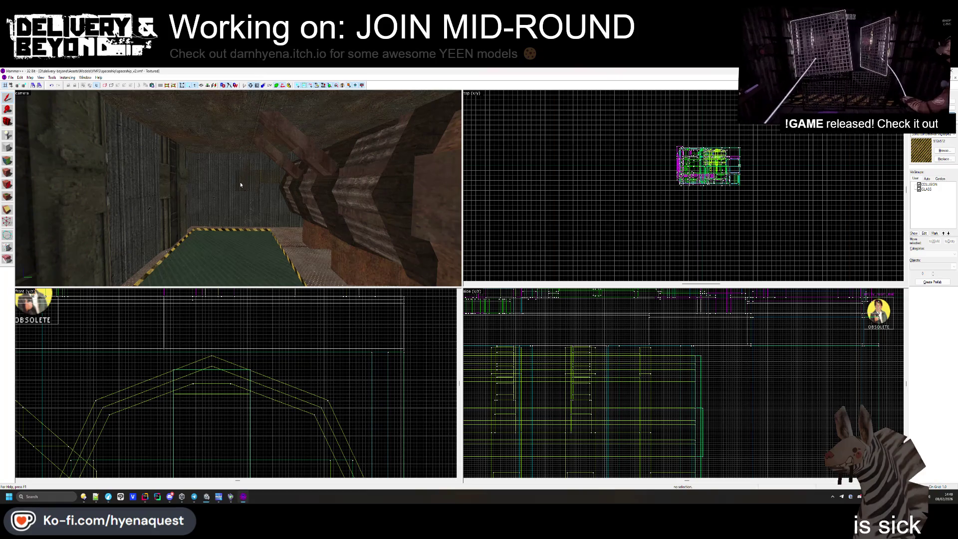
- Check the mesh data optimization progress, then view the green walls, beams and grating
{"action": "mouse_move", "coordinate": [205, 497]}
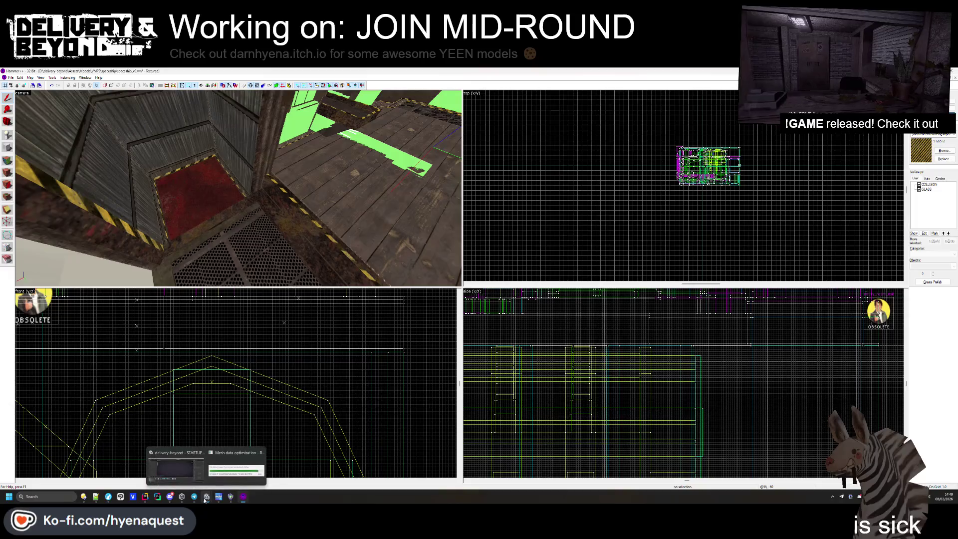
{"action": "left_click", "coordinate": [225, 475]}
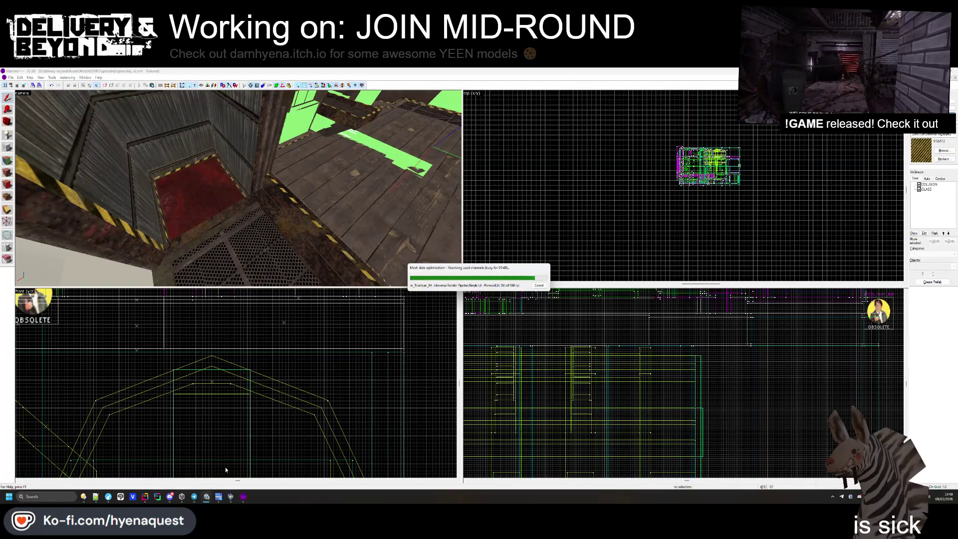
{"action": "left_click_drag", "start_coordinate": [327, 218], "coordinate": [238, 188]}
{"action": "left_click_drag", "start_coordinate": [298, 213], "coordinate": [238, 189]}
- Select the red pillar brush, rotate it about 45°, then undo the rotation
{"action": "left_click", "coordinate": [223, 214]}
{"action": "scroll", "coordinate": [669, 202], "scroll_direction": "up", "scroll_amount": 10}
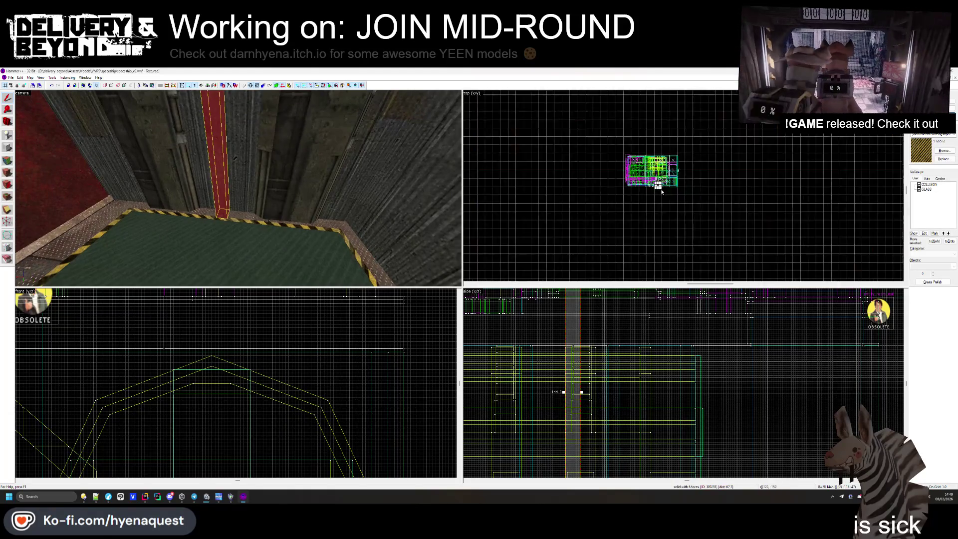
{"action": "left_click_drag", "start_coordinate": [687, 181], "coordinate": [618, 194]}
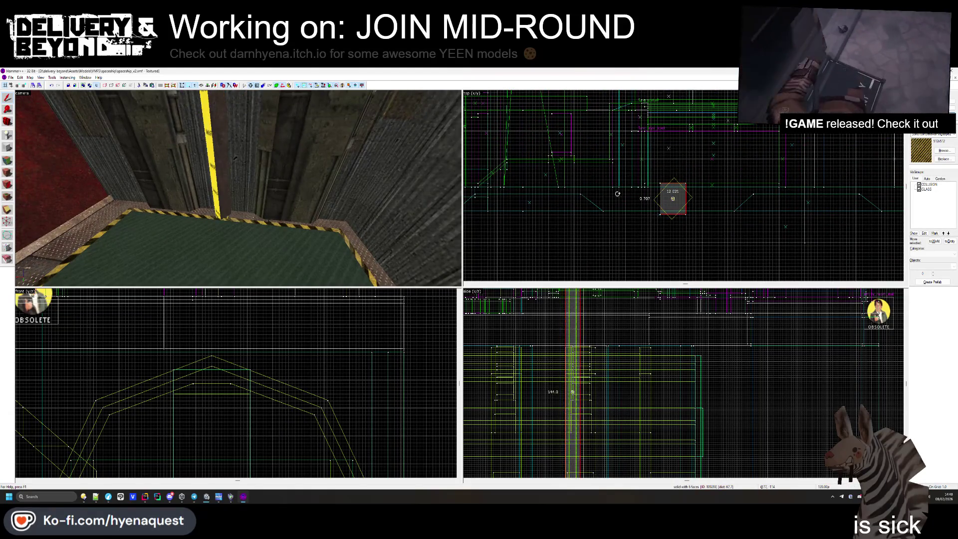
{"action": "key", "text": "ctrl+z"}
{"action": "key", "text": "z"}
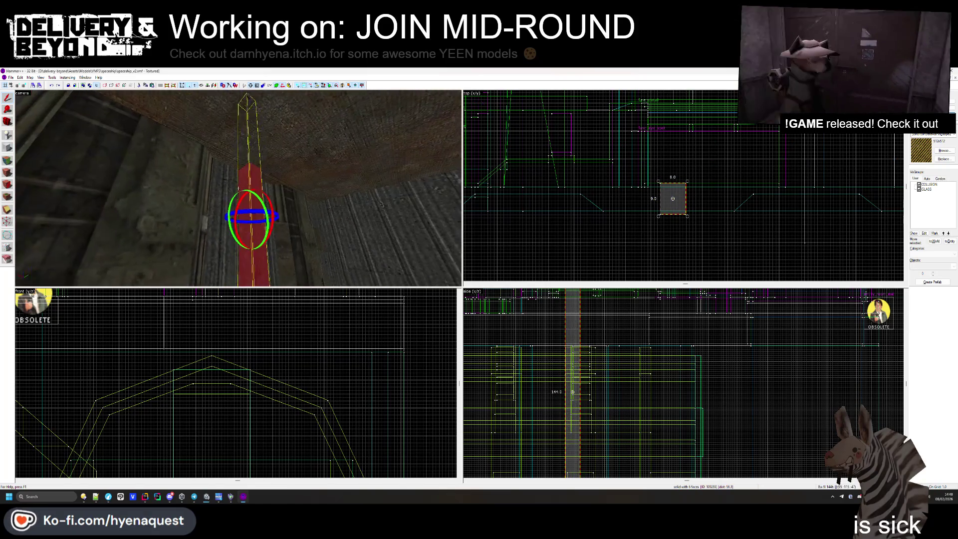
{"action": "key", "text": "z"}
{"action": "left_click", "coordinate": [279, 200]}
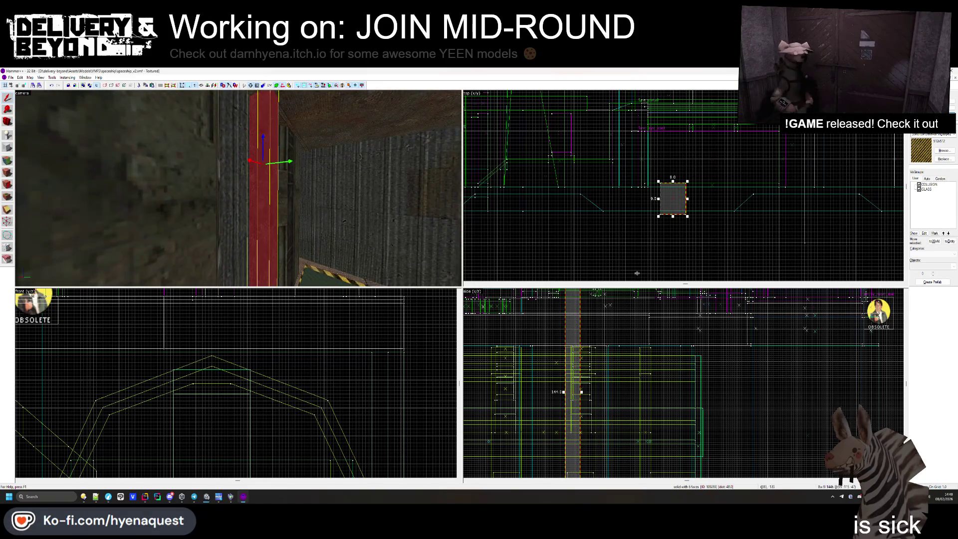
{"action": "scroll", "coordinate": [670, 185], "scroll_direction": "up", "scroll_amount": 1}
{"action": "scroll", "coordinate": [576, 381], "scroll_direction": "down", "scroll_amount": 2}
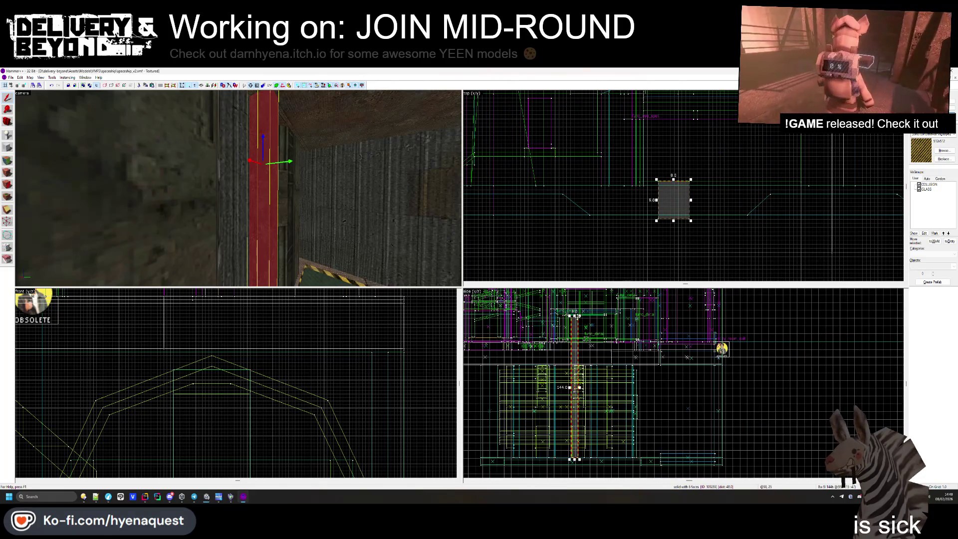
{"action": "key", "text": "Escape"}
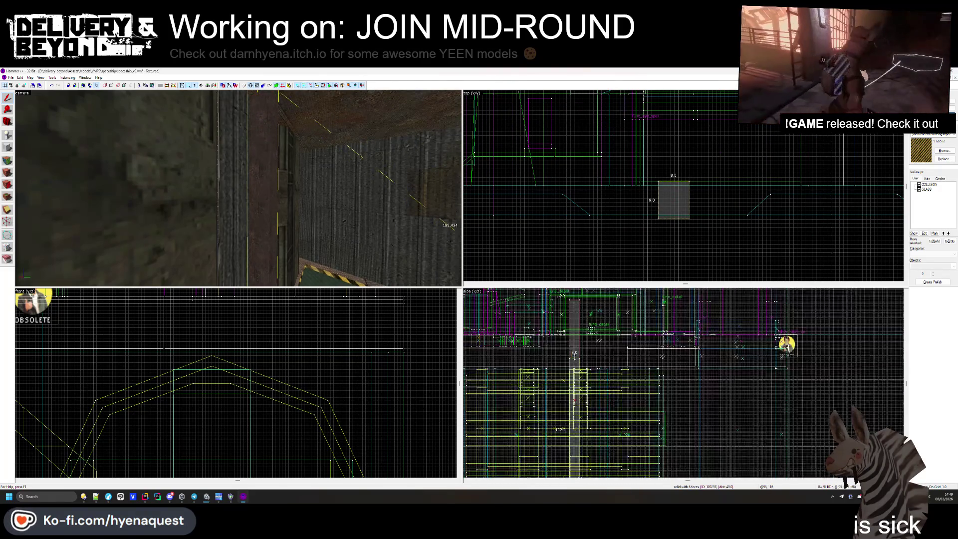
{"action": "scroll", "coordinate": [575, 380], "scroll_direction": "up", "scroll_amount": 2}
{"action": "key", "text": "Escape"}
{"action": "key", "text": "z"}
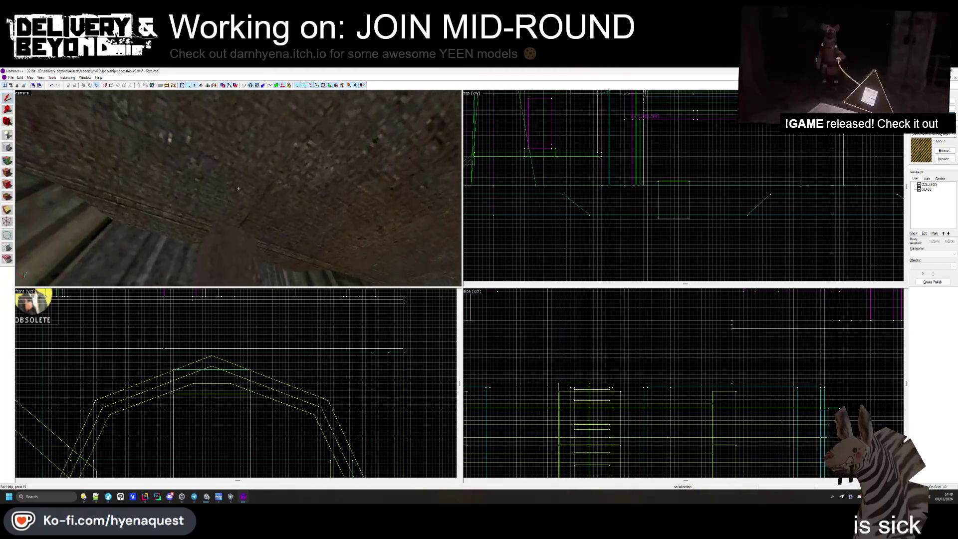
- Shift the square pillar brush slightly up and to the right in the Top view
{"action": "key", "text": "w"}
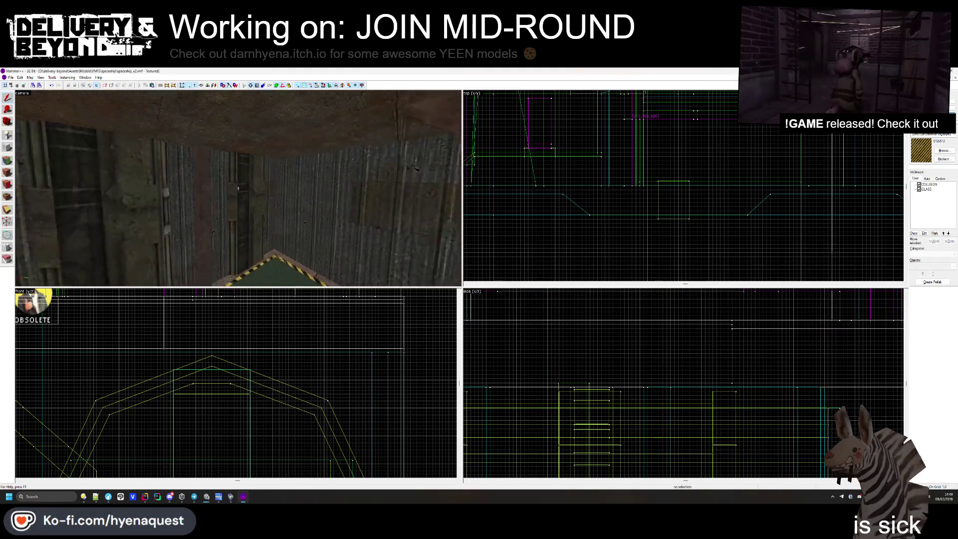
{"action": "left_click", "coordinate": [314, 205]}
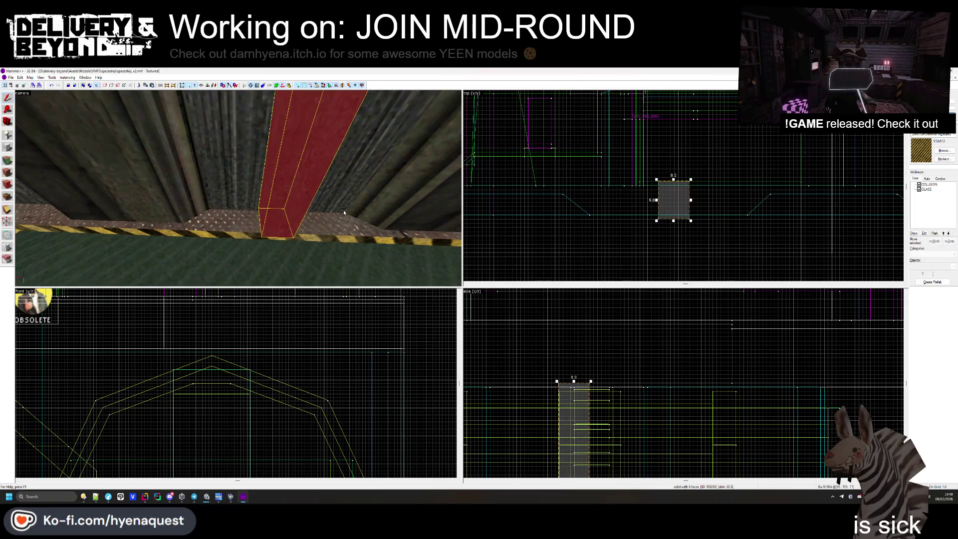
{"action": "key", "text": "Escape"}
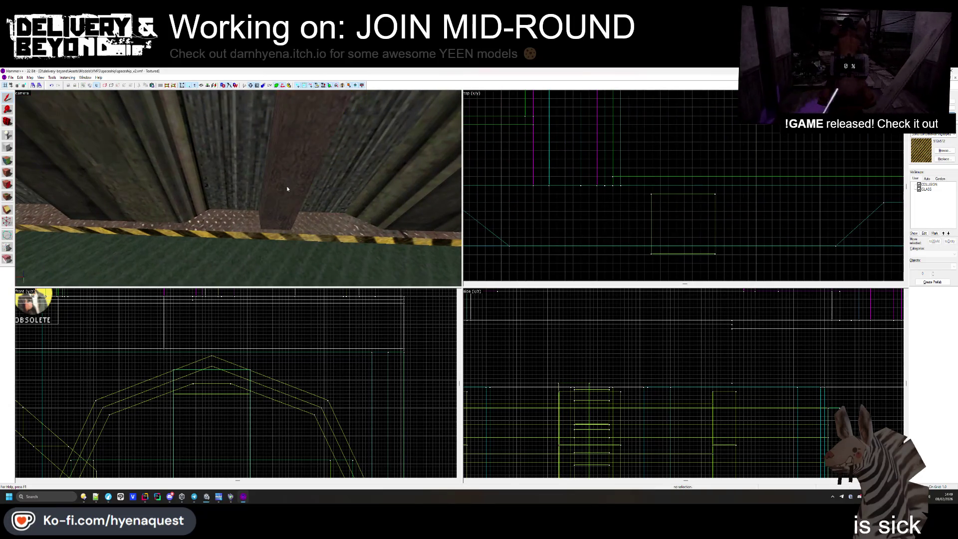
{"action": "key", "text": "z"}
{"action": "left_click", "coordinate": [663, 254]}
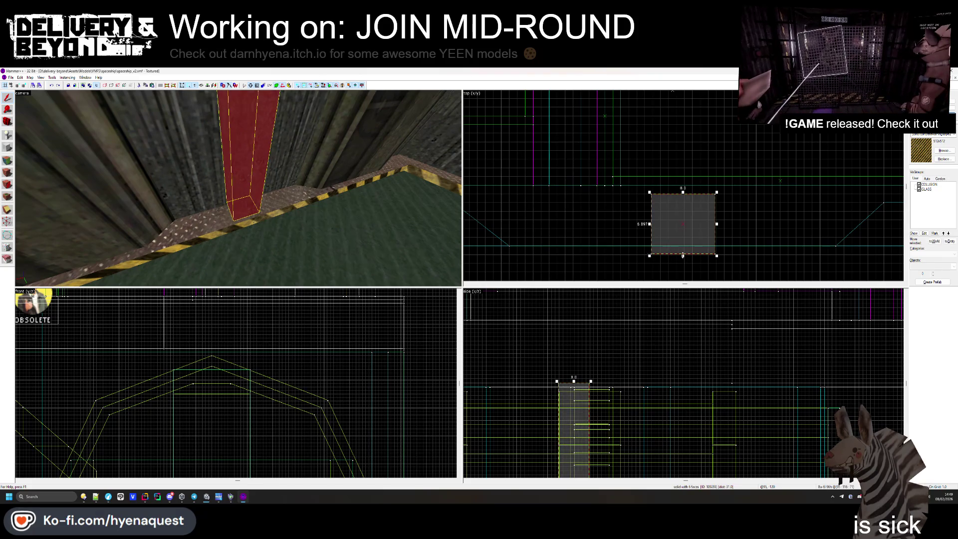
{"action": "left_click_drag", "start_coordinate": [681, 252], "coordinate": [695, 233]}
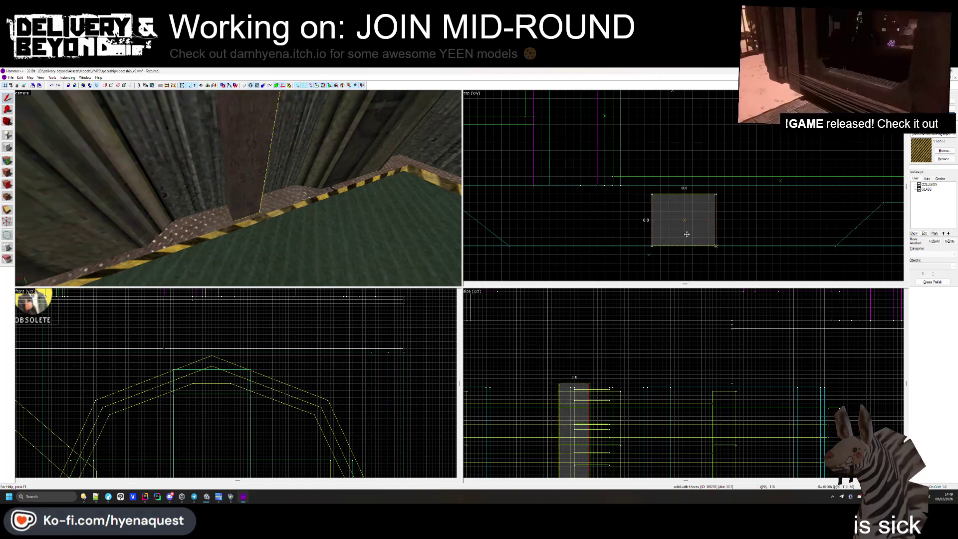
{"action": "key", "text": "Escape"}
- Inspect the pillar and green floor in 3D, then select the red wall brush
{"action": "key", "text": "z"}
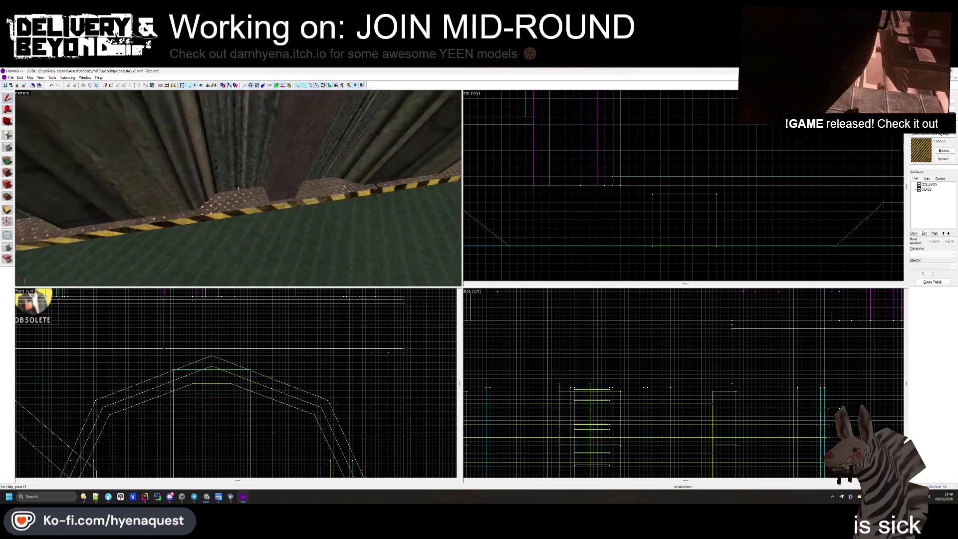
{"action": "left_click", "coordinate": [239, 188]}
{"action": "key", "text": "z"}
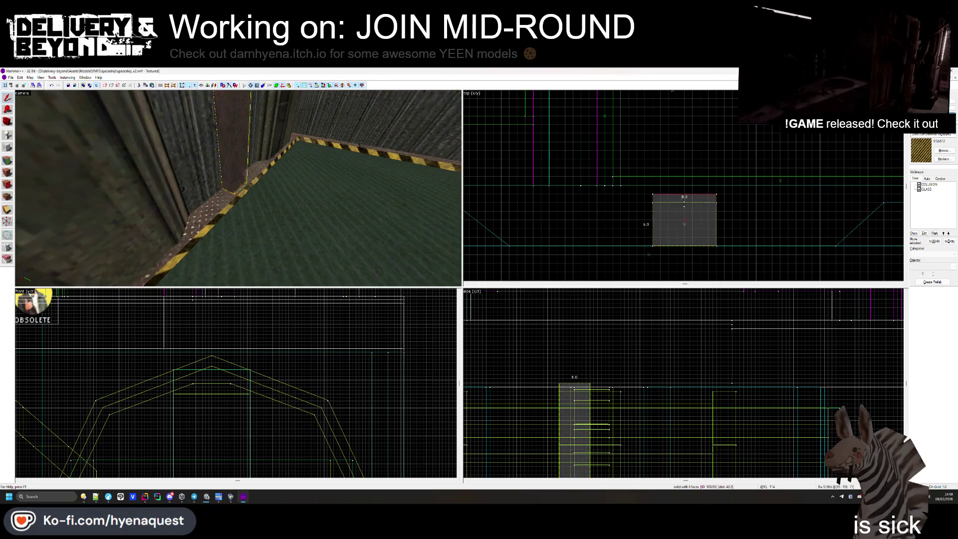
{"action": "key", "text": "Escape"}
{"action": "key", "text": "z"}
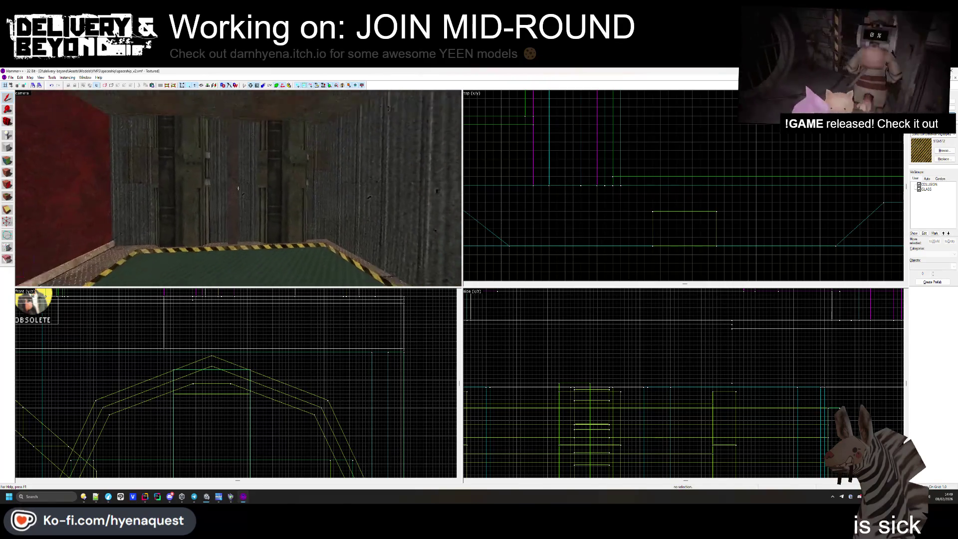
{"action": "key", "text": "z"}
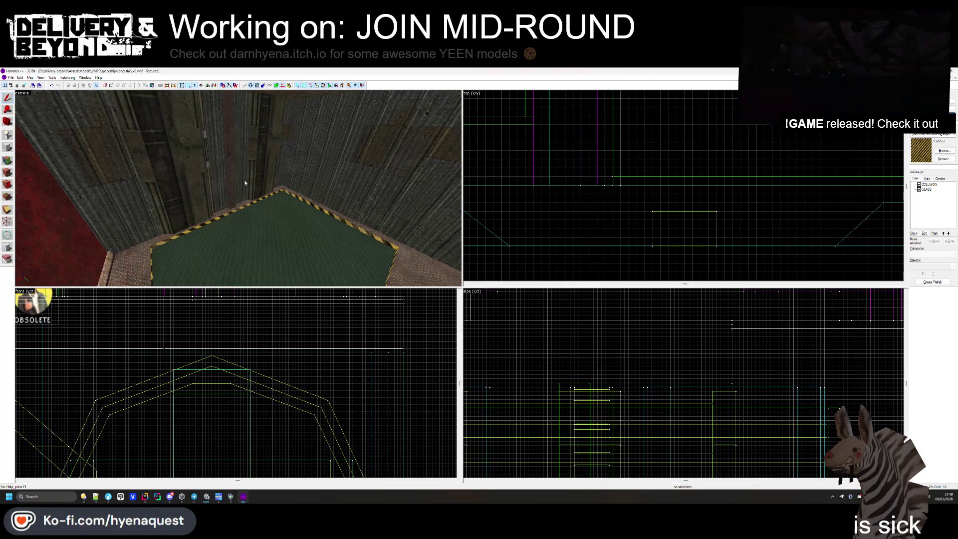
{"action": "left_click", "coordinate": [363, 187]}
- Narrow the selection down to the single red wall brush to be split
{"action": "scroll", "coordinate": [176, 437], "scroll_direction": "up", "scroll_amount": 3}
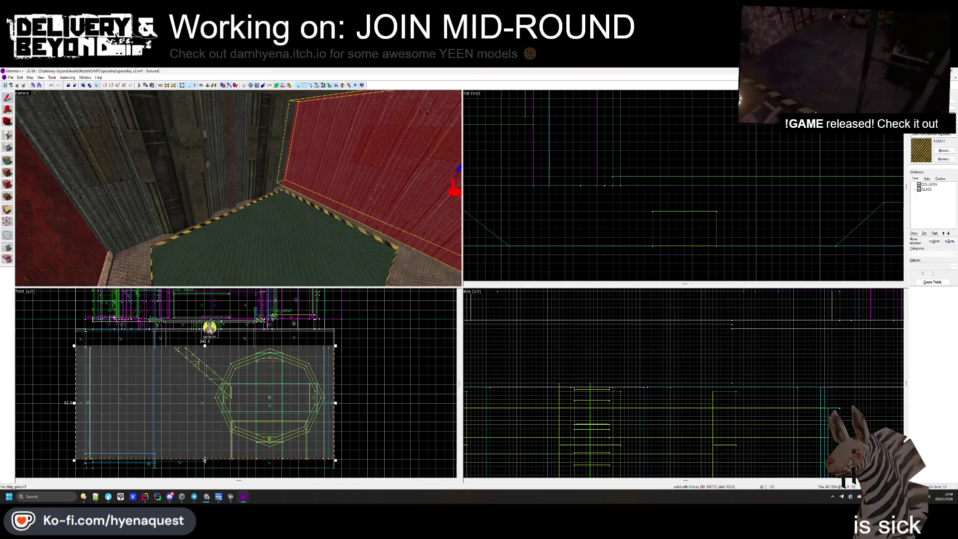
{"action": "scroll", "coordinate": [172, 403], "scroll_direction": "up", "scroll_amount": 2}
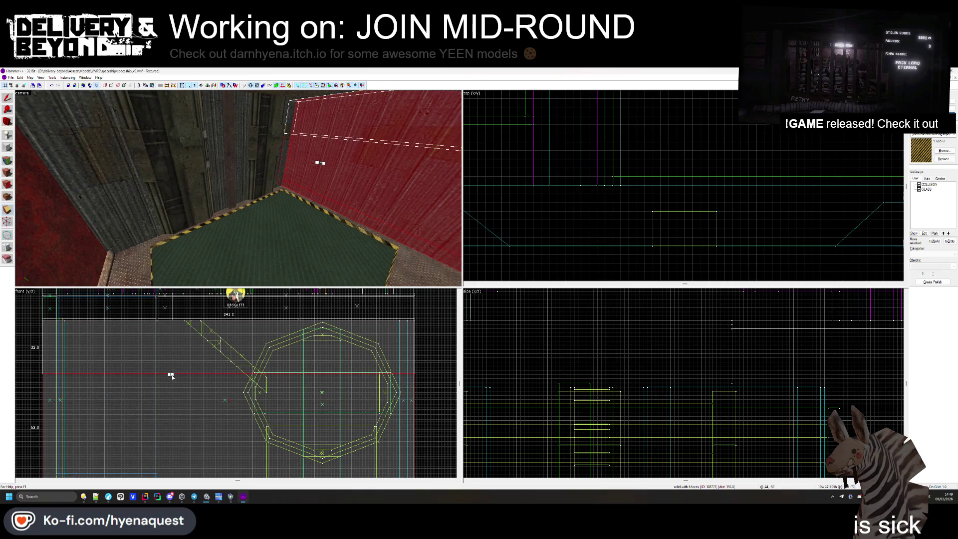
{"action": "mouse_move", "coordinate": [170, 375]}
{"action": "left_mouse_down"}
{"action": "mouse_move", "coordinate": [163, 364]}
{"action": "mouse_move", "coordinate": [180, 365]}
{"action": "mouse_move", "coordinate": [162, 361]}
{"action": "left_mouse_up"}
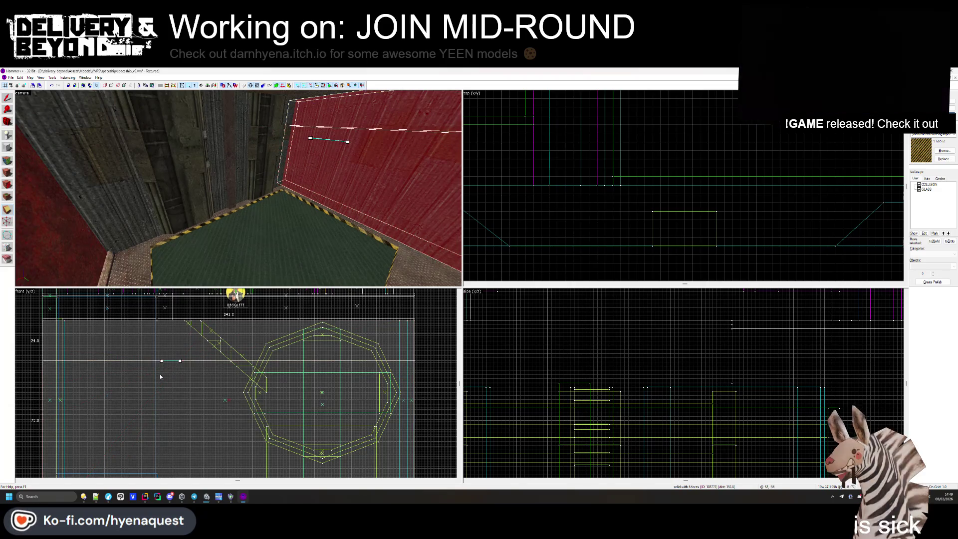
{"action": "left_click", "coordinate": [157, 377]}
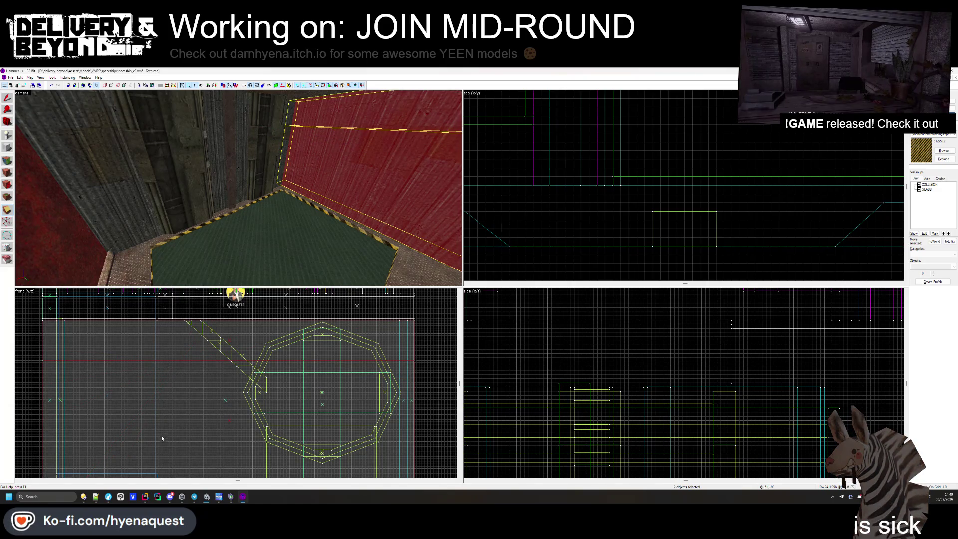
{"action": "left_click", "coordinate": [161, 428], "text": "ctrl"}
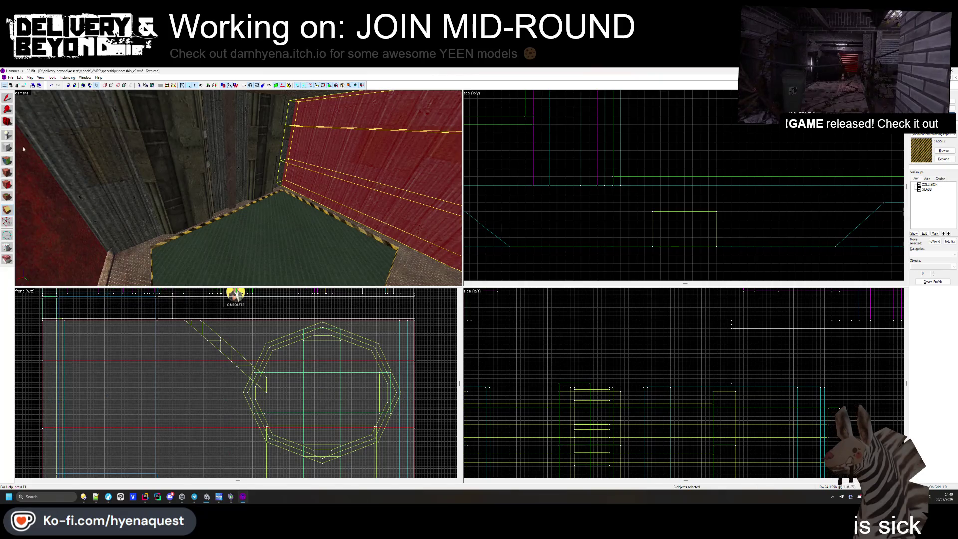
{"action": "left_click", "coordinate": [348, 155]}
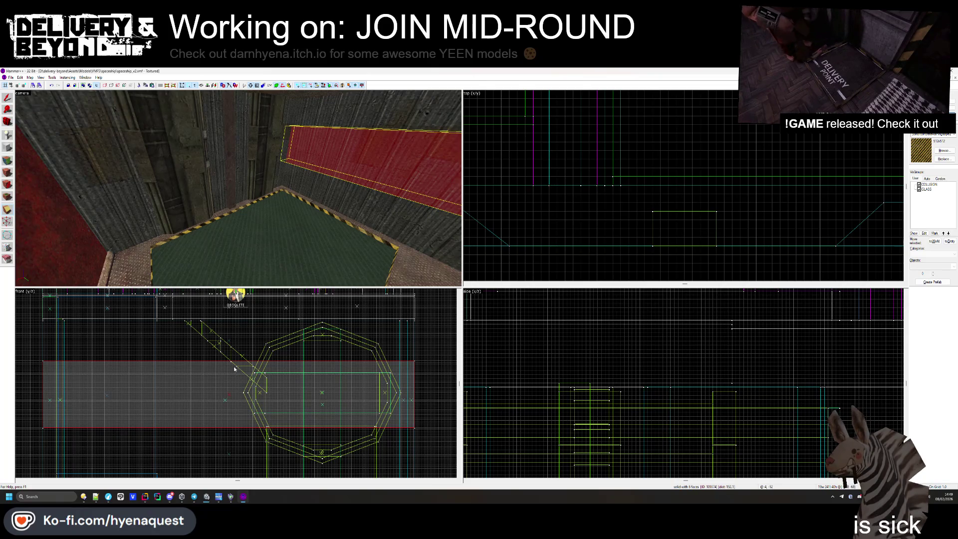
- Clip the red wall vertically into 124- and 117-unit pieces with the Clip tool
{"action": "key", "text": "shift+x"}
{"action": "left_click_drag", "start_coordinate": [234, 366], "coordinate": [235, 375]}
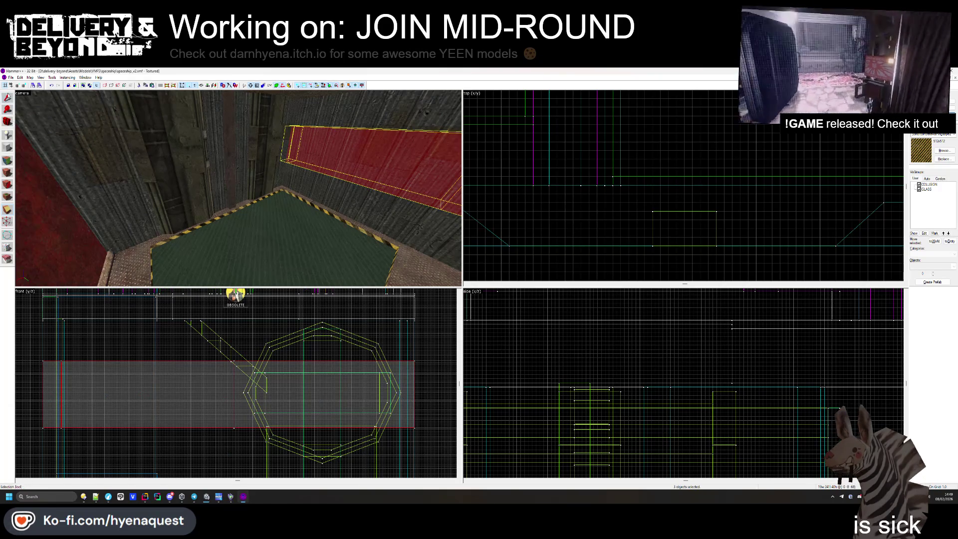
{"action": "key", "text": "Return"}
{"action": "key", "text": "shift+s"}
{"action": "scroll", "coordinate": [562, 240], "scroll_direction": "down", "scroll_amount": 3}
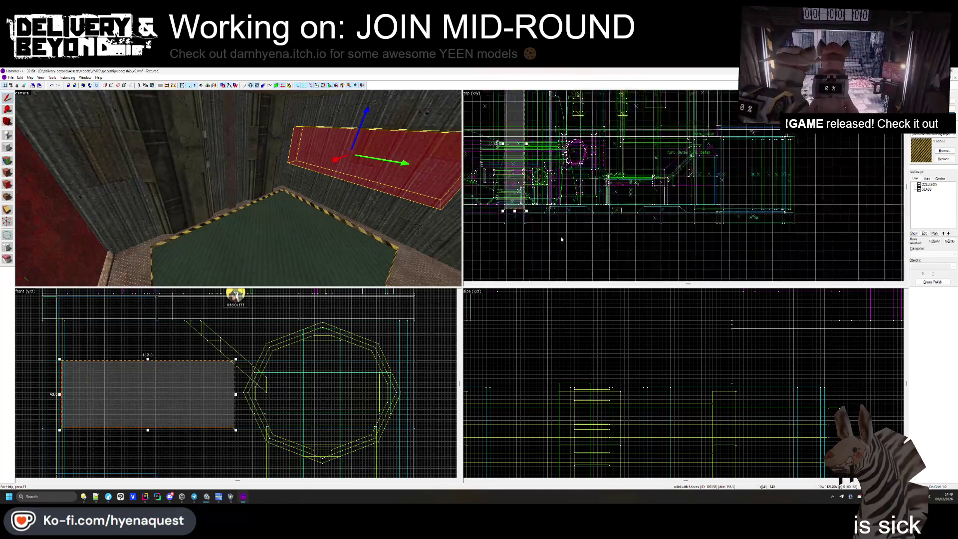
{"action": "scroll", "coordinate": [554, 210], "scroll_direction": "up", "scroll_amount": 3}
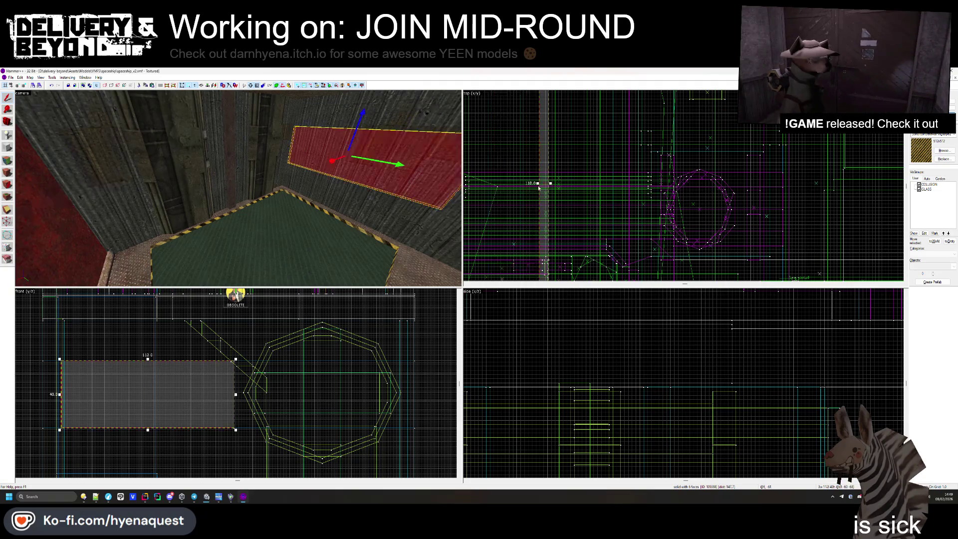
{"action": "scroll", "coordinate": [562, 201], "scroll_direction": "up", "scroll_amount": 2}
{"action": "left_click", "coordinate": [562, 202]}
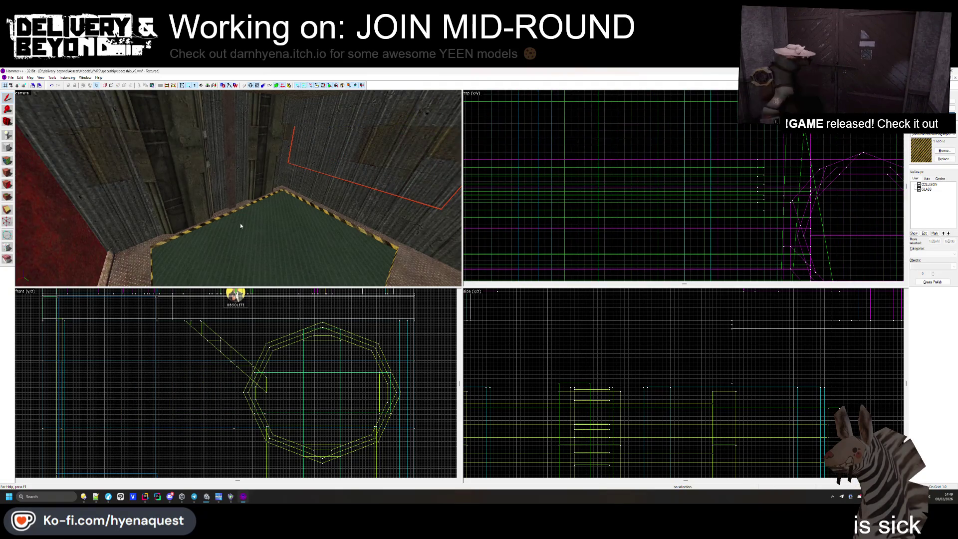
- Apply the metalgrate0a texture at 0.15 scale to the wall panel face
{"action": "left_click", "coordinate": [8, 171]}
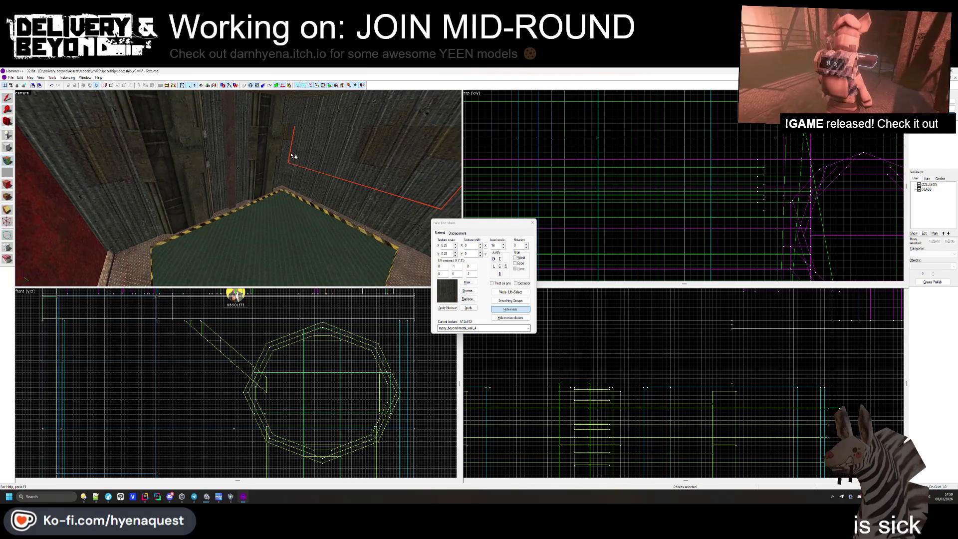
{"action": "key", "text": "z"}
{"action": "key", "text": "w"}
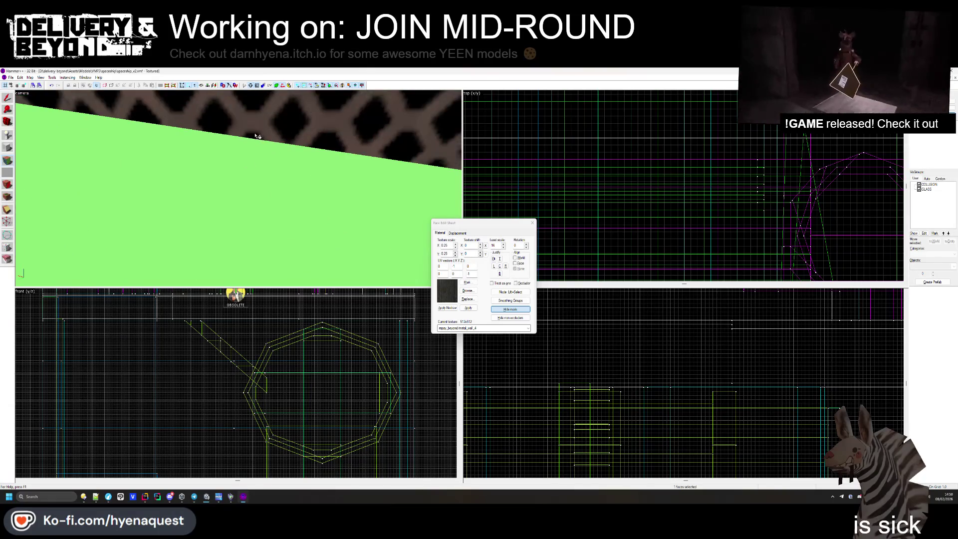
{"action": "left_click", "coordinate": [238, 188]}
{"action": "key", "text": "w"}
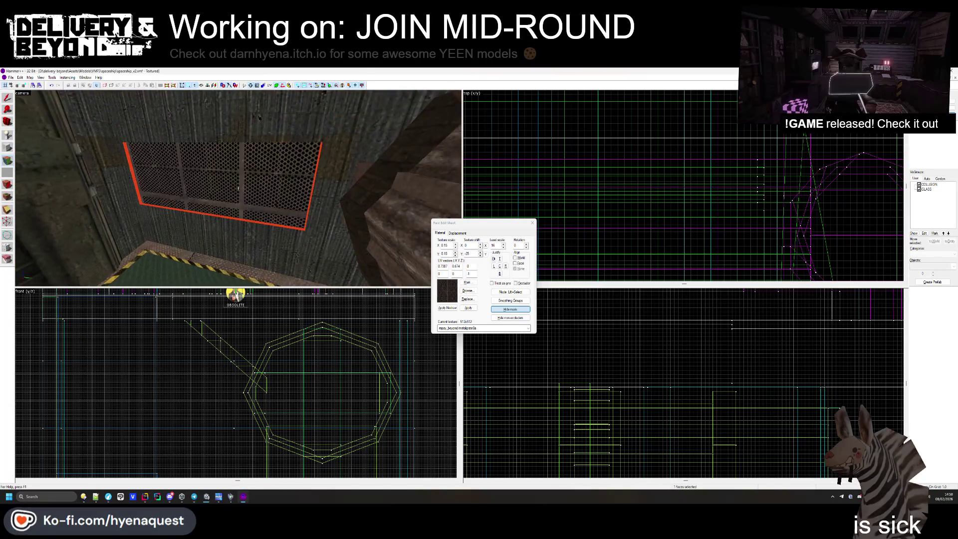
{"action": "key", "text": "w"}
{"action": "left_click", "coordinate": [533, 223]}
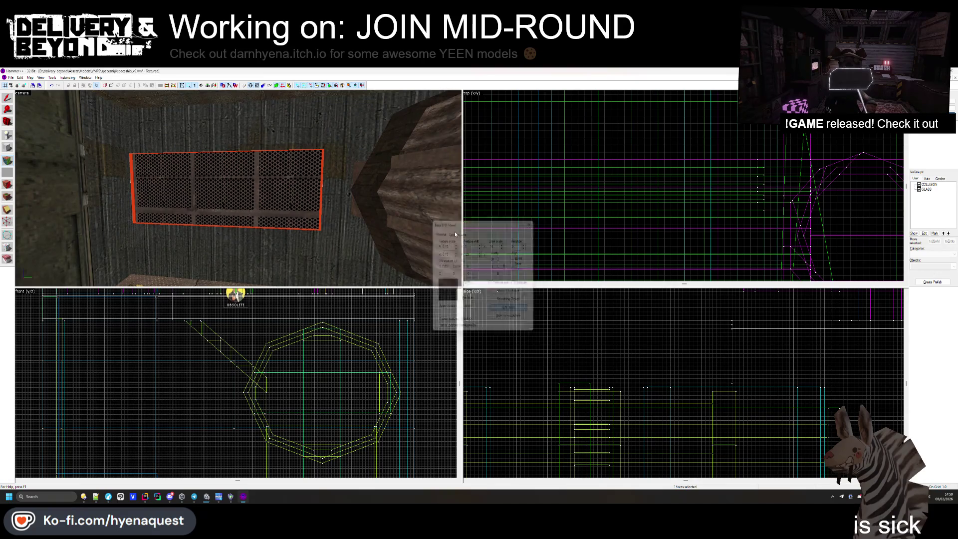
- Fly toward the brown pillars and select the floor brush beneath them
{"action": "key", "text": "z"}
{"action": "key", "text": "s"}
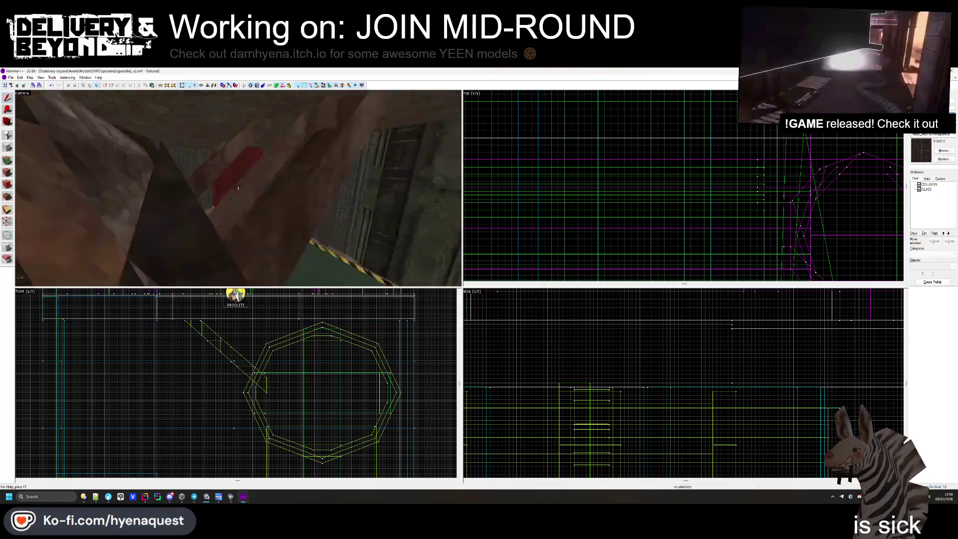
{"action": "key", "text": "w"}
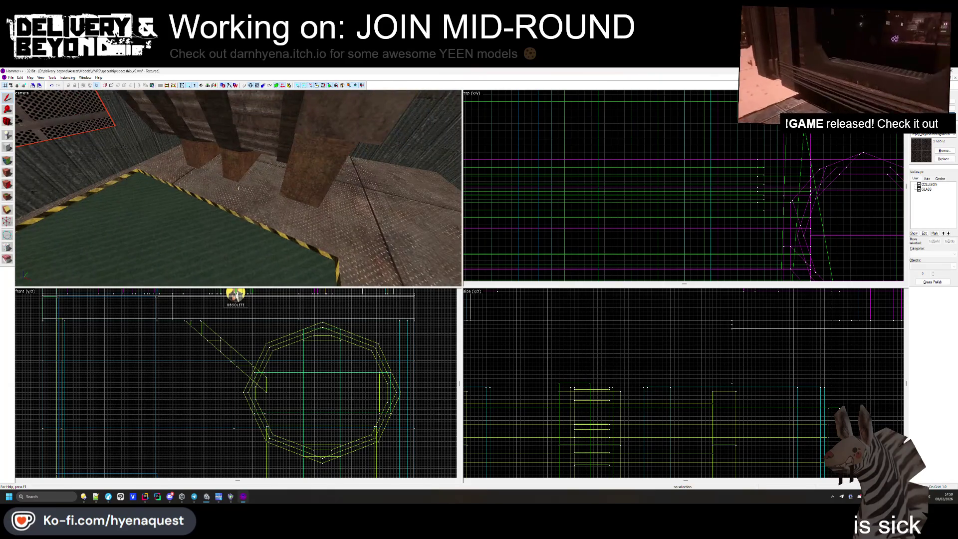
{"action": "key", "text": "z"}
{"action": "left_click", "coordinate": [233, 201]}
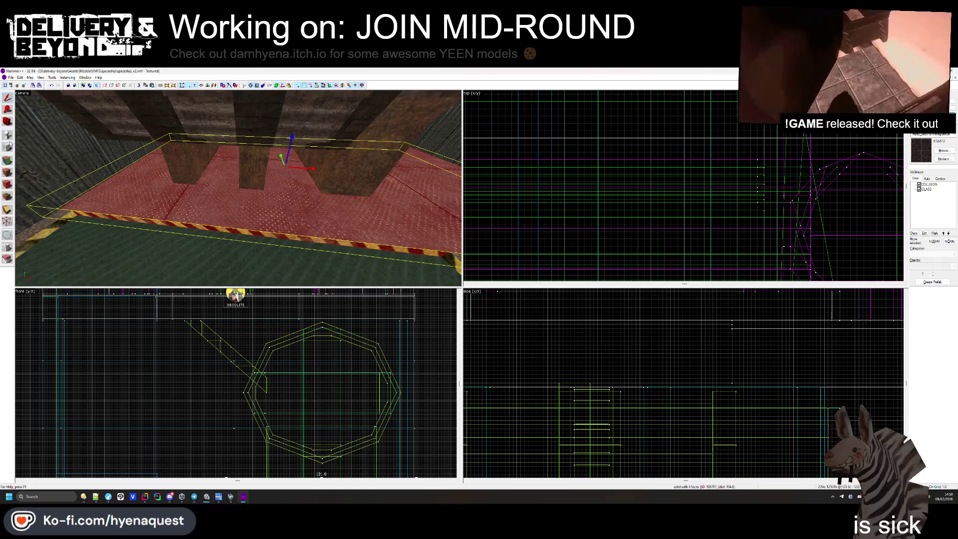
- Extend the floor brush's box upward and widen it to 95 units
{"action": "scroll", "coordinate": [611, 215], "scroll_direction": "down", "scroll_amount": 5}
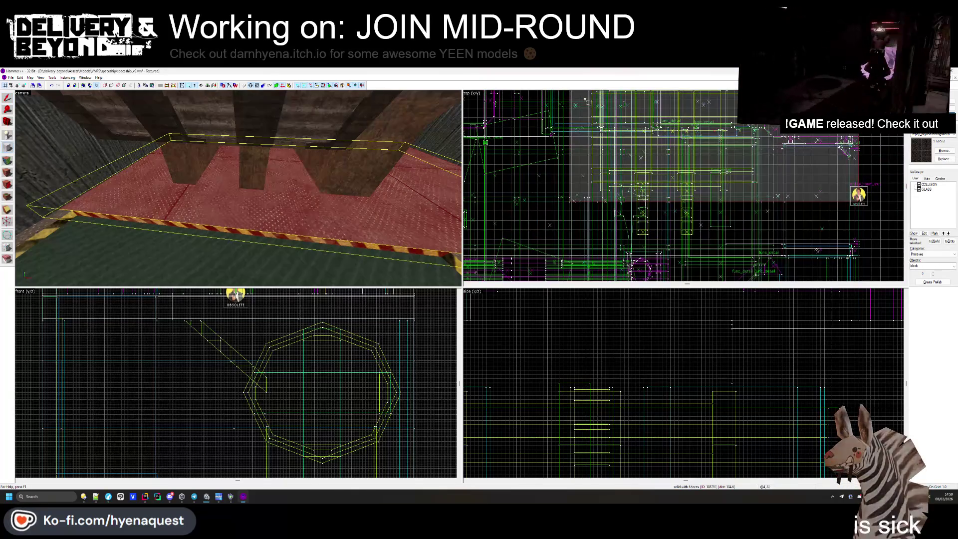
{"action": "scroll", "coordinate": [759, 187], "scroll_direction": "up", "scroll_amount": 3}
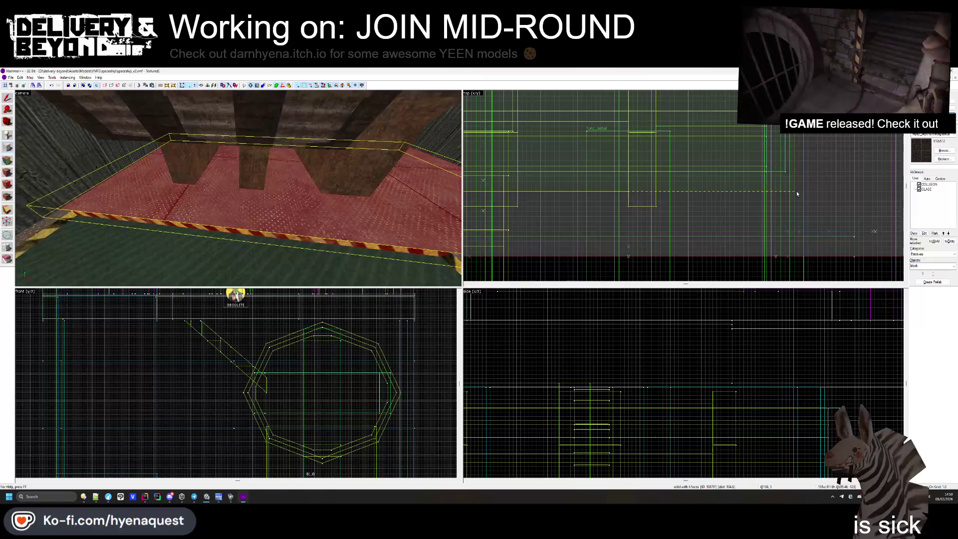
{"action": "scroll", "coordinate": [809, 217], "scroll_direction": "down", "scroll_amount": 3}
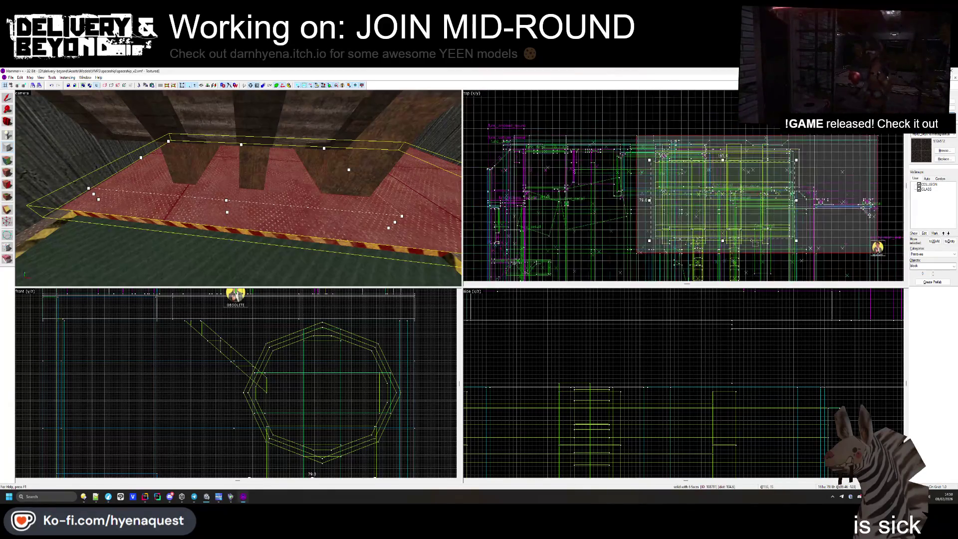
{"action": "left_click_drag", "start_coordinate": [590, 149], "coordinate": [589, 129]}
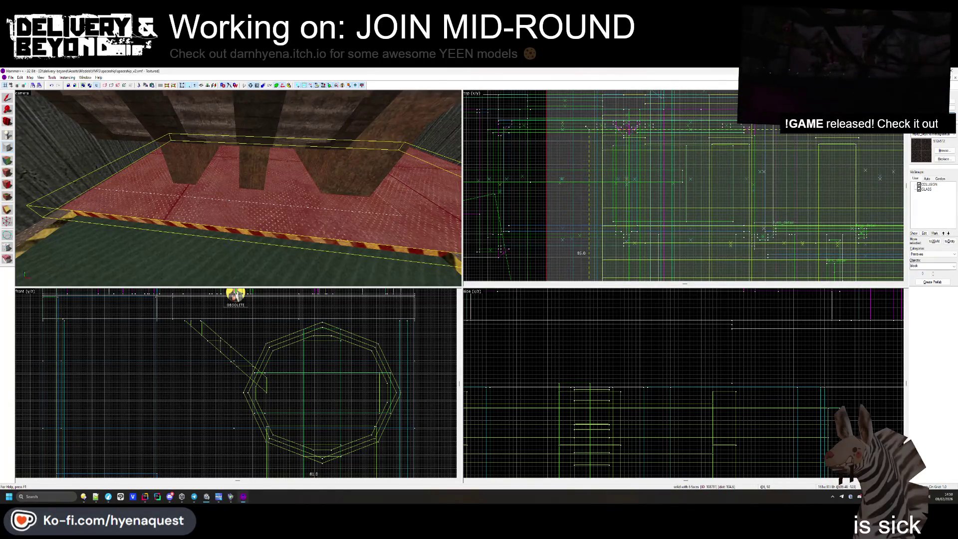
{"action": "left_click_drag", "start_coordinate": [589, 240], "coordinate": [598, 240]}
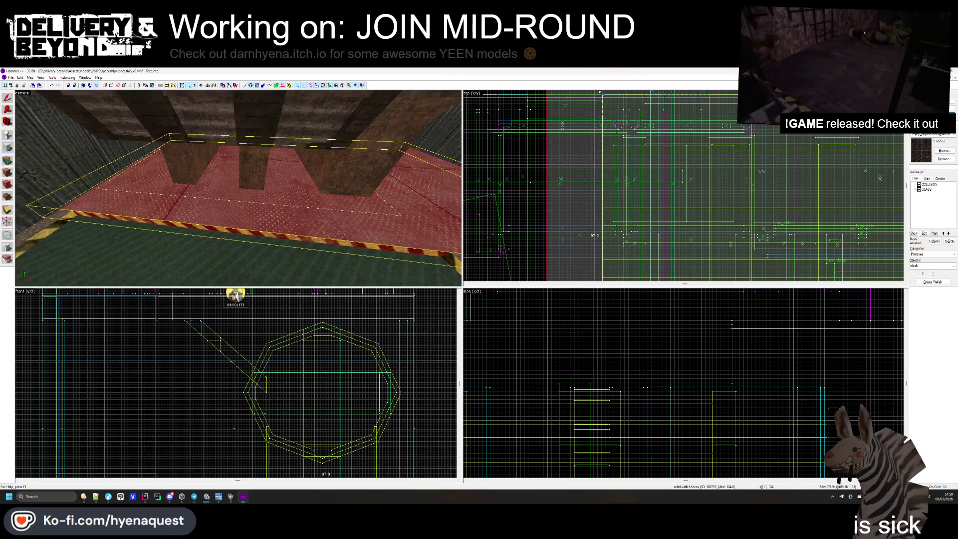
- Undo raising the block's top to keep a thin platform, and open the Face Edit Sheet
{"action": "scroll", "coordinate": [684, 185], "scroll_direction": "up", "scroll_amount": 3}
{"action": "key", "text": "ctrl+e"}
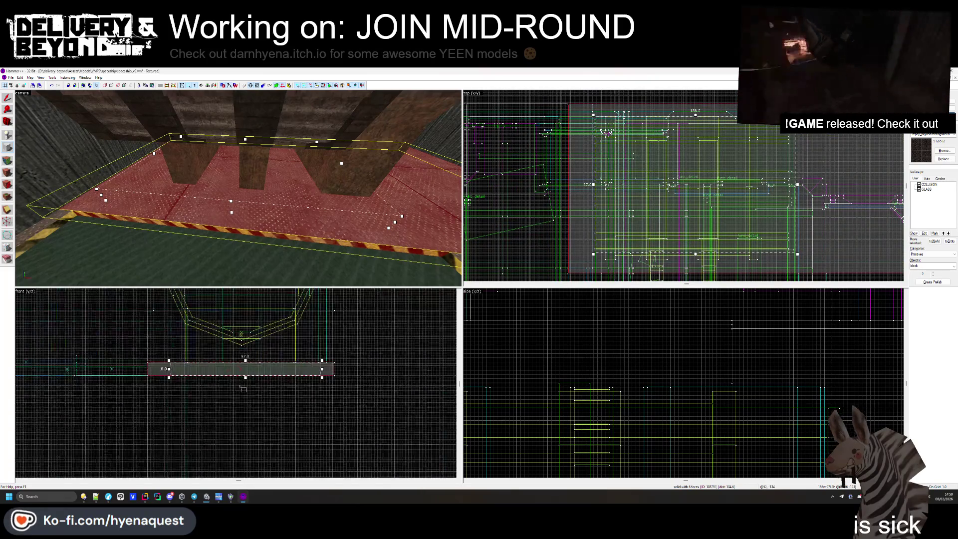
{"action": "scroll", "coordinate": [243, 380], "scroll_direction": "up", "scroll_amount": 3}
{"action": "left_click_drag", "start_coordinate": [240, 358], "coordinate": [240, 353]}
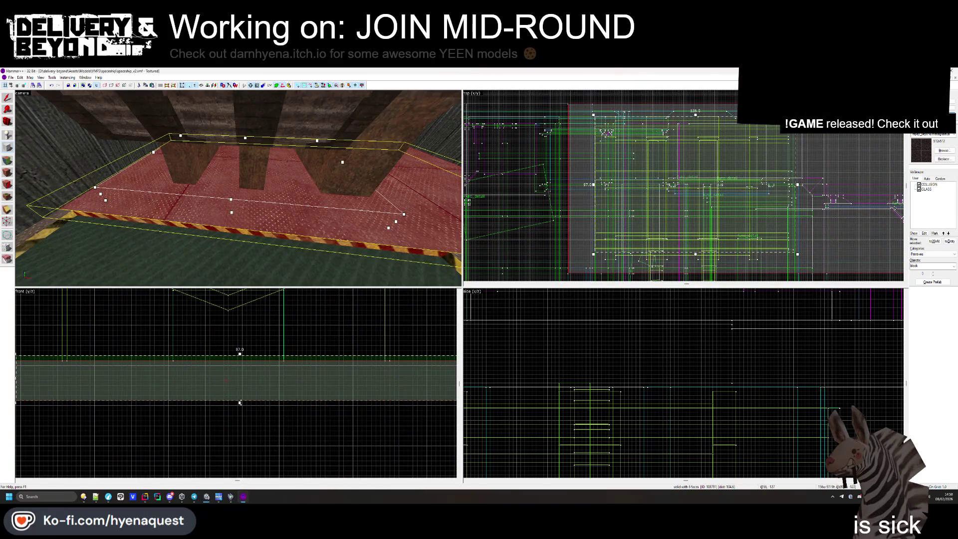
{"action": "key", "text": "ctrl+z"}
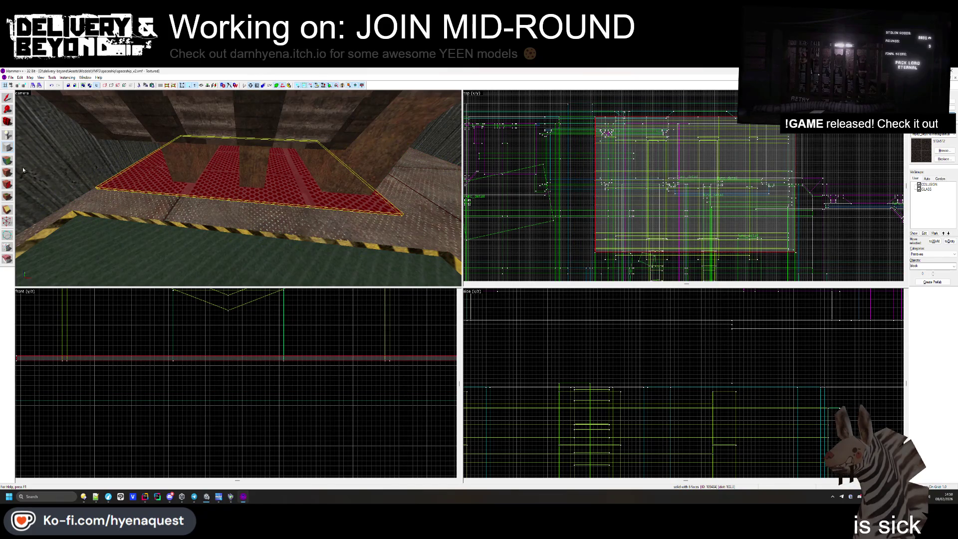
{"action": "key", "text": "shift+a"}
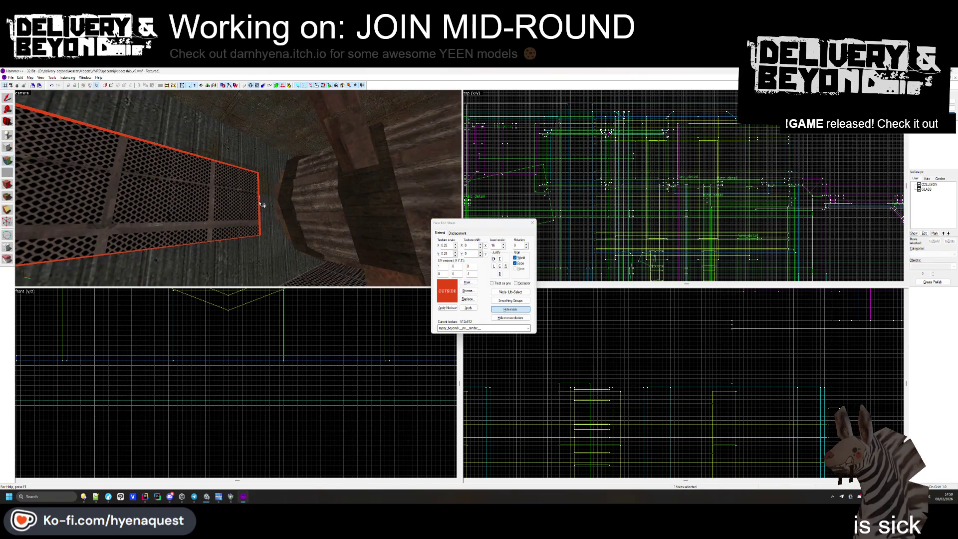
- Look down at the red OUTSIDE floor face and close the Face Edit Sheet
{"action": "left_click_drag", "start_coordinate": [260, 205], "coordinate": [243, 193]}
{"action": "left_click", "coordinate": [532, 223]}
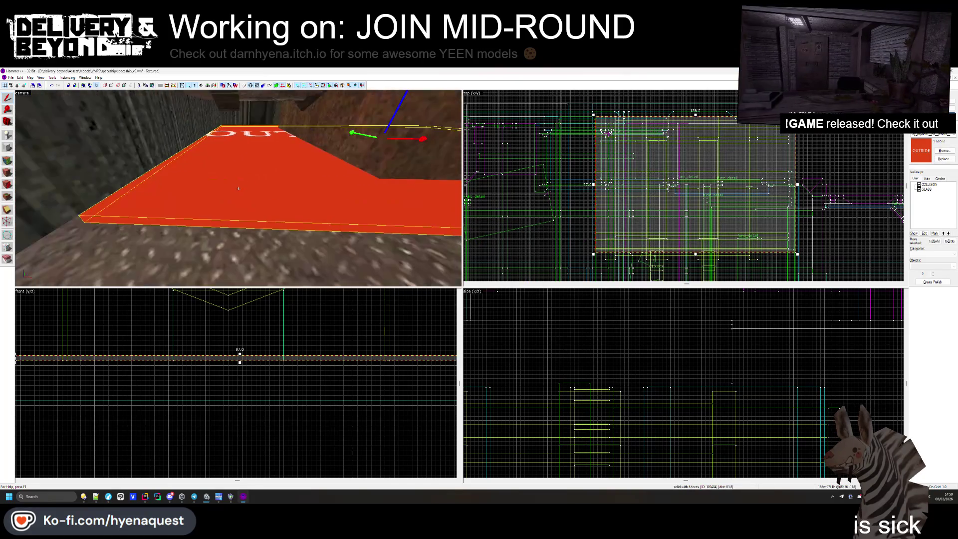
{"action": "scroll", "coordinate": [684, 185], "scroll_direction": "up", "scroll_amount": 2}
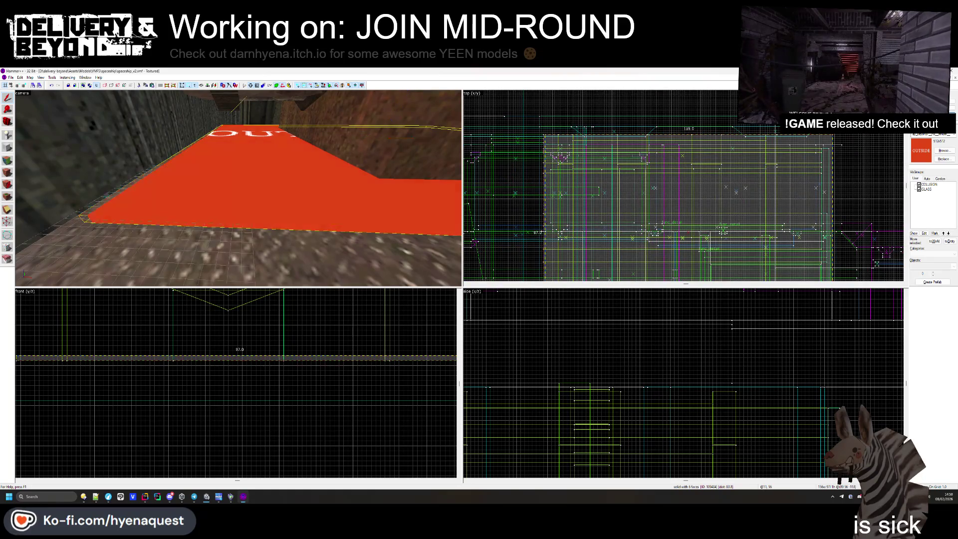
{"action": "key", "text": "Escape"}
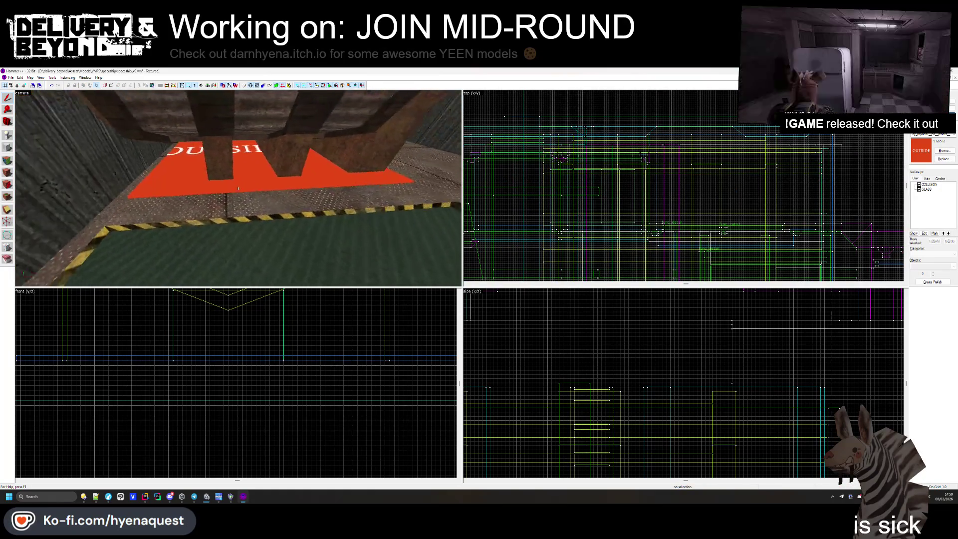
- Select the red OUTSIDE floor solid and pull its far edge in to shorten it
{"action": "left_click", "coordinate": [235, 161]}
{"action": "scroll", "coordinate": [706, 173], "scroll_direction": "up", "scroll_amount": 3}
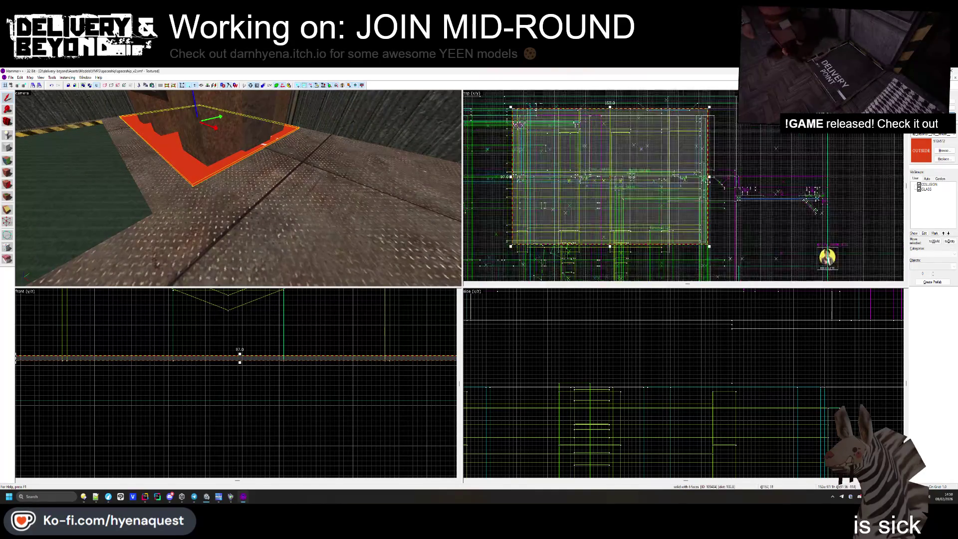
{"action": "key", "text": "Escape"}
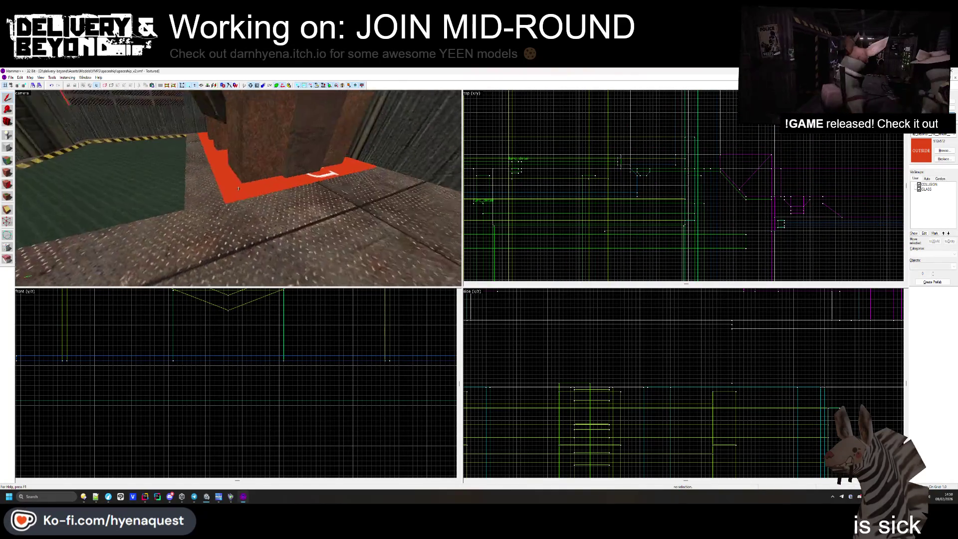
{"action": "left_click", "coordinate": [238, 188]}
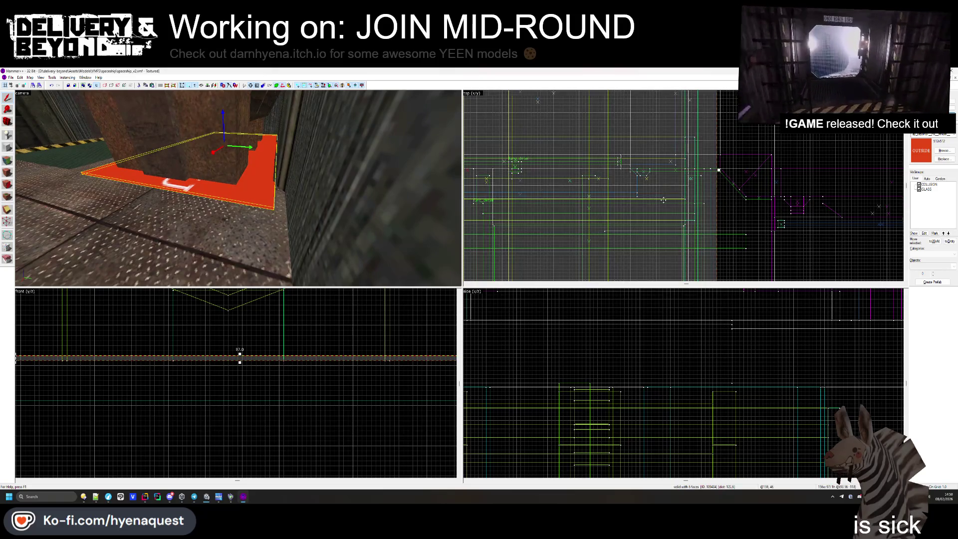
{"action": "scroll", "coordinate": [617, 125], "scroll_direction": "up", "scroll_amount": 4}
{"action": "mouse_move", "coordinate": [617, 124]}
{"action": "left_mouse_down"}
{"action": "mouse_move", "coordinate": [618, 152]}
{"action": "mouse_move", "coordinate": [618, 138]}
{"action": "left_mouse_up"}
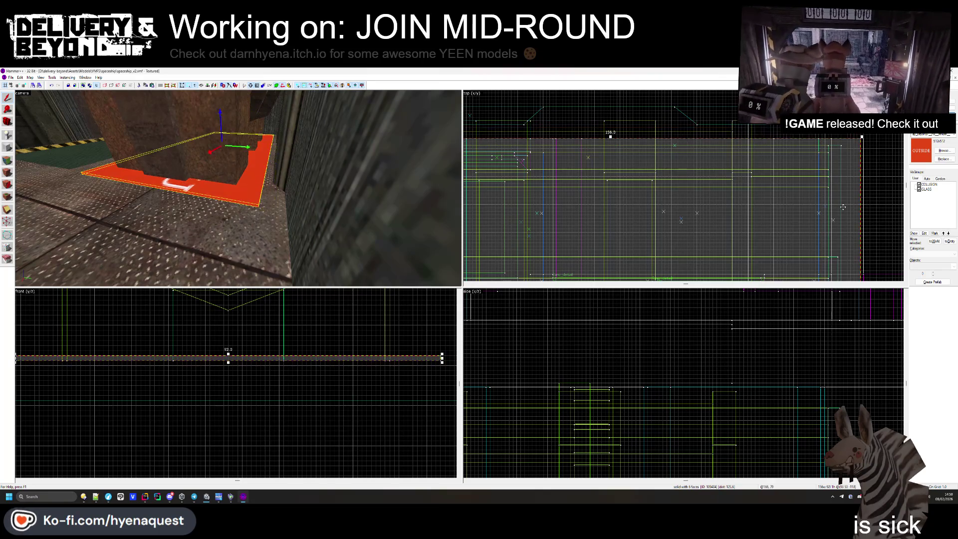
{"action": "key", "text": "Escape"}
{"action": "key", "text": "z"}
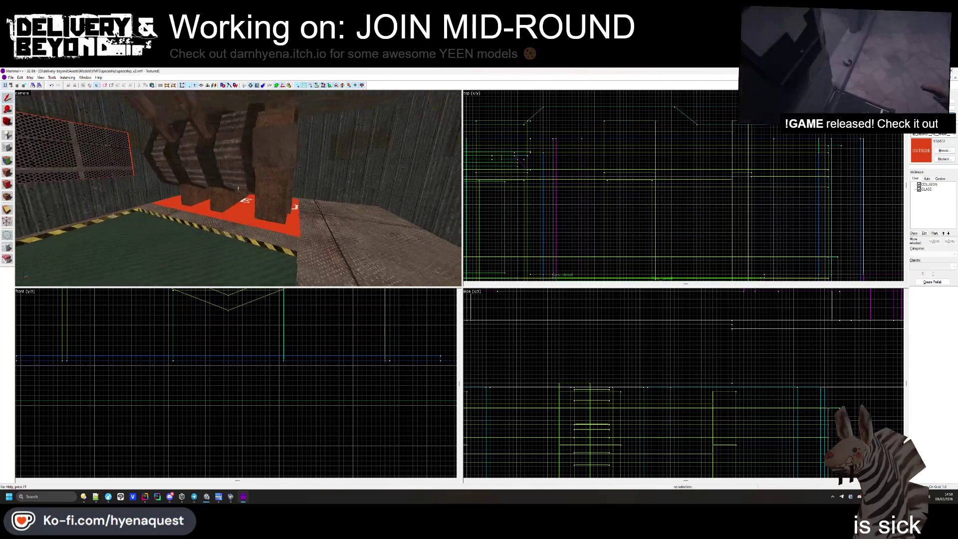
{"action": "key", "text": "w"}
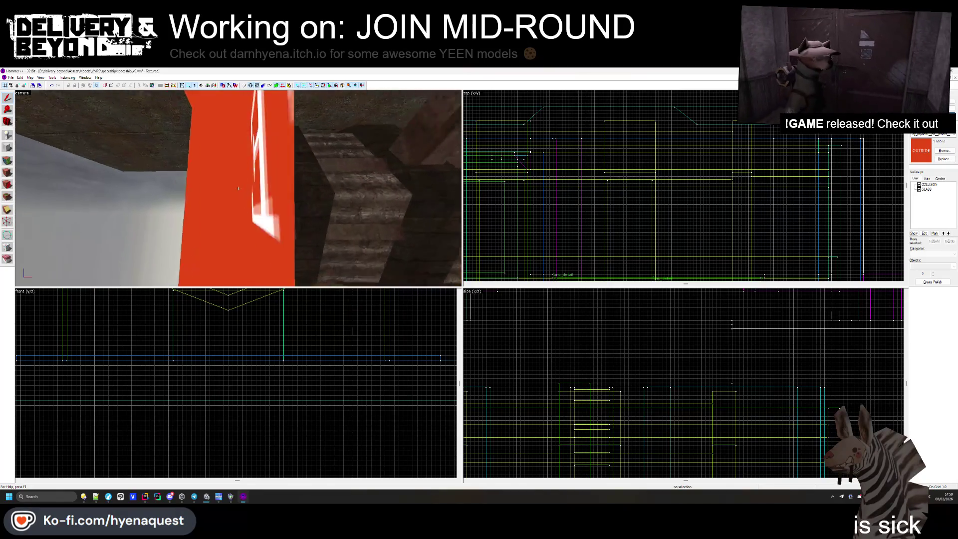
{"action": "key", "text": "s"}
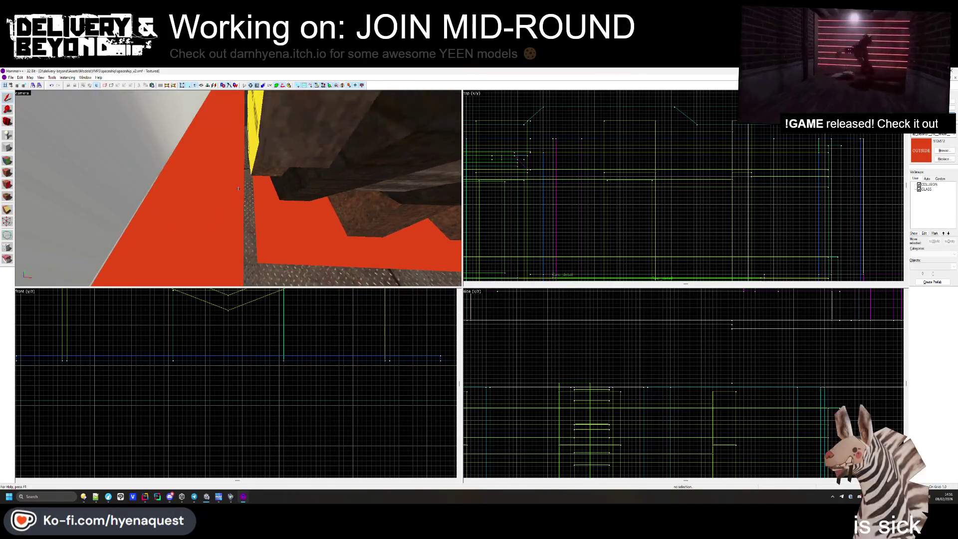
{"action": "key", "text": "z"}
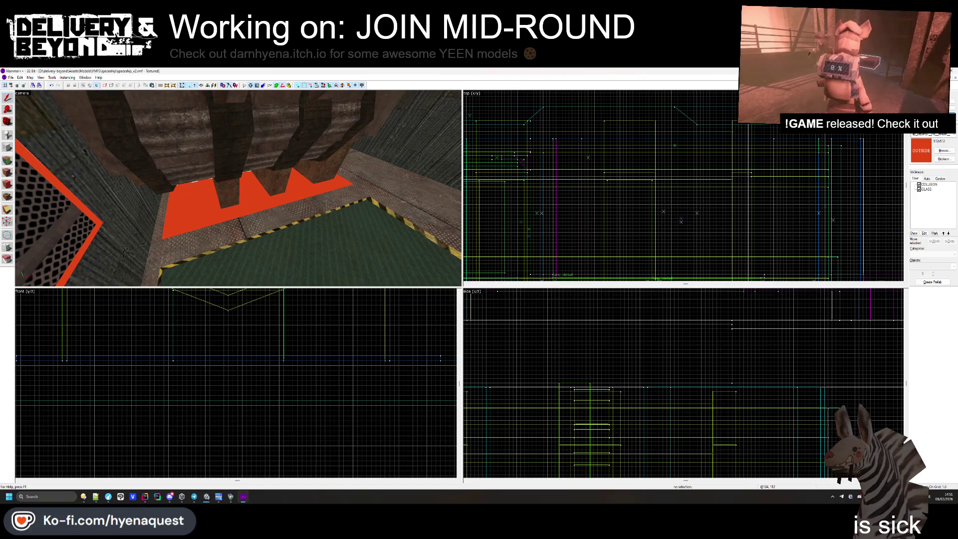
{"action": "left_click", "coordinate": [199, 206]}
{"action": "left_click", "coordinate": [255, 189], "text": "ctrl"}
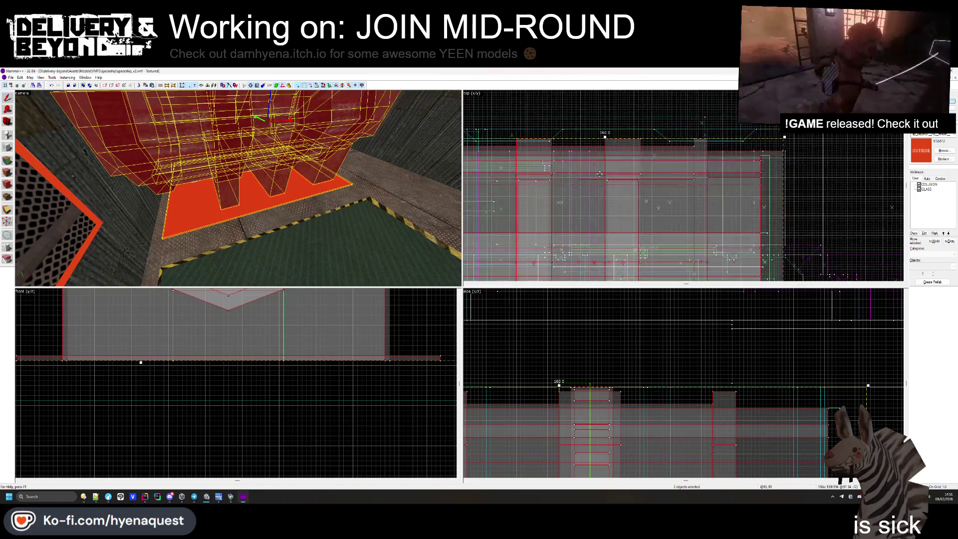
{"action": "scroll", "coordinate": [542, 166], "scroll_direction": "up", "scroll_amount": 4}
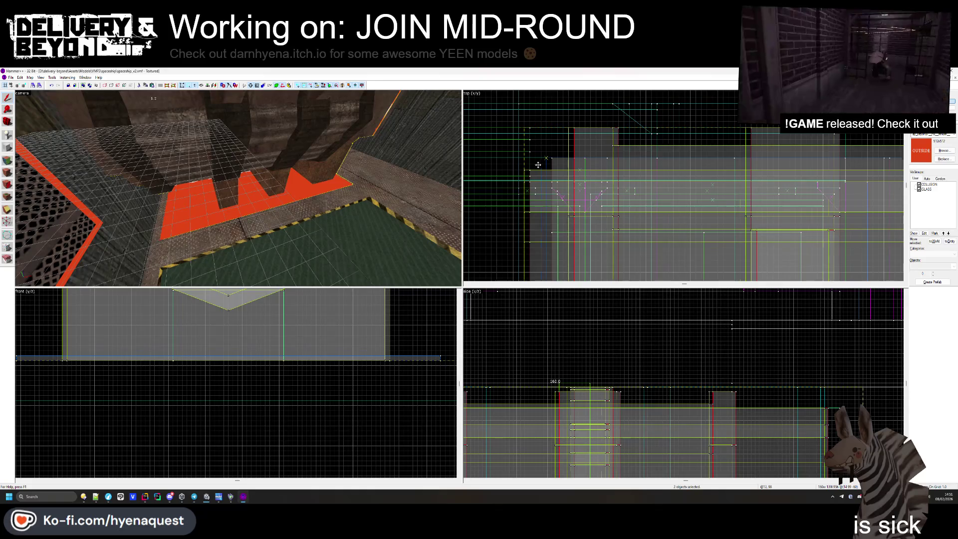
{"action": "left_click", "coordinate": [496, 184]}
{"action": "key", "text": "w"}
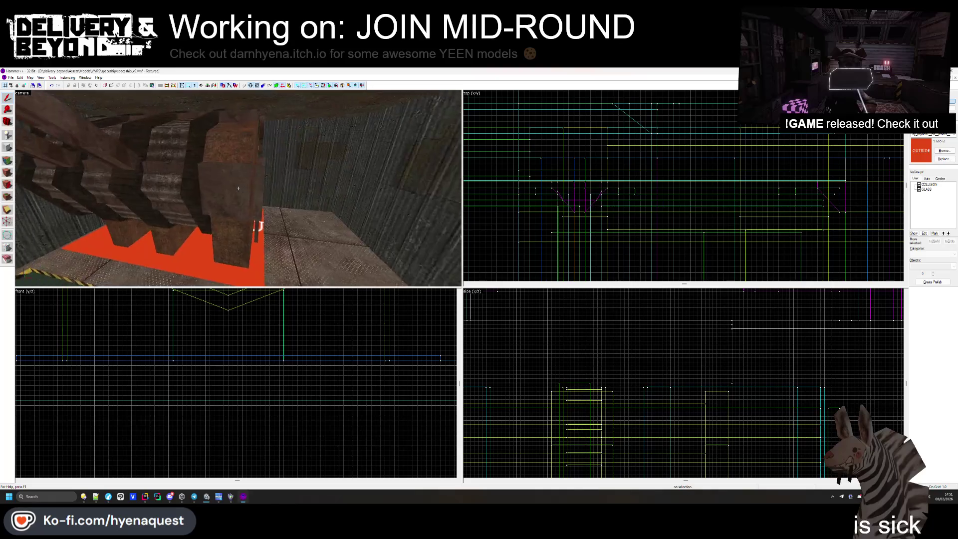
{"action": "left_click", "coordinate": [239, 190]}
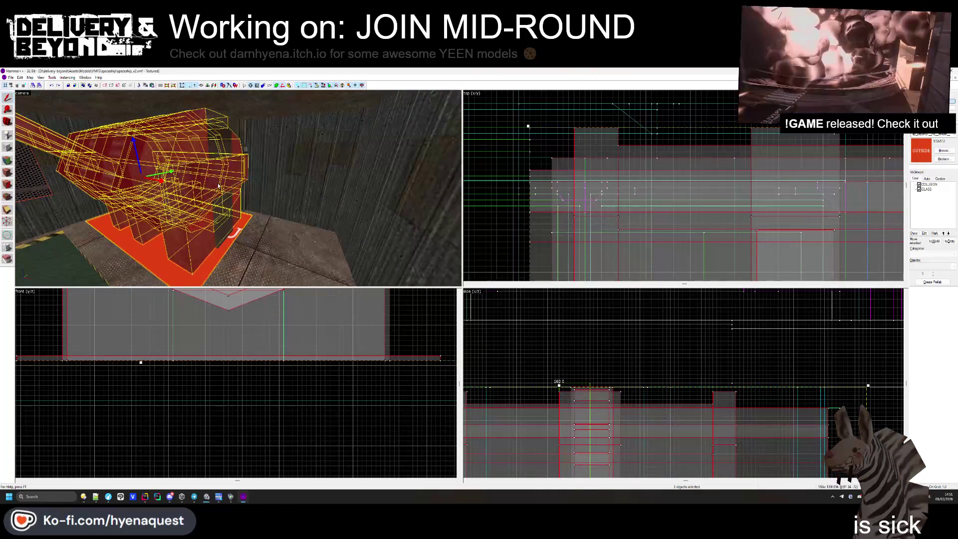
{"action": "left_click", "coordinate": [221, 154], "text": "ctrl"}
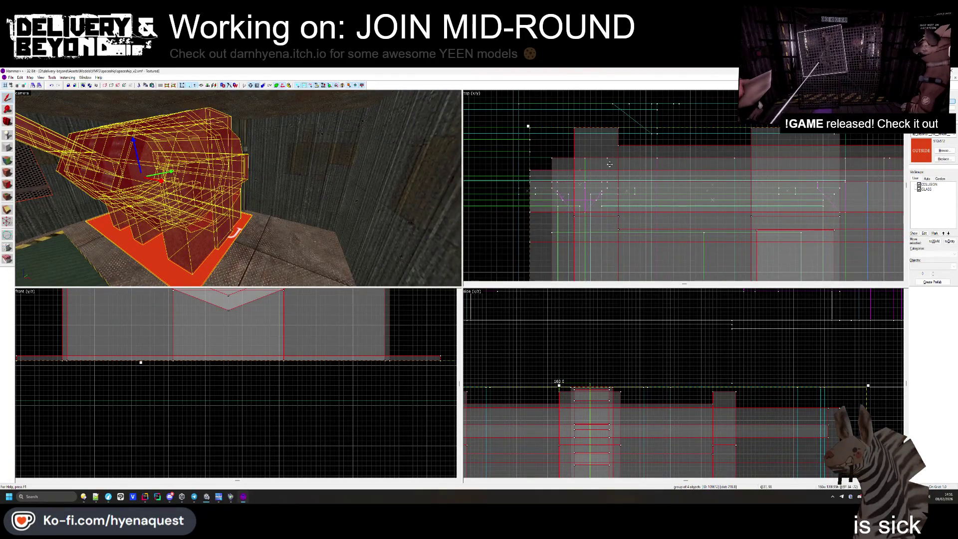
{"action": "scroll", "coordinate": [610, 164], "scroll_direction": "up", "scroll_amount": 2}
{"action": "key", "text": "Escape"}
{"action": "key", "text": "Escape"}
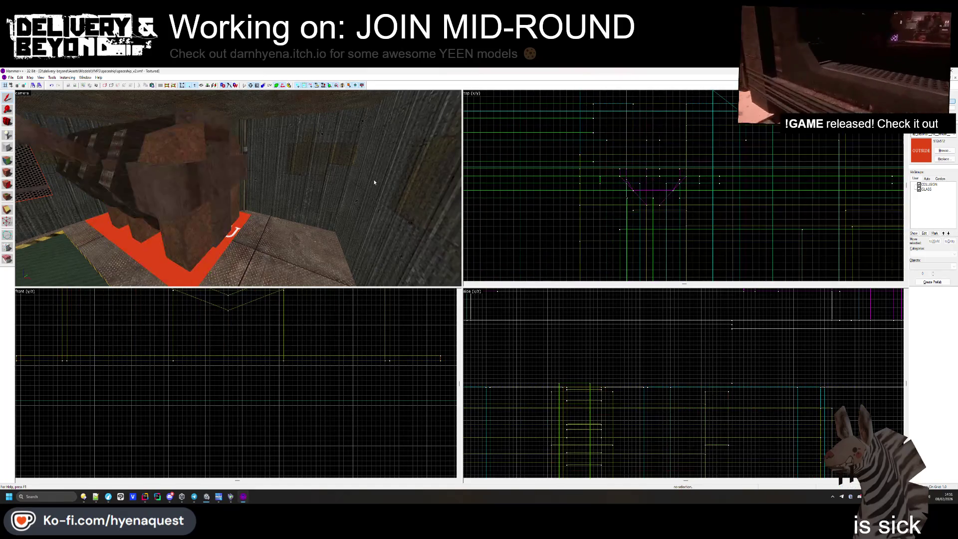
{"action": "key", "text": "w"}
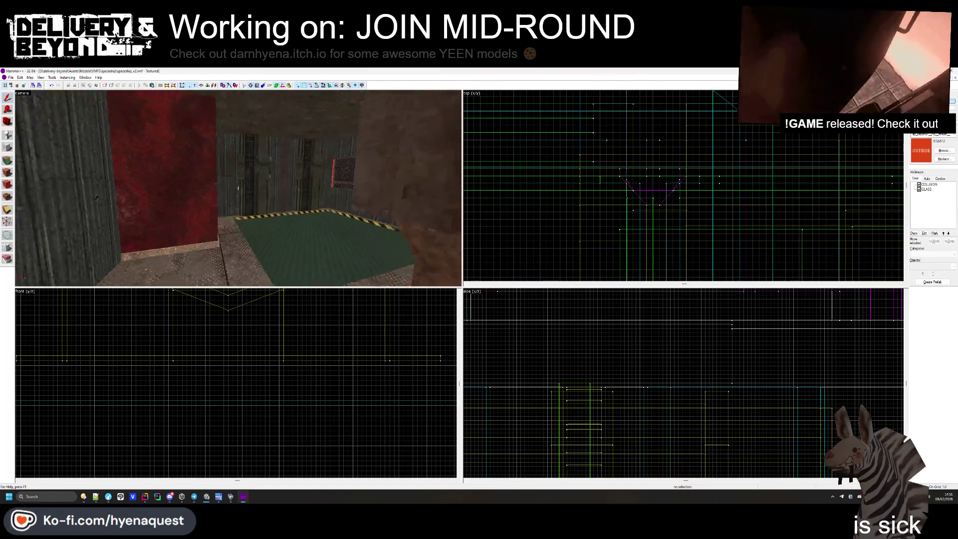
{"action": "key", "text": "w"}
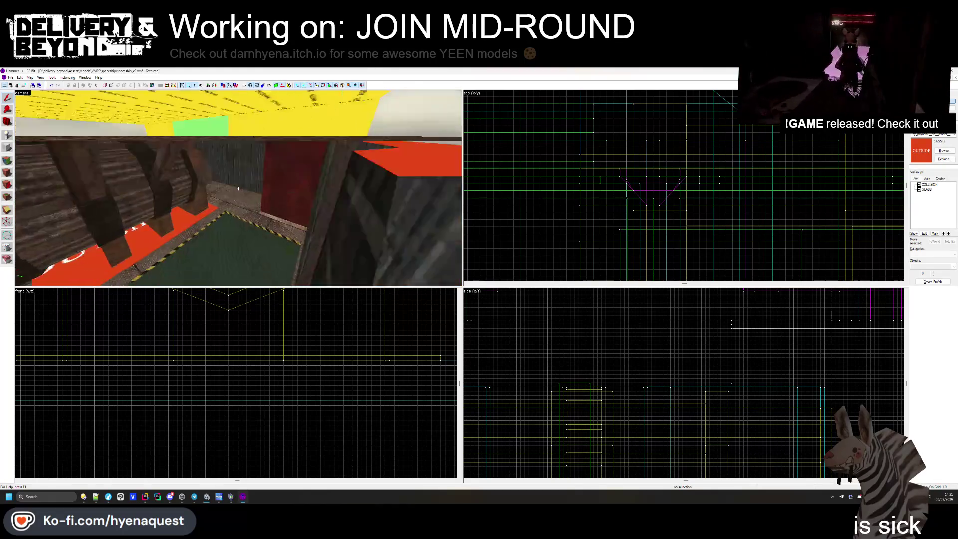
{"action": "left_click", "coordinate": [204, 171]}
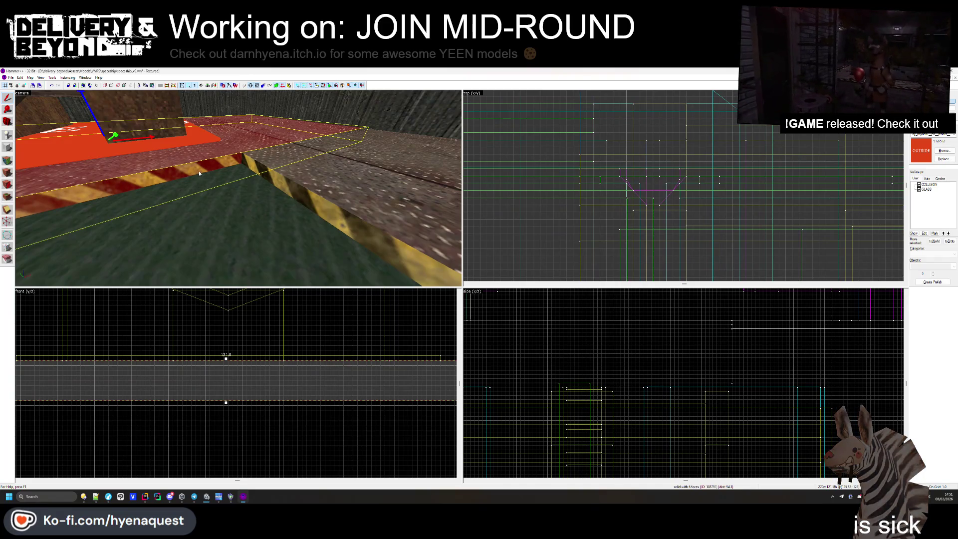
- Check the large floor solid, then open the Face Edit Sheet over the green floor showing OUTSIDE
{"action": "left_click", "coordinate": [145, 221]}
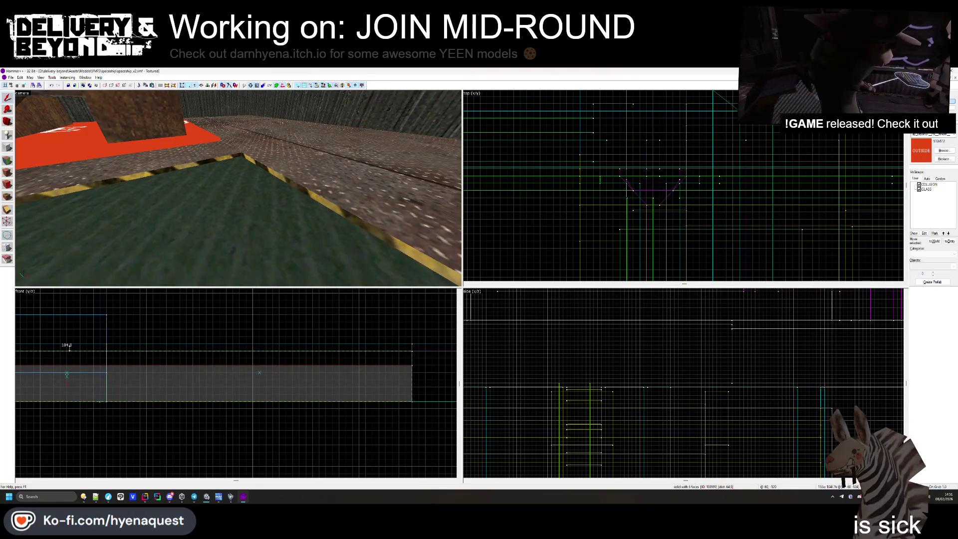
{"action": "key", "text": "Escape"}
{"action": "key", "text": "z"}
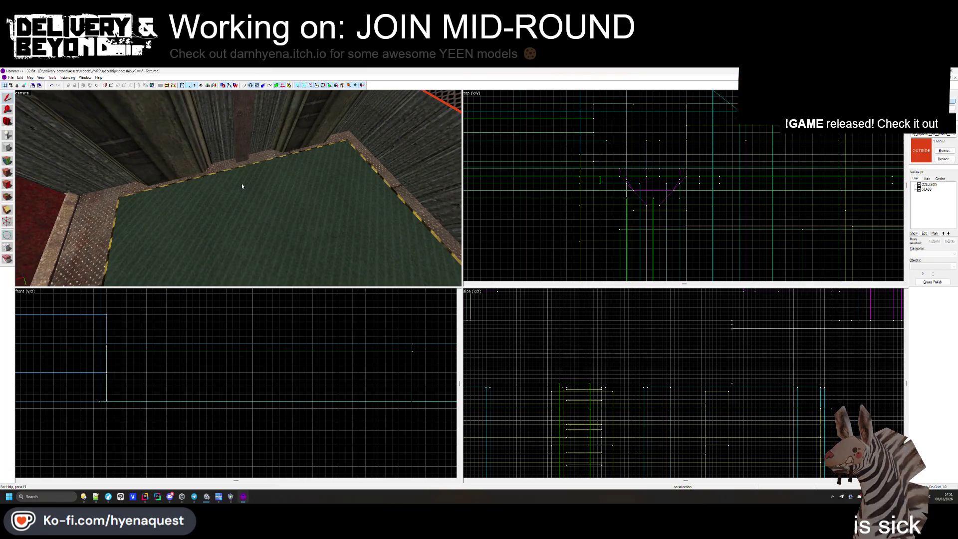
{"action": "key", "text": "shift+a"}
{"action": "scroll", "coordinate": [242, 185], "scroll_direction": "up", "scroll_amount": 5}
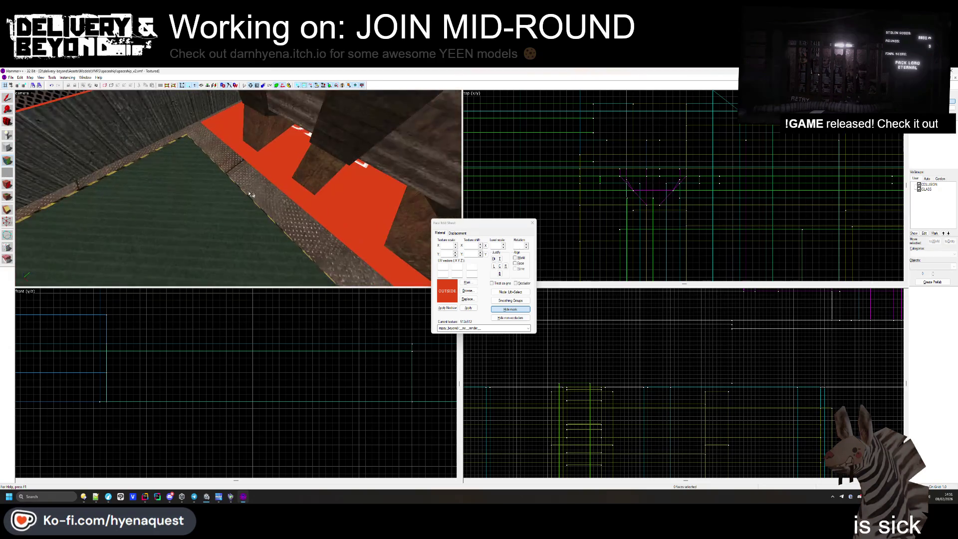
- Inspect the floor-edge and hazard-stripe faces of the metal floor, then close face editing
{"action": "left_click", "coordinate": [239, 188]}
{"action": "left_click", "coordinate": [238, 188]}
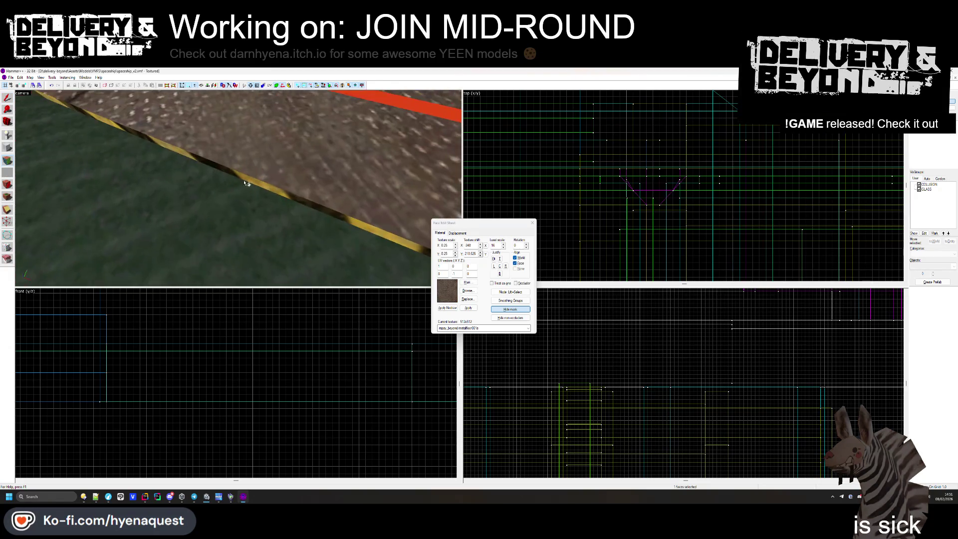
{"action": "scroll", "coordinate": [238, 188], "scroll_direction": "up", "scroll_amount": 3}
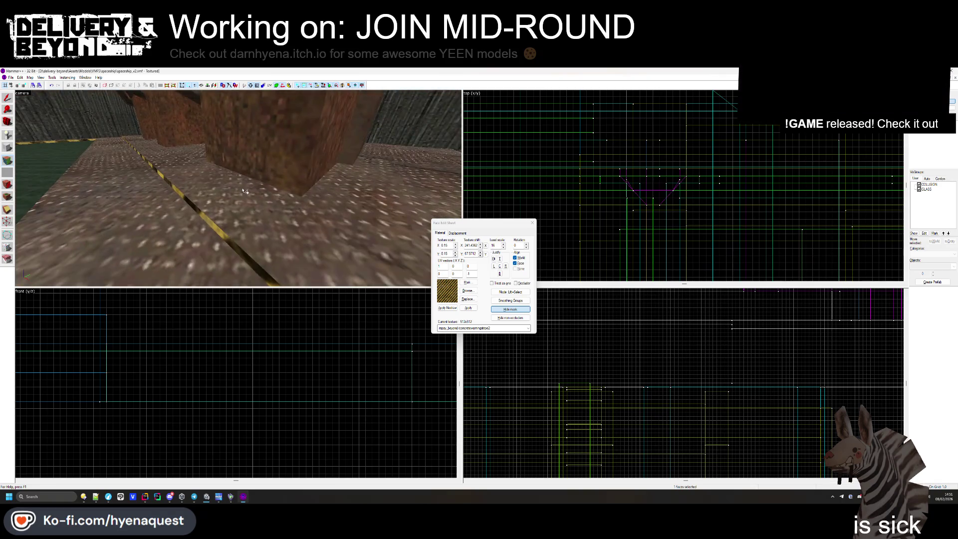
{"action": "left_click", "coordinate": [240, 209]}
{"action": "key", "text": "Left"}
{"action": "key", "text": "Left"}
{"action": "key", "text": "Left"}
{"action": "key", "text": "Up"}
{"action": "key", "text": "Up"}
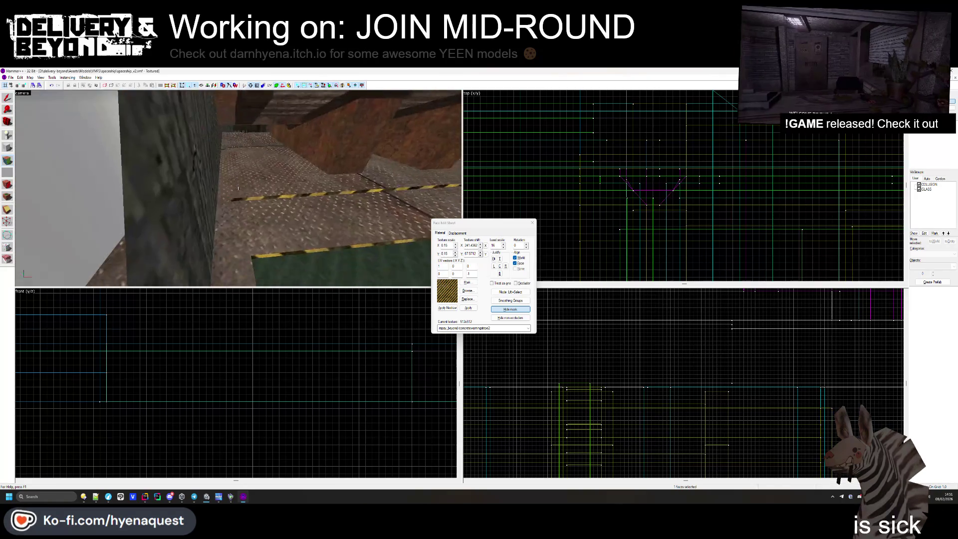
{"action": "key", "text": "Left"}
{"action": "key", "text": "Left"}
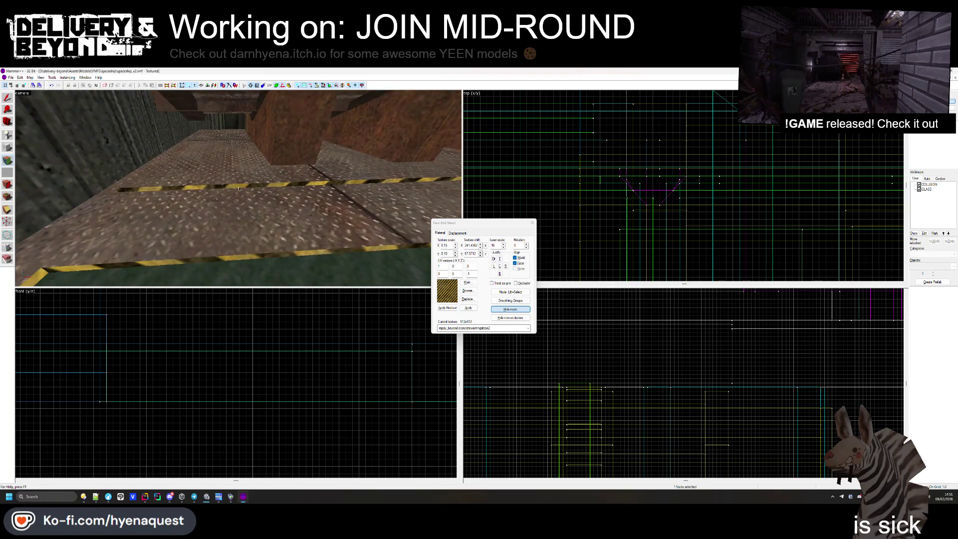
{"action": "left_click", "coordinate": [532, 222]}
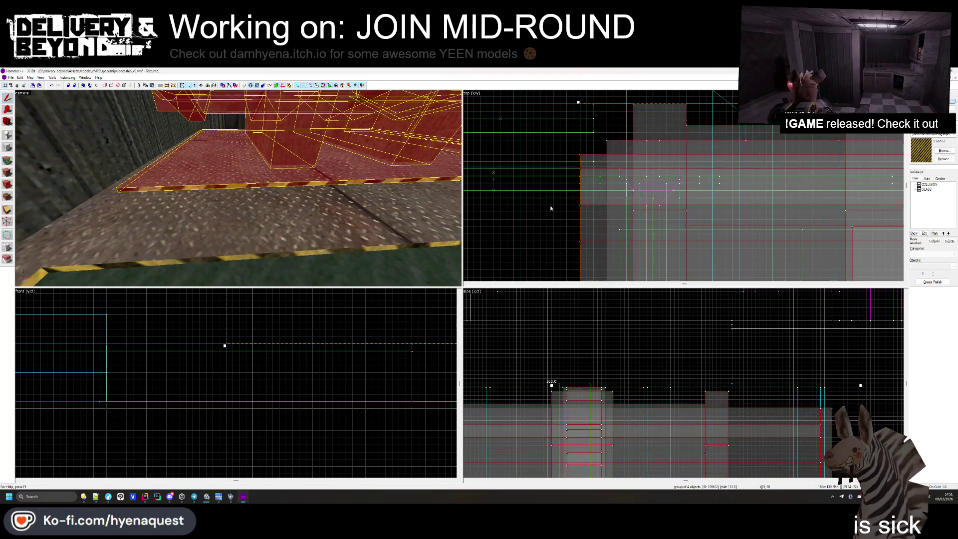
- Select the metal floor brush and a floor brush near the gaps to check them
{"action": "left_click", "coordinate": [160, 173]}
{"action": "scroll", "coordinate": [644, 149], "scroll_direction": "up", "scroll_amount": 2}
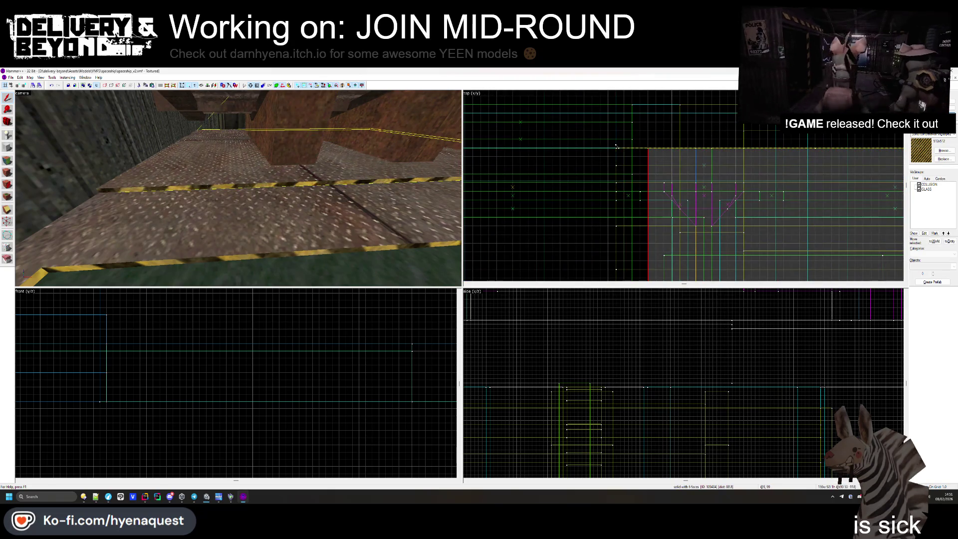
{"action": "left_click", "coordinate": [617, 145]}
{"action": "key", "text": "Up"}
{"action": "key", "text": "Up"}
{"action": "key", "text": "Up"}
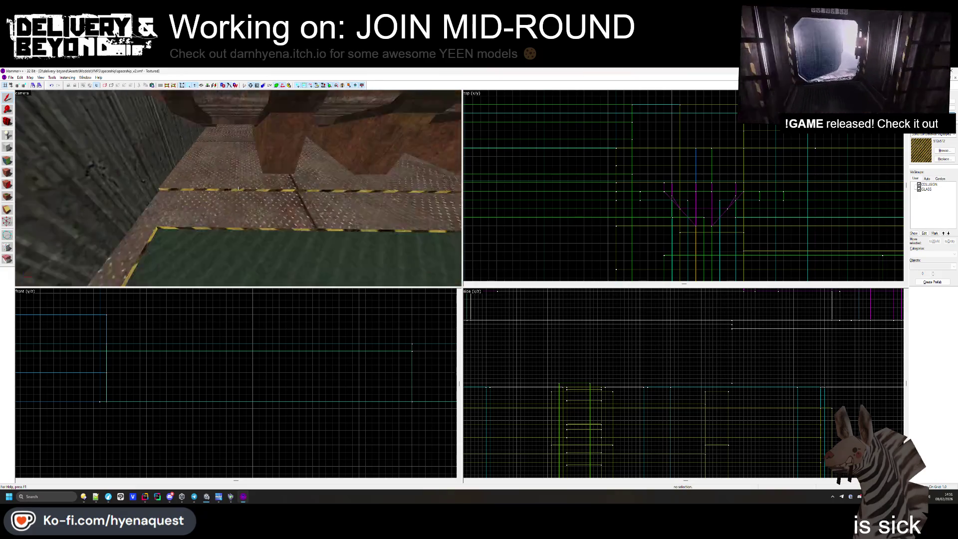
{"action": "key", "text": "Left"}
{"action": "key", "text": "Left"}
{"action": "key", "text": "Left"}
{"action": "left_click", "coordinate": [598, 153]}
{"action": "scroll", "coordinate": [599, 153], "scroll_direction": "down", "scroll_amount": 2}
{"action": "key", "text": "Right"}
{"action": "key", "text": "Right"}
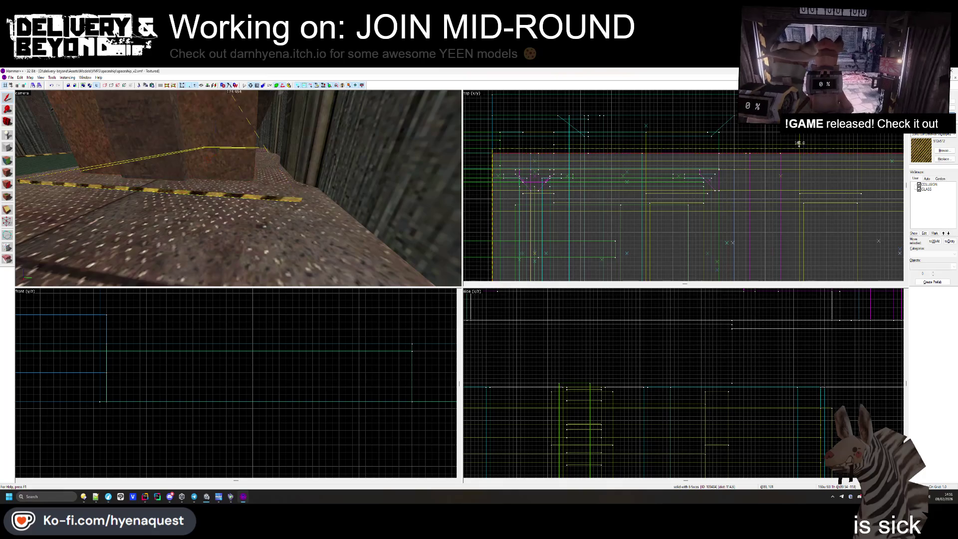
- Check the metal floor plate, deselect it, and fly toward the green-floored room
{"action": "left_click", "coordinate": [175, 182]}
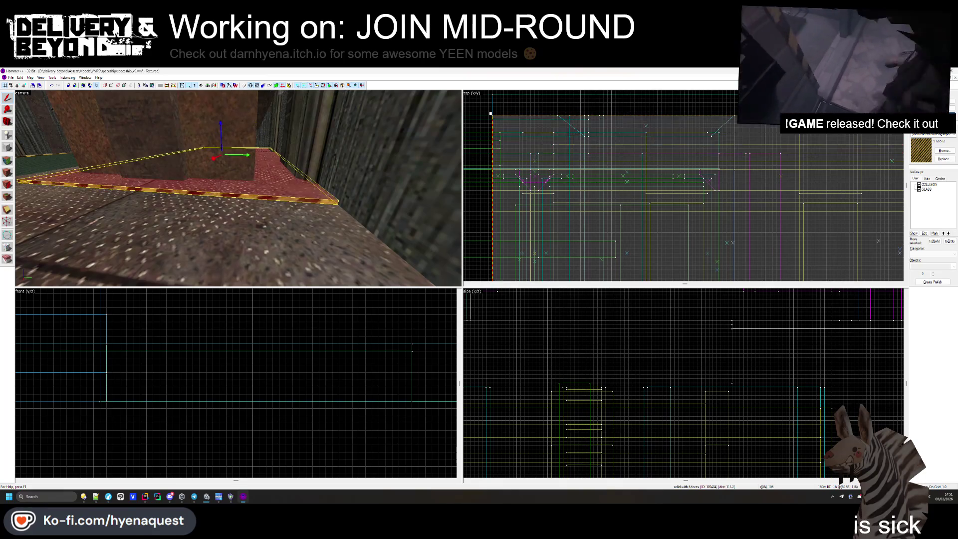
{"action": "key", "text": "Escape"}
{"action": "key", "text": "Up"}
{"action": "key", "text": "Up"}
{"action": "key", "text": "Up"}
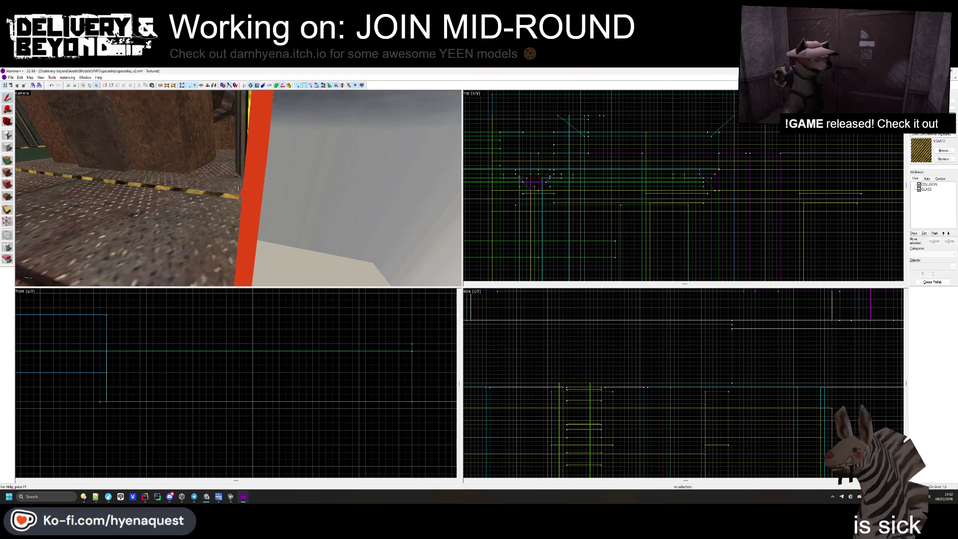
{"action": "key", "text": "Left"}
{"action": "key", "text": "Left"}
{"action": "key", "text": "Left"}
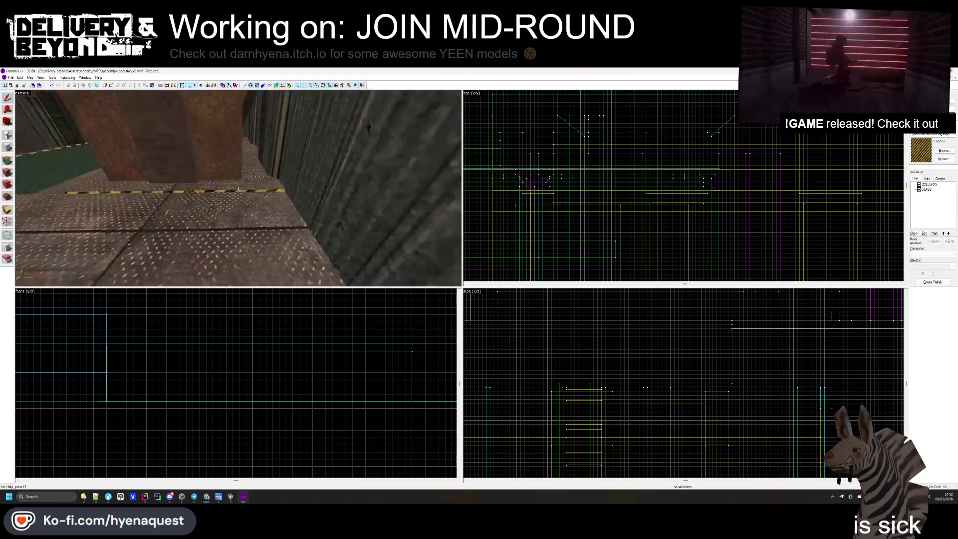
{"action": "key", "text": "Right"}
{"action": "key", "text": "Right"}
{"action": "key", "text": "Right"}
{"action": "left_click", "coordinate": [7, 161]}
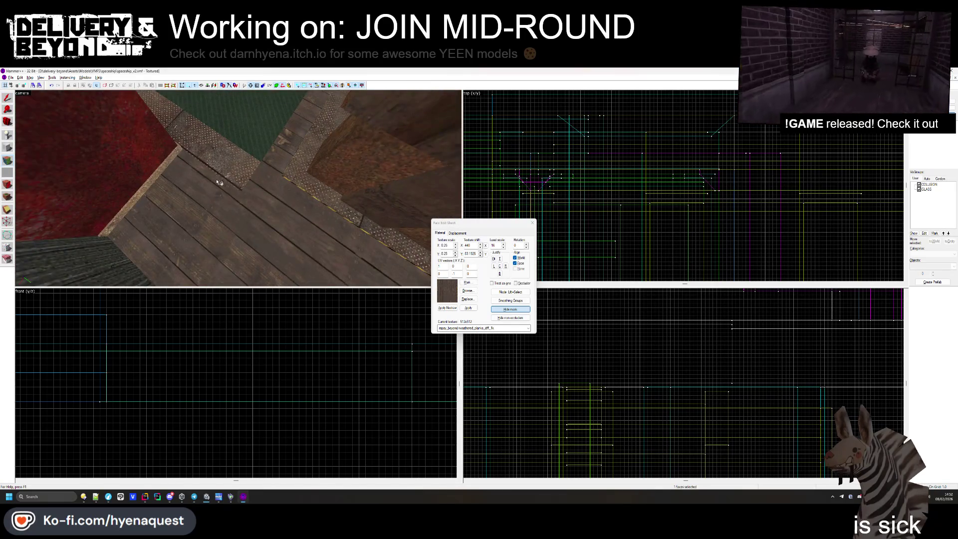
- Apply wooden plank texture to the floor around the green pad and pillar, then close the editor
{"action": "key", "text": "Right"}
{"action": "key", "text": "Right"}
{"action": "key", "text": "Right"}
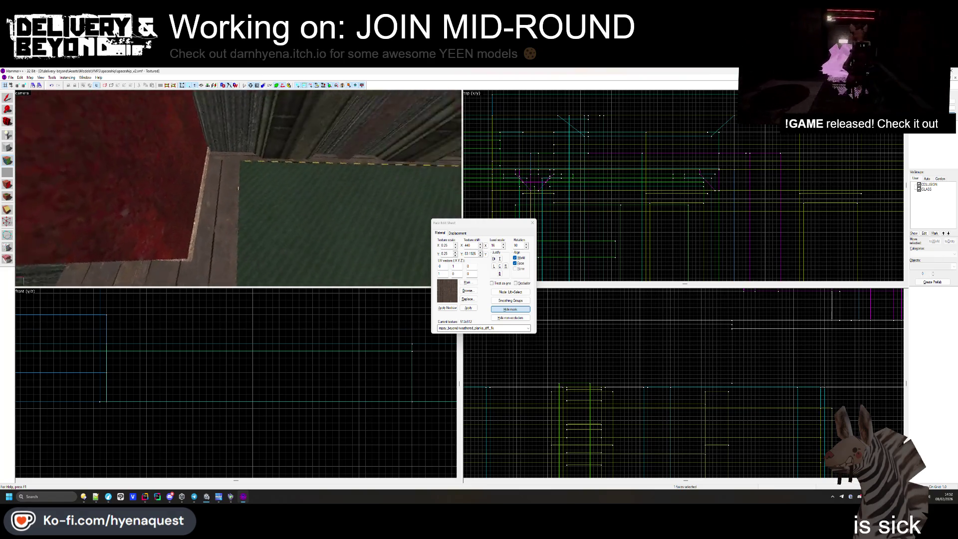
{"action": "mouse_move", "coordinate": [238, 188]}
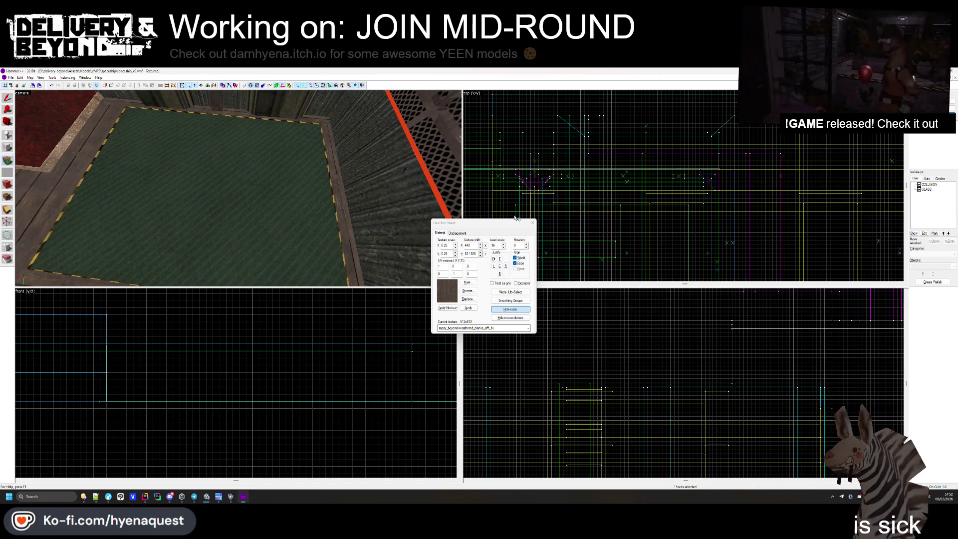
{"action": "left_click", "coordinate": [533, 222]}
{"action": "key", "text": "z"}
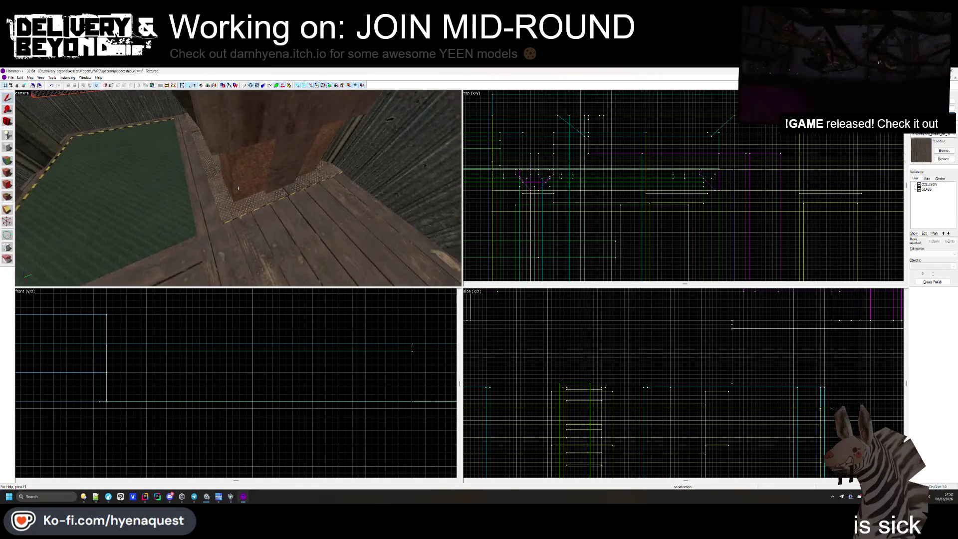
{"action": "mouse_move", "coordinate": [238, 188]}
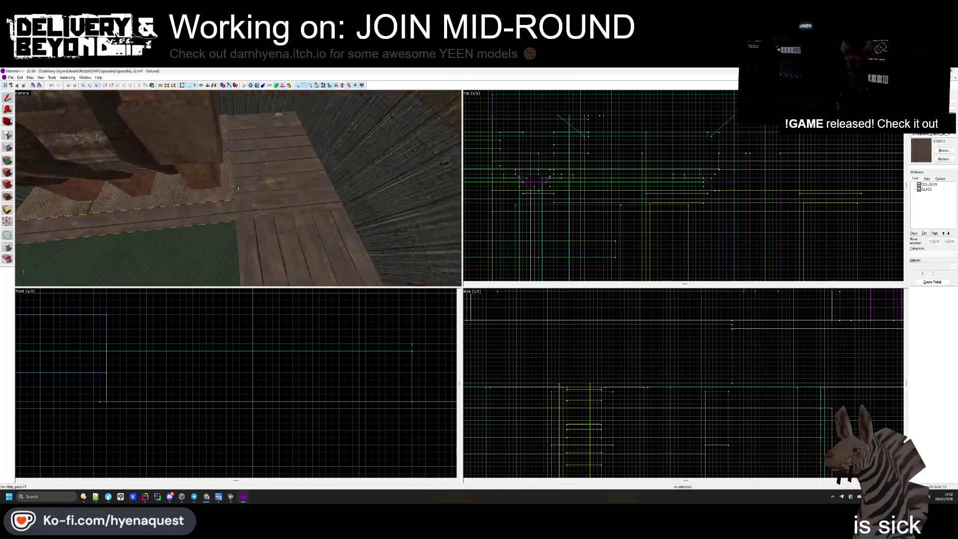
- Select the metal plate around the pillar and clip its corner with a diagonal cut
{"action": "left_click", "coordinate": [238, 189]}
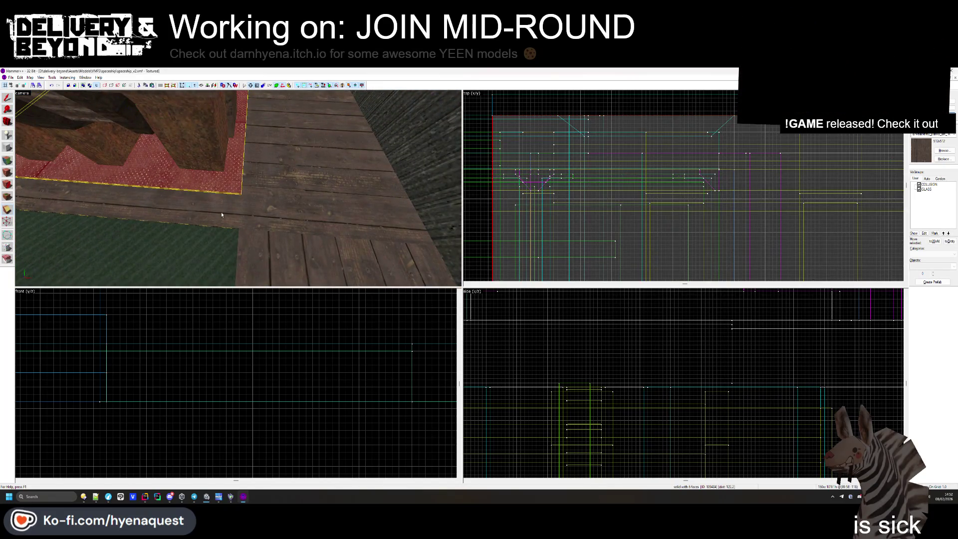
{"action": "scroll", "coordinate": [755, 250], "scroll_direction": "down", "scroll_amount": 2}
{"action": "scroll", "coordinate": [727, 211], "scroll_direction": "up", "scroll_amount": 5}
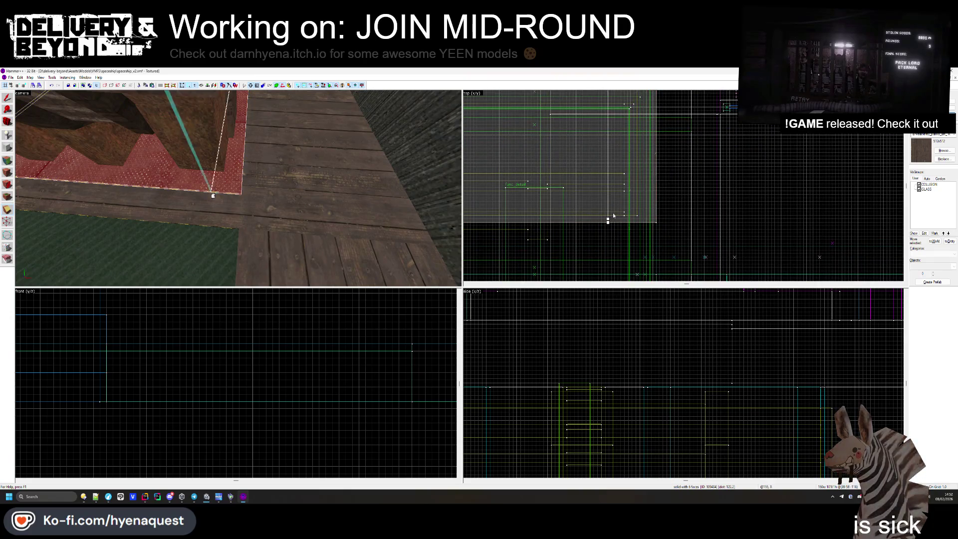
{"action": "left_click_drag", "start_coordinate": [614, 216], "coordinate": [654, 166]}
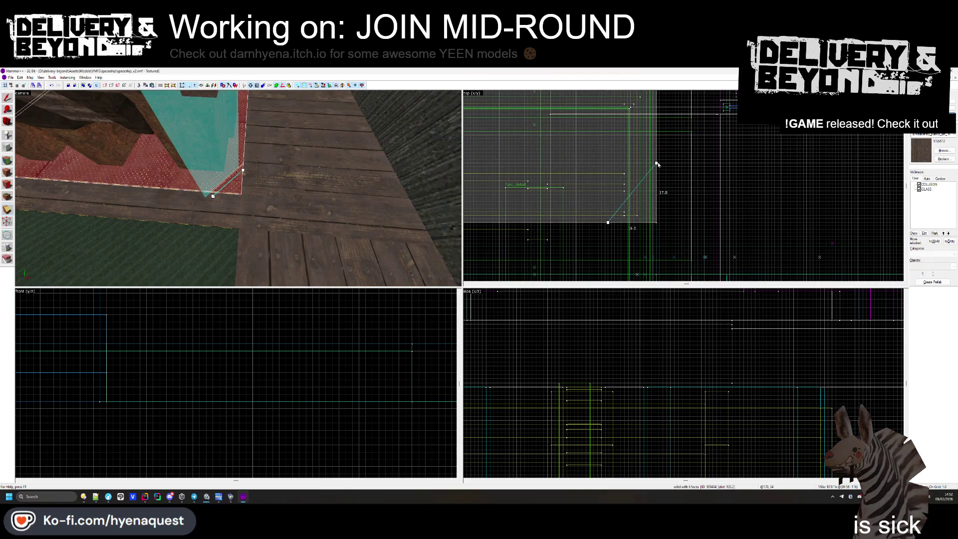
{"action": "key", "text": "Return"}
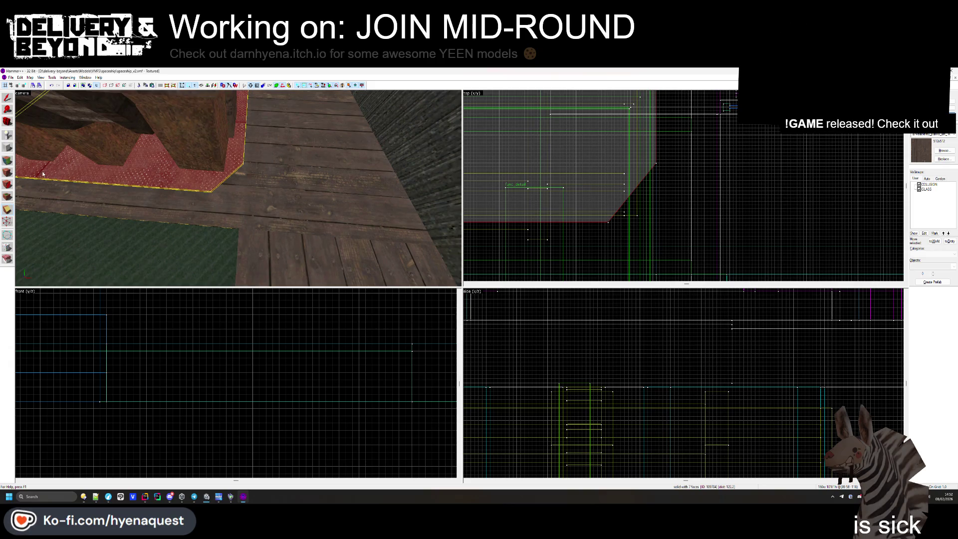
{"action": "left_click", "coordinate": [9, 161]}
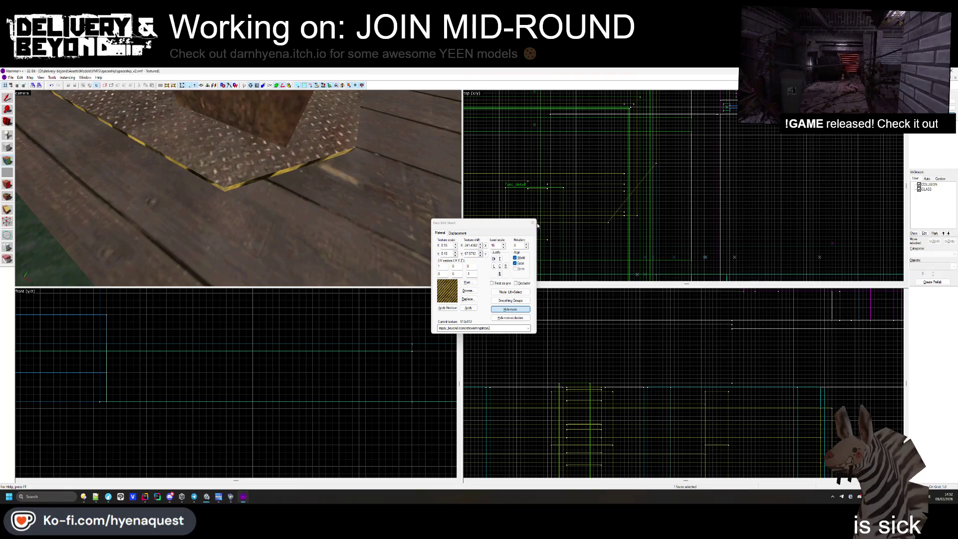
- Close face editing on the clipped plate and fly the camera over the metal grate floor
{"action": "key", "text": "Right"}
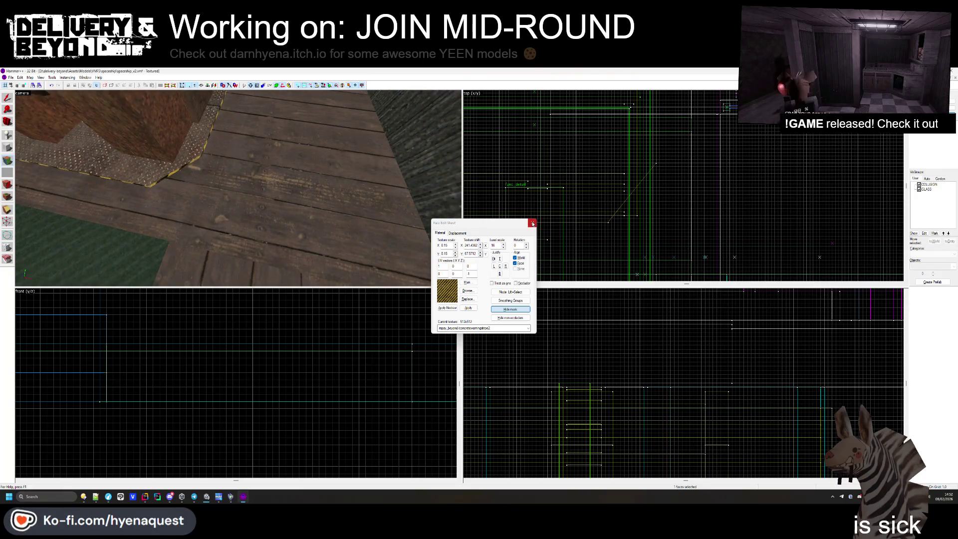
{"action": "left_click", "coordinate": [532, 224]}
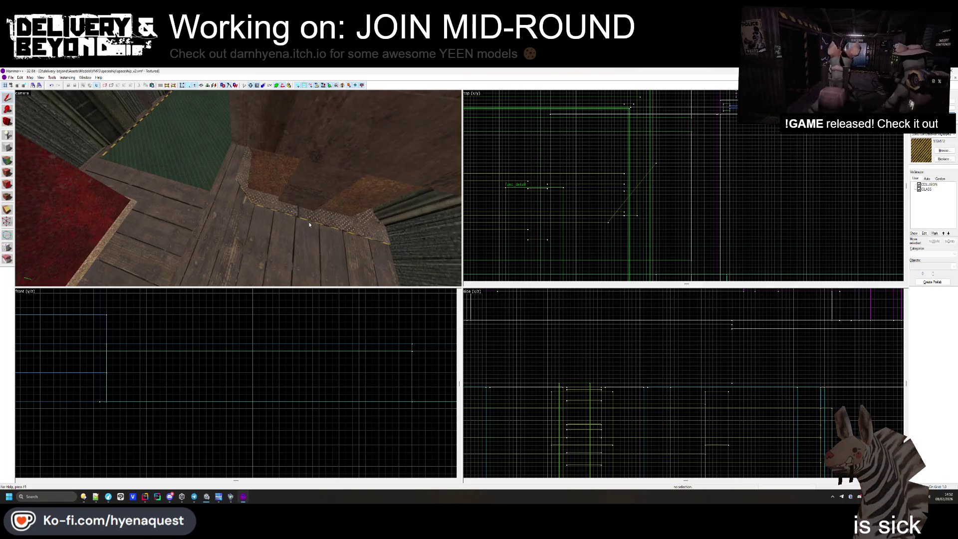
{"action": "key", "text": "z"}
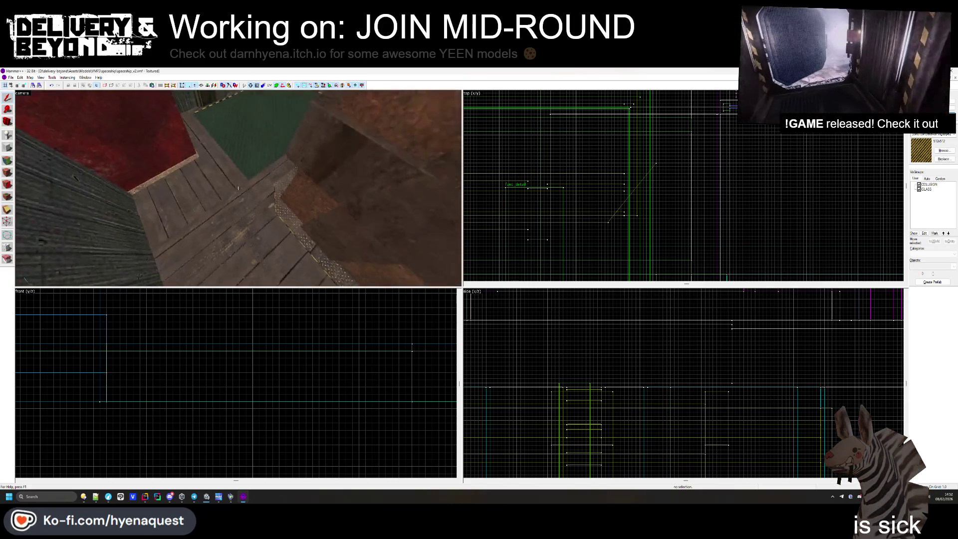
{"action": "key", "text": "w"}
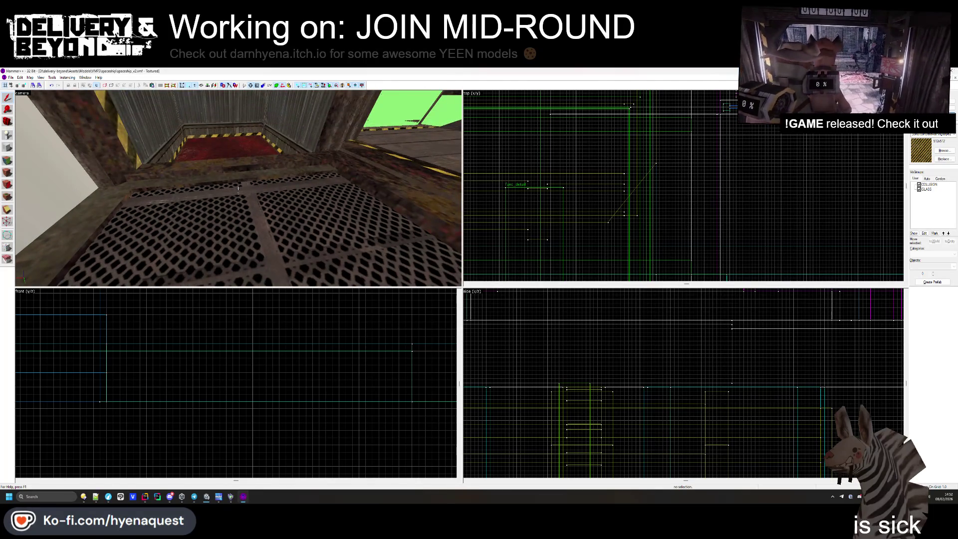
{"action": "key", "text": "w"}
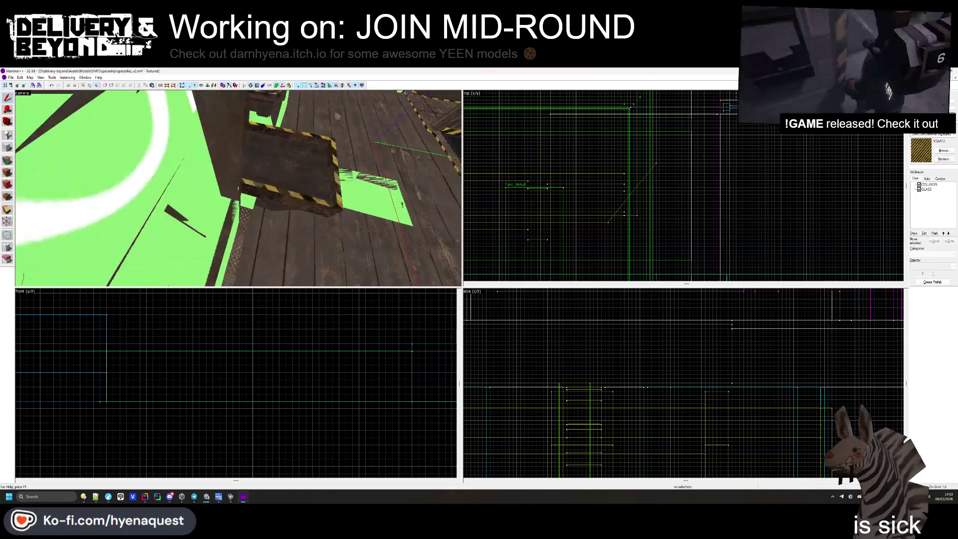
{"action": "key", "text": "w"}
{"action": "key", "text": "w"}
{"action": "key", "text": "w"}
- Select the tall mesh grate block and drag its edge back in the top view to shorten it
{"action": "key", "text": "z"}
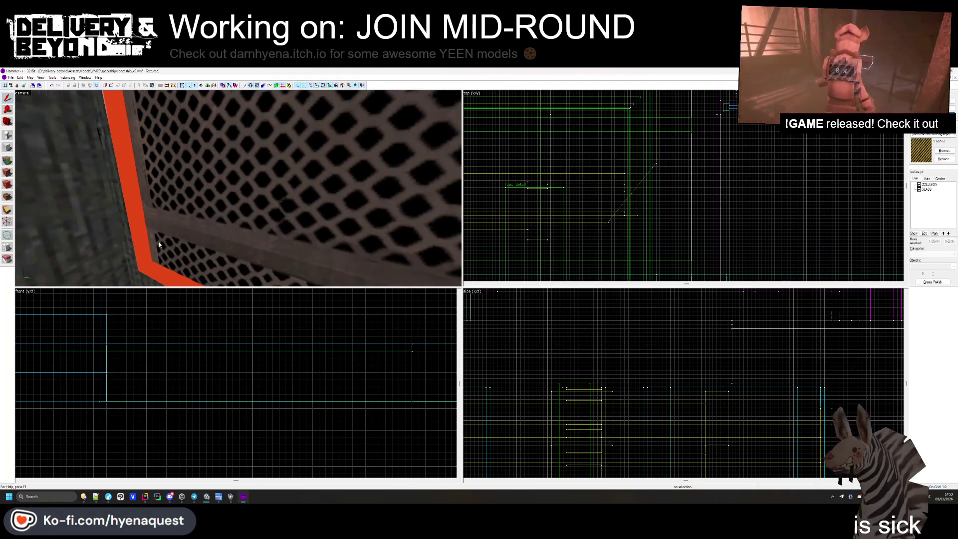
{"action": "scroll", "coordinate": [575, 192], "scroll_direction": "down", "scroll_amount": 3}
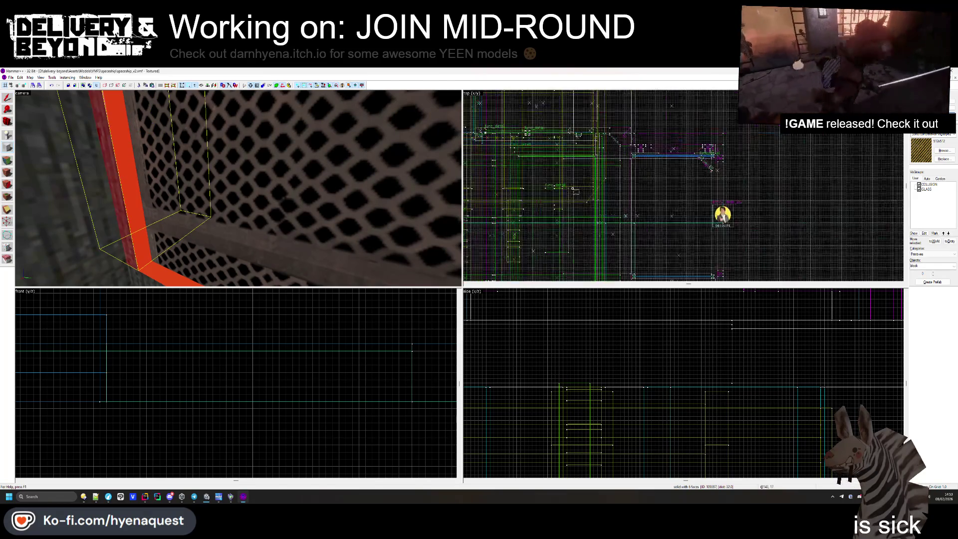
{"action": "scroll", "coordinate": [525, 230], "scroll_direction": "up", "scroll_amount": 5}
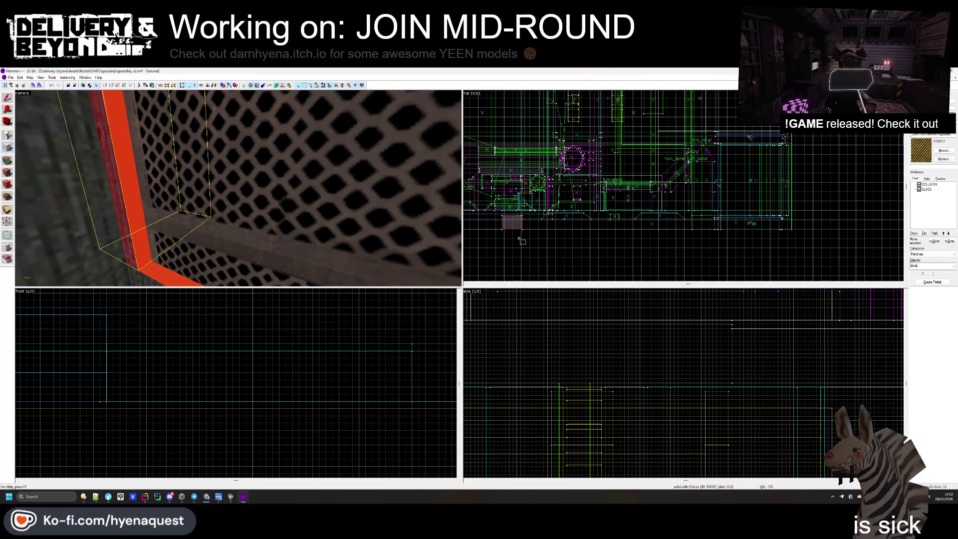
{"action": "scroll", "coordinate": [522, 243], "scroll_direction": "down", "scroll_amount": 2}
{"action": "scroll", "coordinate": [567, 250], "scroll_direction": "up", "scroll_amount": 5}
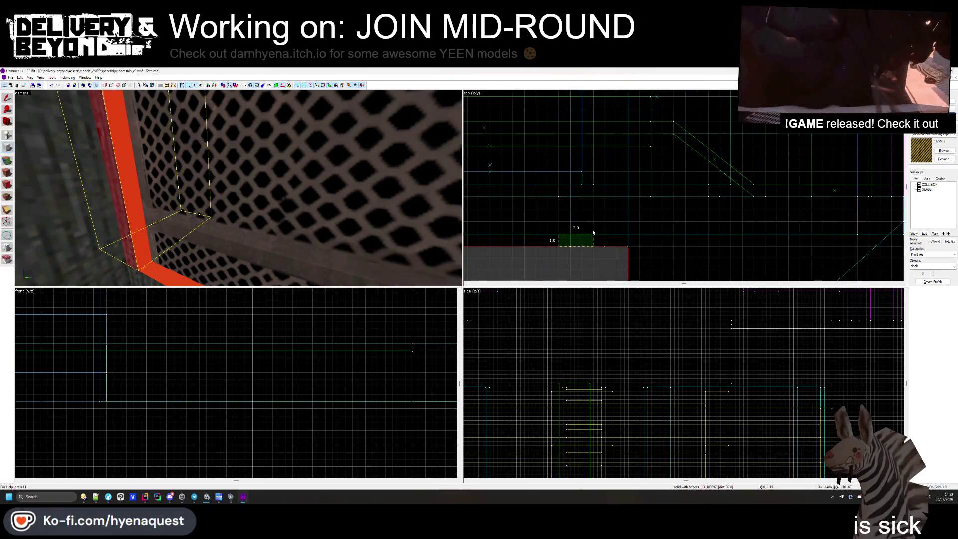
{"action": "scroll", "coordinate": [749, 363], "scroll_direction": "down", "scroll_amount": 3}
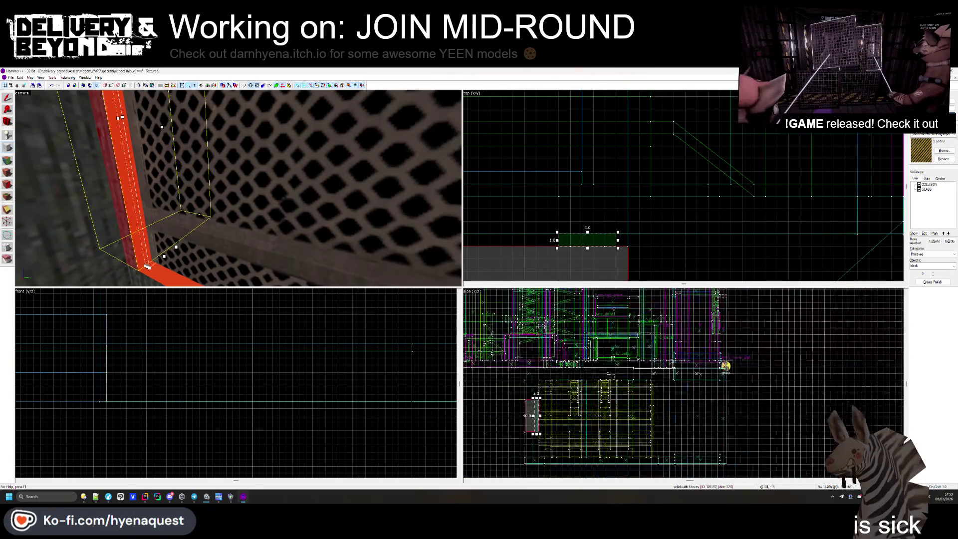
{"action": "scroll", "coordinate": [549, 400], "scroll_direction": "up", "scroll_amount": 5}
{"action": "left_click", "coordinate": [555, 384]}
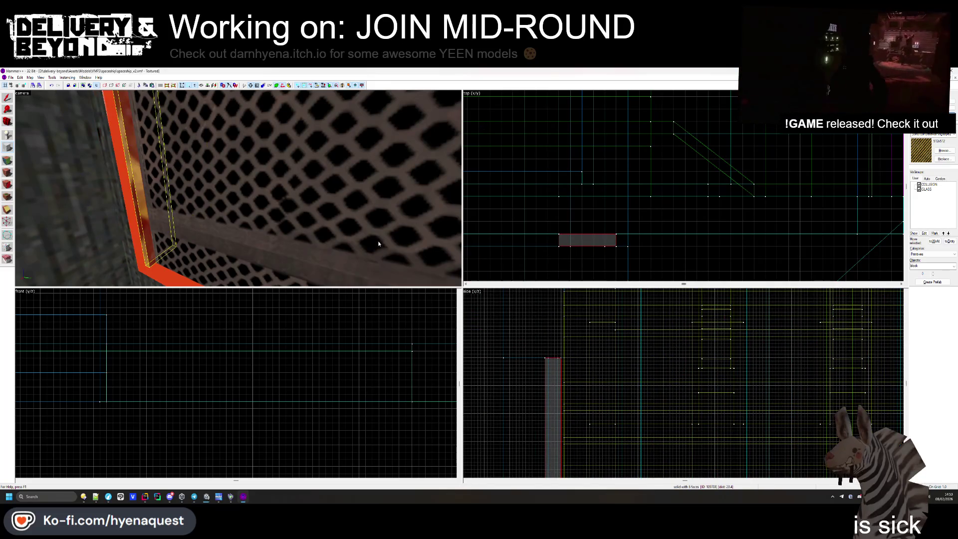
{"action": "key", "text": "shift+s"}
{"action": "left_click", "coordinate": [575, 252]}
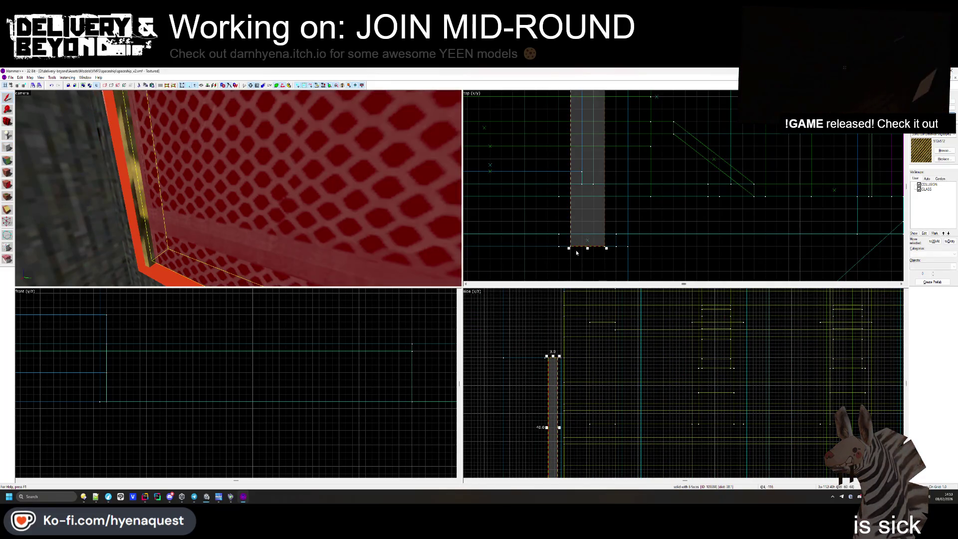
{"action": "scroll", "coordinate": [590, 261], "scroll_direction": "down", "scroll_amount": 3}
{"action": "scroll", "coordinate": [584, 107], "scroll_direction": "up", "scroll_amount": 3}
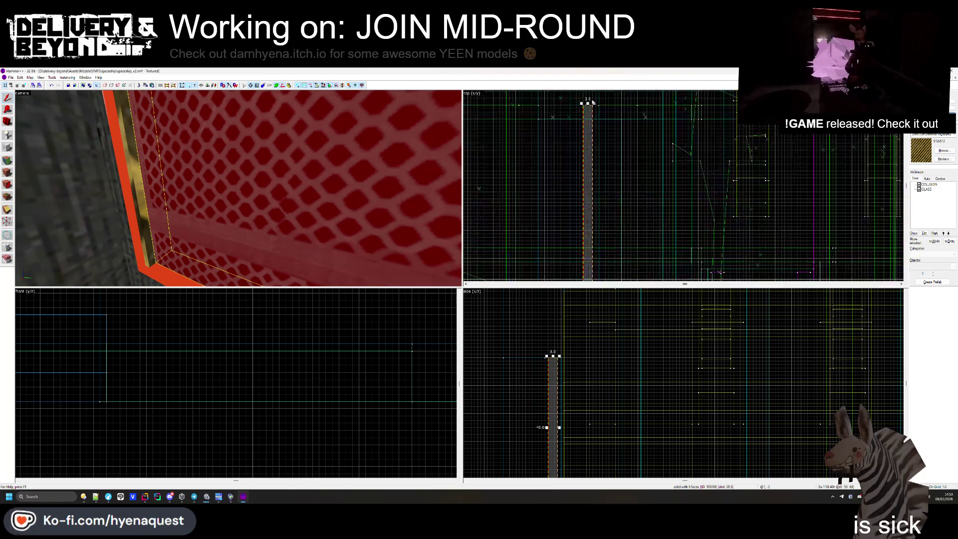
{"action": "left_click_drag", "start_coordinate": [582, 108], "coordinate": [582, 119]}
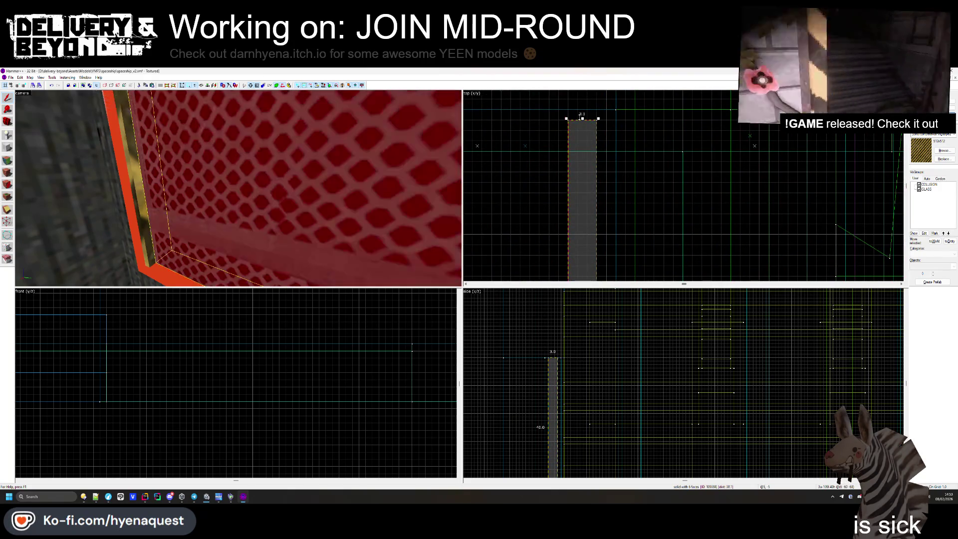
{"action": "scroll", "coordinate": [554, 362], "scroll_direction": "up", "scroll_amount": 2}
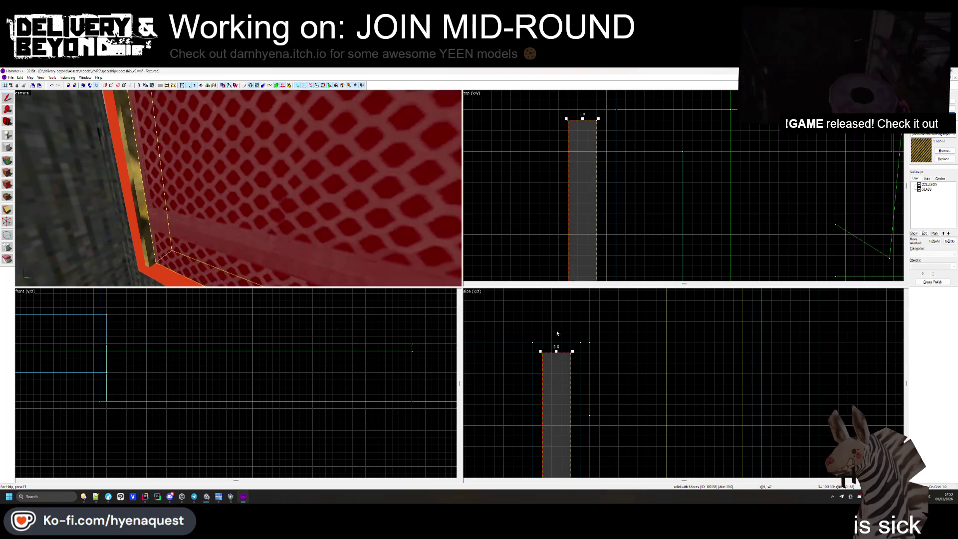
{"action": "scroll", "coordinate": [556, 344], "scroll_direction": "down", "scroll_amount": 3}
{"action": "scroll", "coordinate": [557, 380], "scroll_direction": "up", "scroll_amount": 2}
{"action": "key", "text": "Escape"}
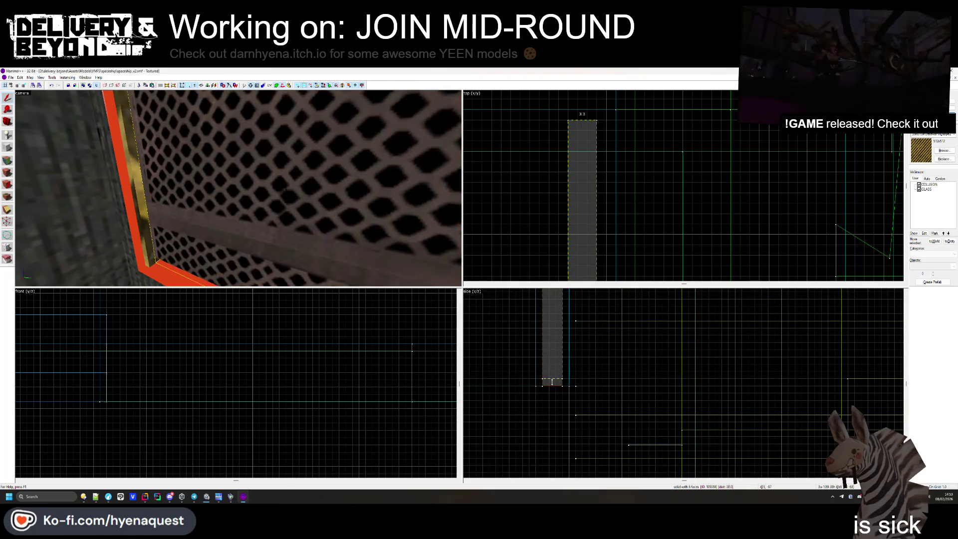
- Select the orange frame piece and pick one of its faces for texturing
{"action": "left_click", "coordinate": [146, 242]}
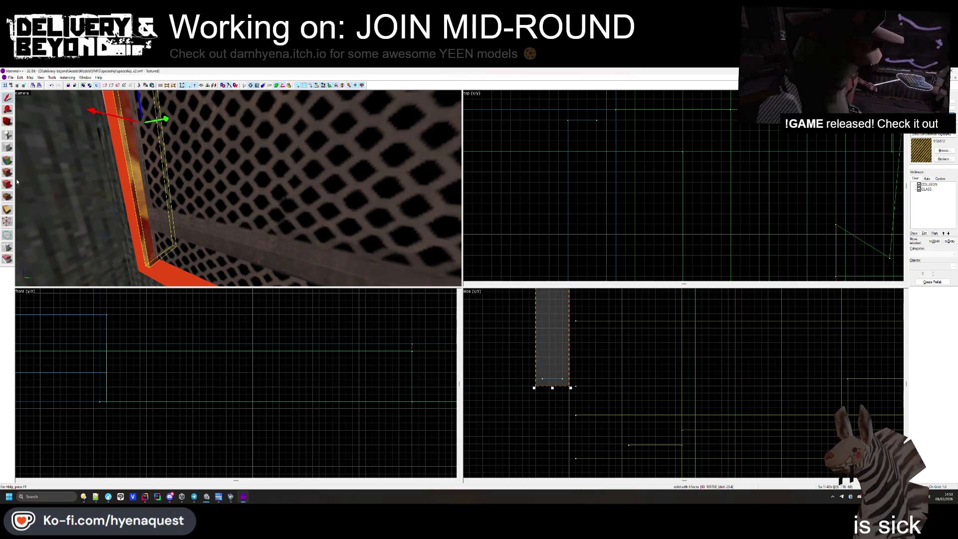
{"action": "key", "text": "shift+a"}
{"action": "left_click", "coordinate": [140, 207]}
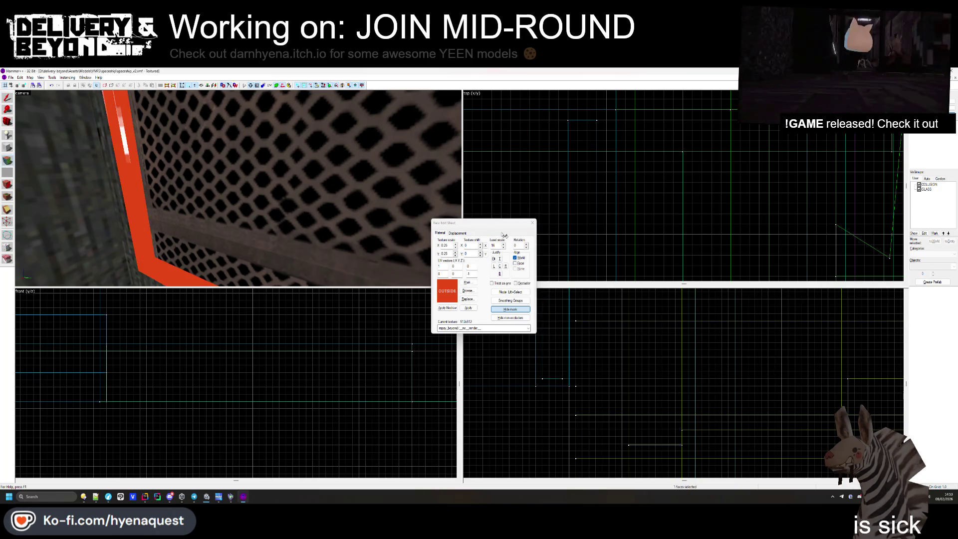
- Select a thin orange frame piece as a whole solid
{"action": "key", "text": "shift+s"}
{"action": "scroll", "coordinate": [565, 172], "scroll_direction": "down", "scroll_amount": 5}
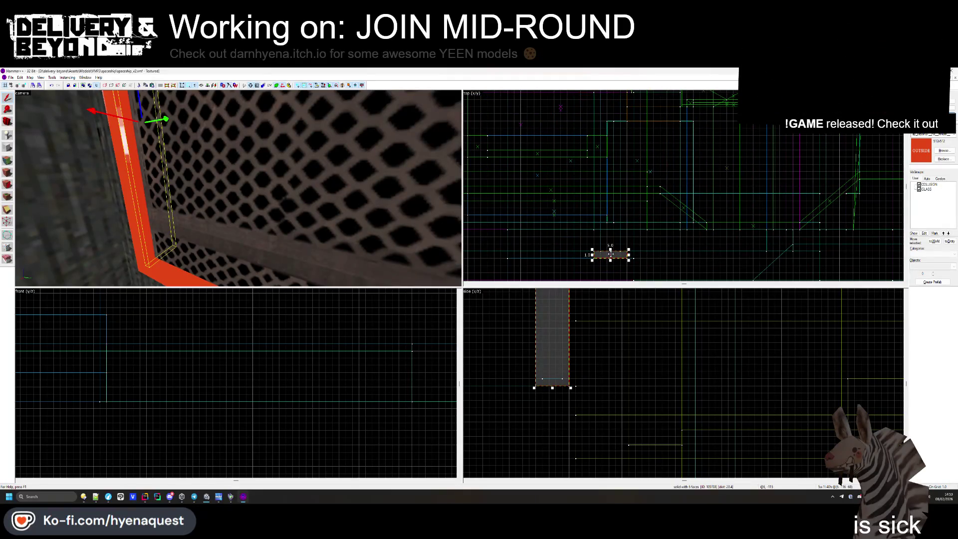
{"action": "scroll", "coordinate": [610, 254], "scroll_direction": "down", "scroll_amount": 3}
{"action": "scroll", "coordinate": [599, 95], "scroll_direction": "up", "scroll_amount": 3}
{"action": "scroll", "coordinate": [599, 95], "scroll_direction": "up", "scroll_amount": 2}
{"action": "left_click", "coordinate": [596, 101]}
{"action": "scroll", "coordinate": [516, 363], "scroll_direction": "down", "scroll_amount": 3}
- Draw a new thin block along the grated panel in the top and side views and create it
{"action": "key", "text": "shift+b"}
{"action": "mouse_move", "coordinate": [572, 106]}
{"action": "left_mouse_down"}
{"action": "mouse_move", "coordinate": [622, 180]}
{"action": "mouse_move", "coordinate": [622, 199]}
{"action": "left_mouse_up"}
{"action": "scroll", "coordinate": [608, 149], "scroll_direction": "down", "scroll_amount": 5}
{"action": "scroll", "coordinate": [608, 148], "scroll_direction": "up", "scroll_amount": 6}
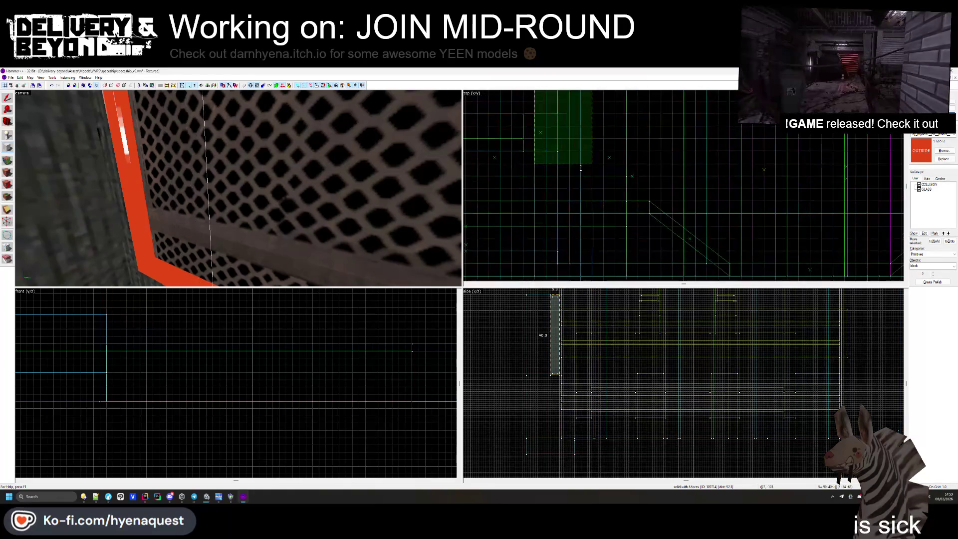
{"action": "scroll", "coordinate": [580, 169], "scroll_direction": "down", "scroll_amount": 1}
{"action": "left_click_drag", "start_coordinate": [580, 170], "coordinate": [579, 241]}
{"action": "scroll", "coordinate": [558, 309], "scroll_direction": "up", "scroll_amount": 2}
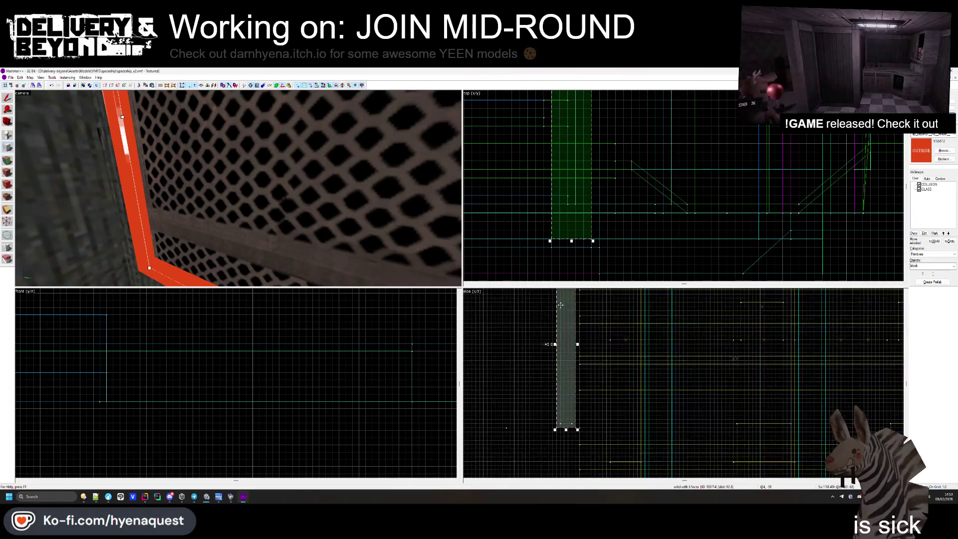
{"action": "scroll", "coordinate": [558, 310], "scroll_direction": "down", "scroll_amount": 3}
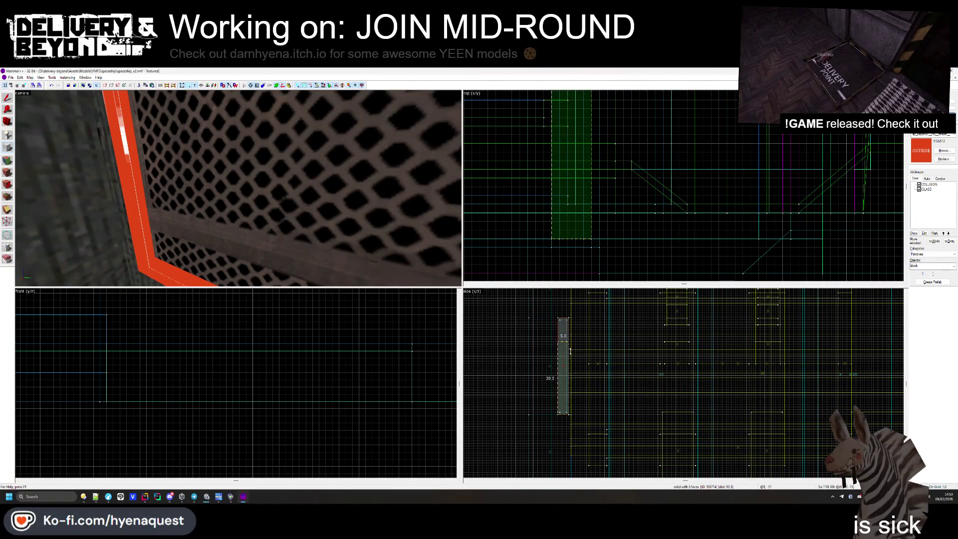
{"action": "scroll", "coordinate": [570, 351], "scroll_direction": "up", "scroll_amount": 2}
{"action": "mouse_move", "coordinate": [544, 344]}
{"action": "left_mouse_down"}
{"action": "mouse_move", "coordinate": [546, 453]}
{"action": "mouse_move", "coordinate": [538, 450]}
{"action": "mouse_move", "coordinate": [547, 342]}
{"action": "left_mouse_up"}
{"action": "key", "text": "Return"}
- Move the new thin solid higher up beside the orange frame
{"action": "left_click", "coordinate": [544, 456]}
{"action": "scroll", "coordinate": [540, 420], "scroll_direction": "down", "scroll_amount": 2}
{"action": "scroll", "coordinate": [545, 354], "scroll_direction": "up", "scroll_amount": 2}
{"action": "key", "text": "shift+a"}
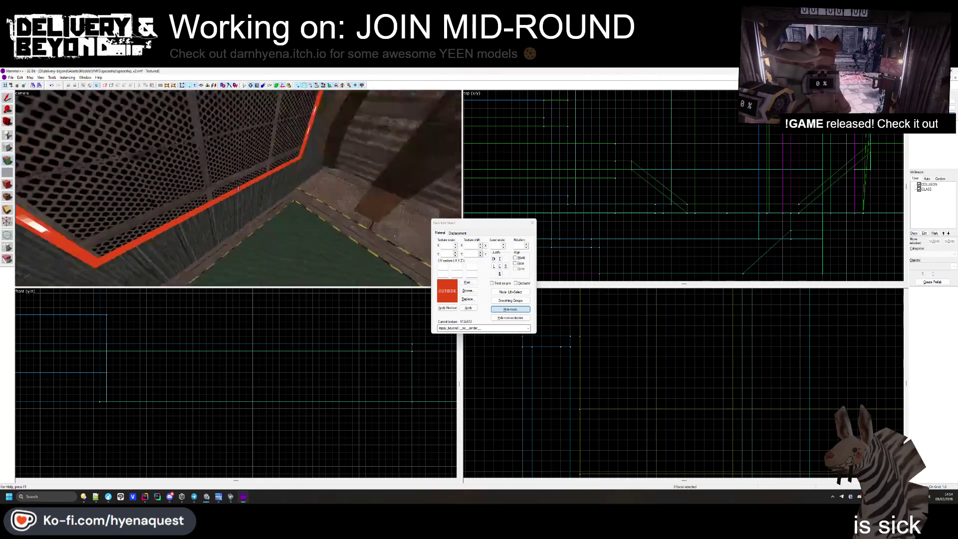
- Inspect the hazard-stripe face and pick the dirt-textured face near the grate corner
{"action": "left_click", "coordinate": [238, 188]}
{"action": "mouse_move", "coordinate": [238, 188]}
{"action": "left_mouse_down"}
{"action": "mouse_move", "coordinate": [252, 207]}
{"action": "mouse_move", "coordinate": [245, 168]}
{"action": "left_mouse_up"}
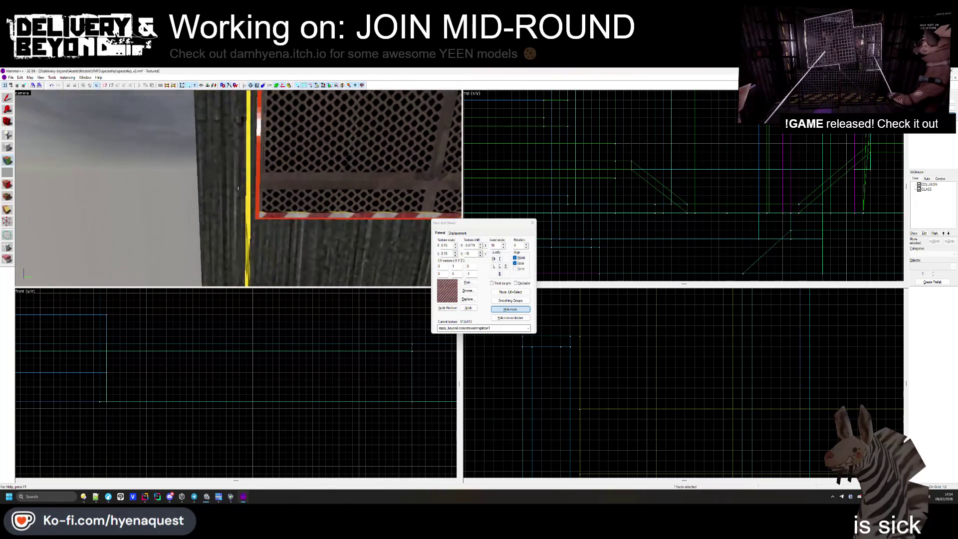
{"action": "key", "text": "Up"}
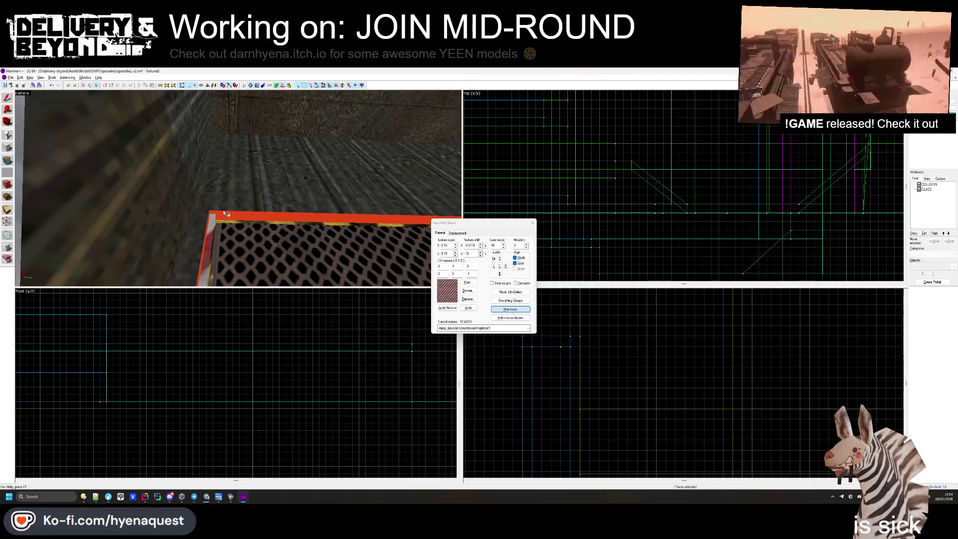
{"action": "key", "text": "z"}
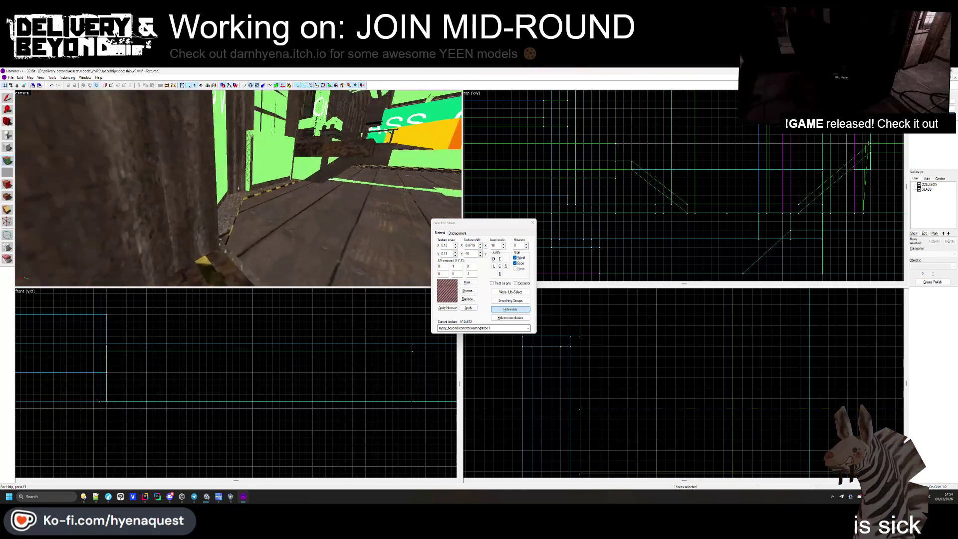
{"action": "left_click", "coordinate": [238, 189]}
{"action": "key", "text": "w"}
{"action": "key", "text": "z"}
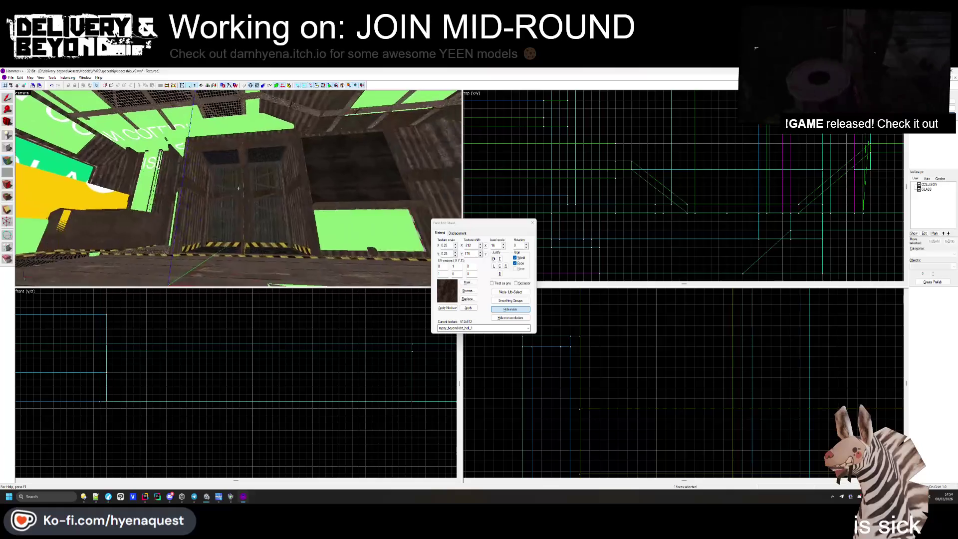
{"action": "key", "text": "z"}
- Select the metal wall face and move along the grated wall's red trim
{"action": "left_click", "coordinate": [264, 123]}
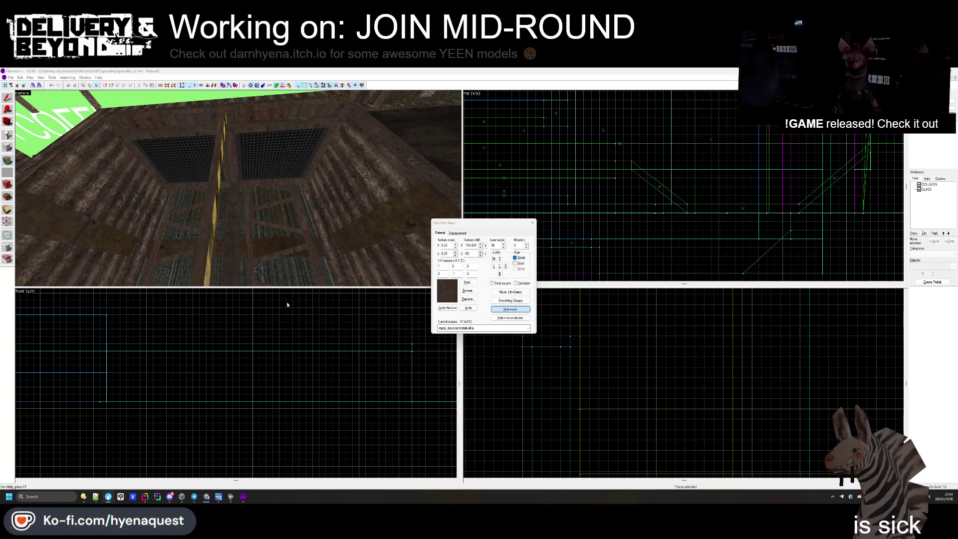
{"action": "mouse_move", "coordinate": [238, 188]}
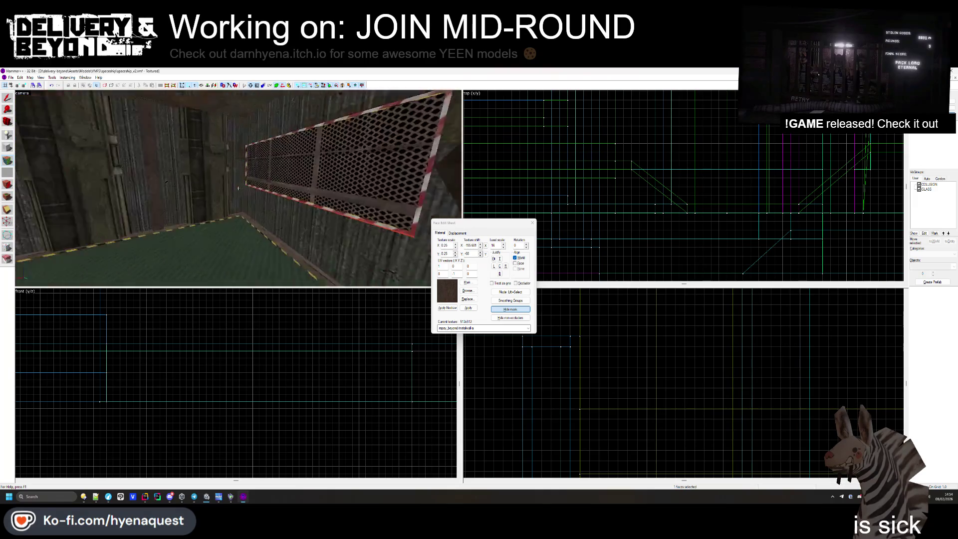
{"action": "left_click_drag", "start_coordinate": [238, 188], "coordinate": [245, 189]}
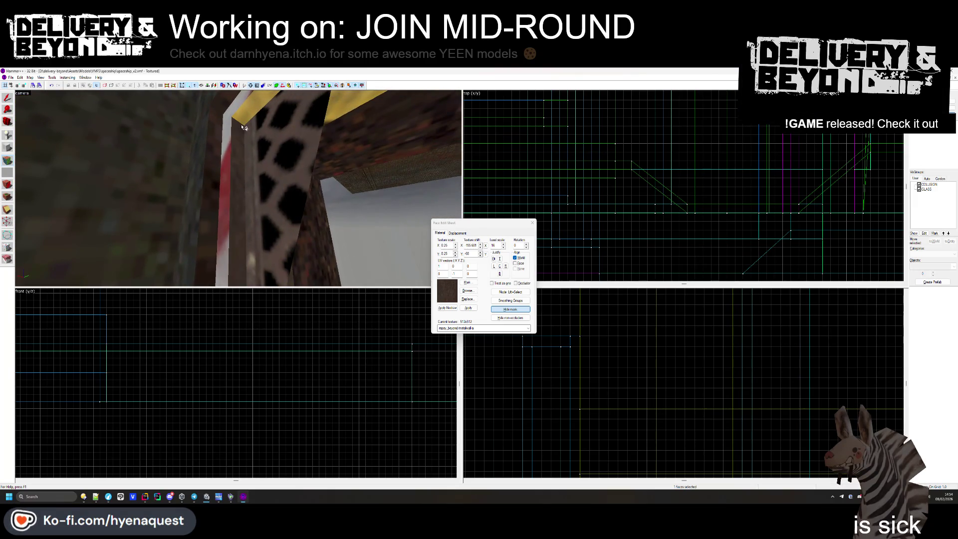
{"action": "key", "text": "z"}
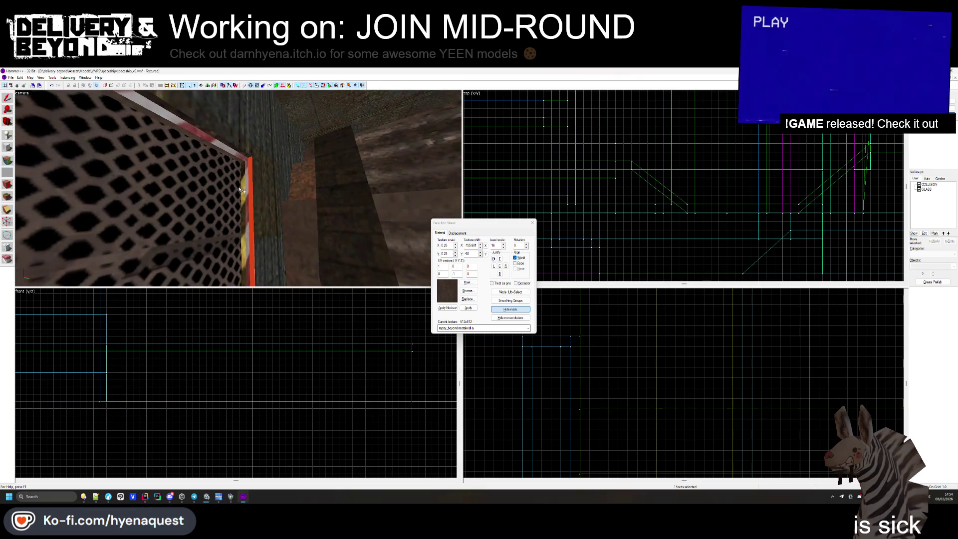
{"action": "key", "text": "z"}
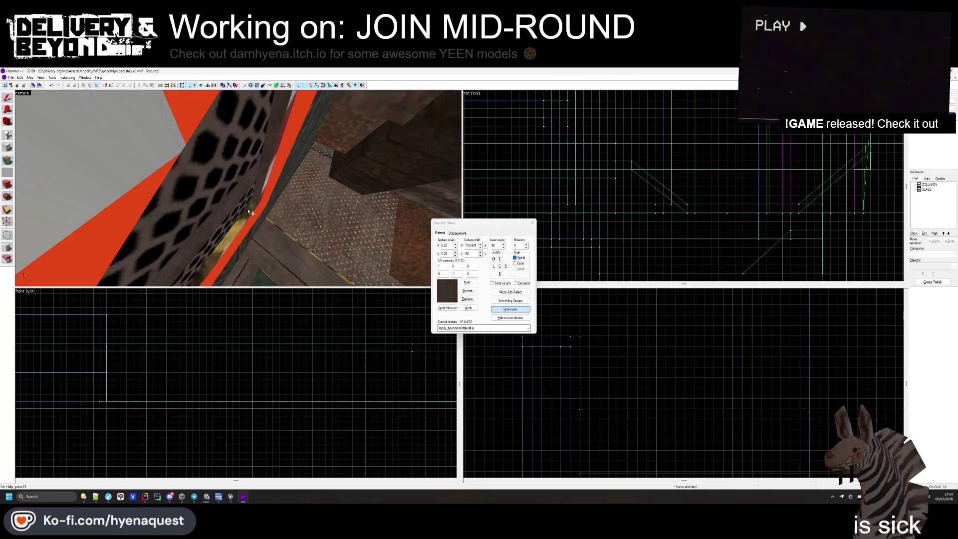
{"action": "key", "text": "z"}
- Align another grate trim face's texture to the face itself, then close face editing
{"action": "mouse_move", "coordinate": [238, 188]}
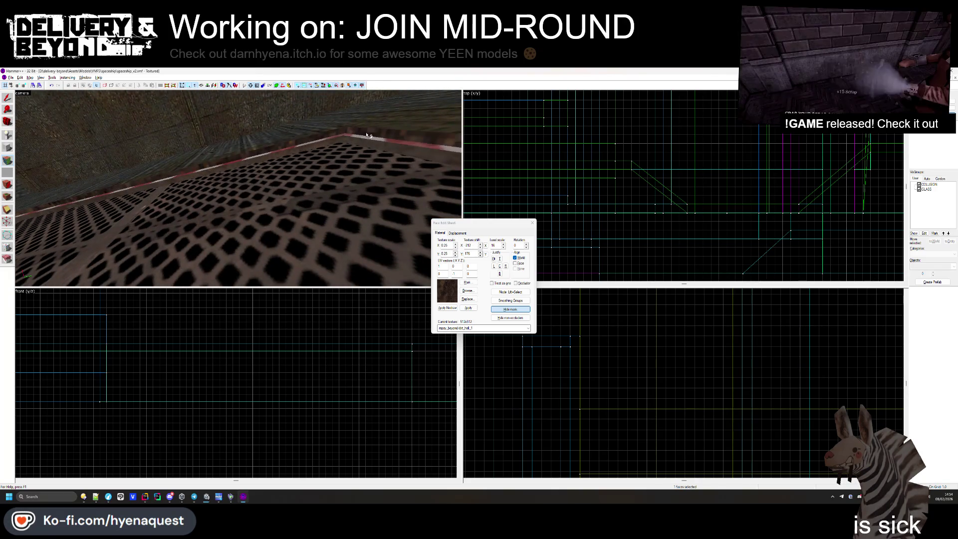
{"action": "left_click", "coordinate": [368, 135]}
{"action": "key", "text": "z"}
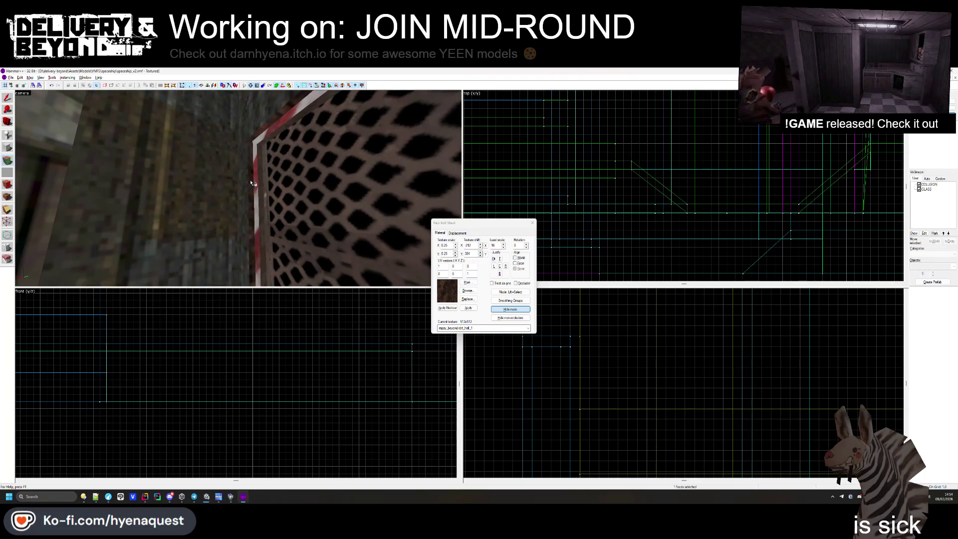
{"action": "left_click", "coordinate": [240, 194]}
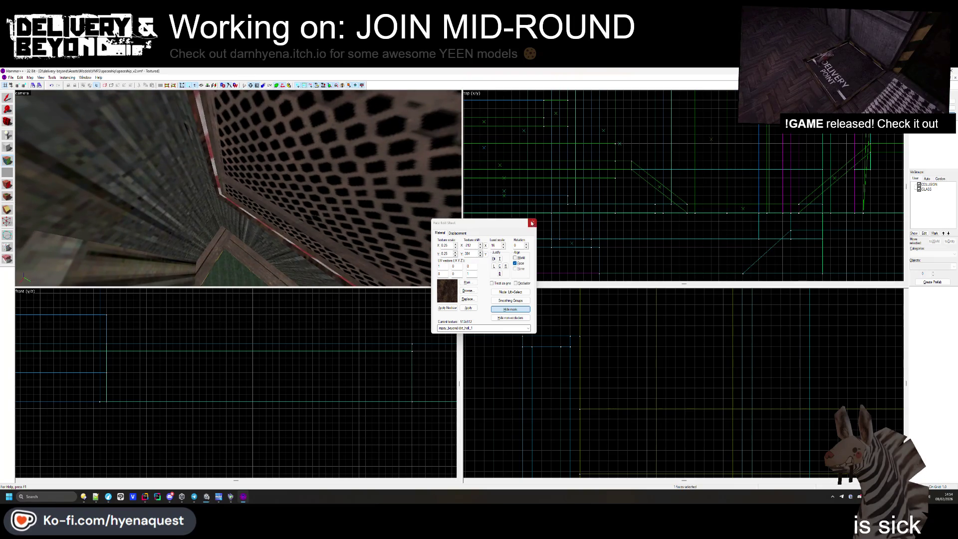
{"action": "left_click", "coordinate": [532, 223]}
{"action": "left_click", "coordinate": [282, 188]}
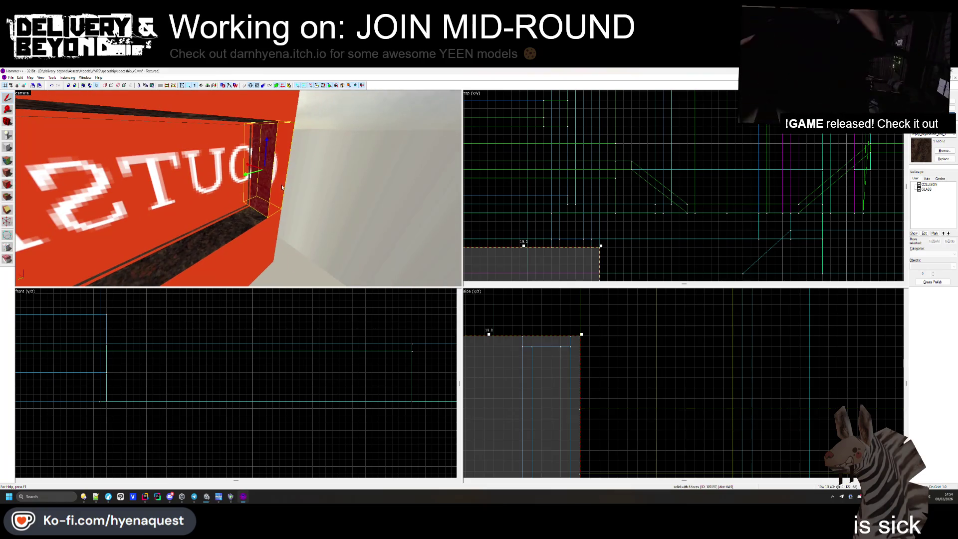
{"action": "scroll", "coordinate": [573, 187], "scroll_direction": "down", "scroll_amount": 2}
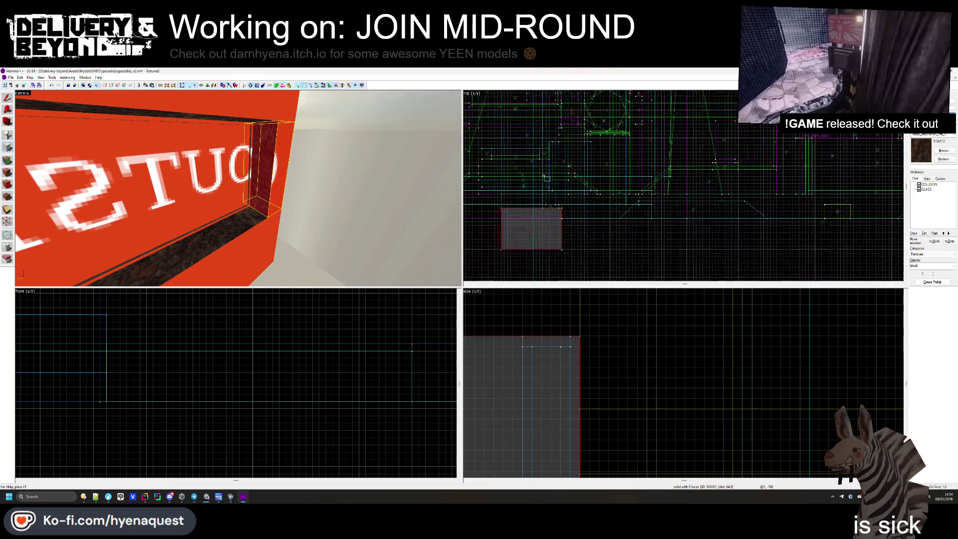
{"action": "scroll", "coordinate": [573, 187], "scroll_direction": "up", "scroll_amount": 4}
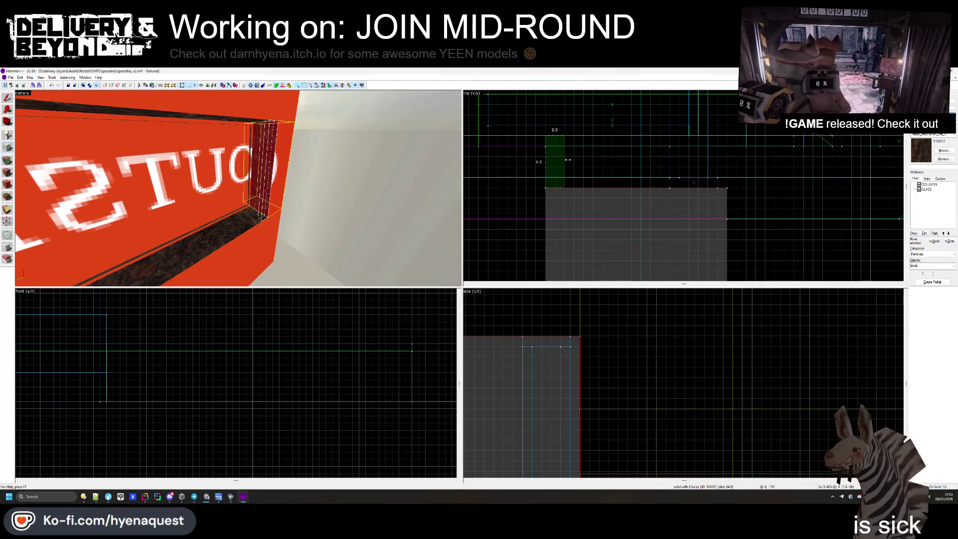
{"action": "scroll", "coordinate": [546, 246], "scroll_direction": "down", "scroll_amount": 4}
{"action": "scroll", "coordinate": [543, 245], "scroll_direction": "down", "scroll_amount": 3}
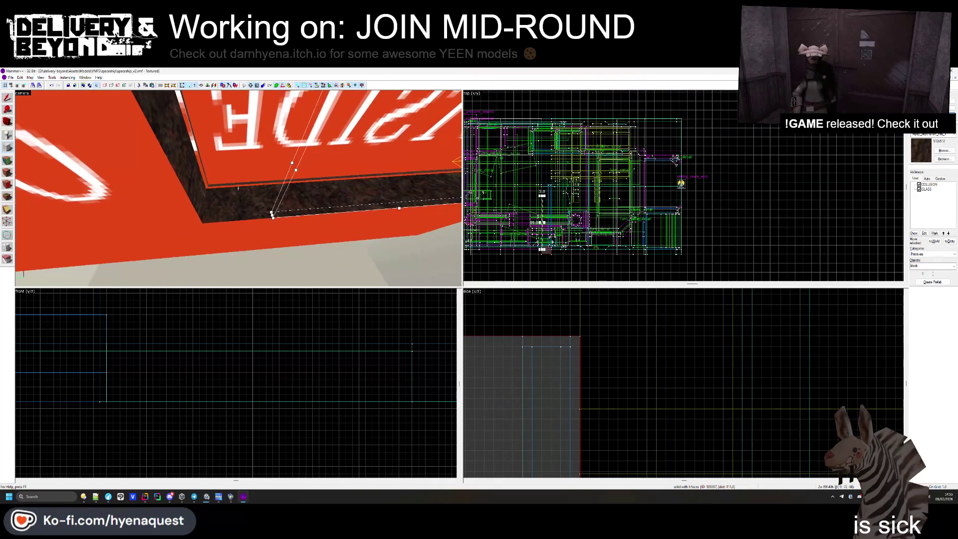
{"action": "scroll", "coordinate": [526, 181], "scroll_direction": "up", "scroll_amount": 2}
{"action": "scroll", "coordinate": [558, 212], "scroll_direction": "up", "scroll_amount": 2}
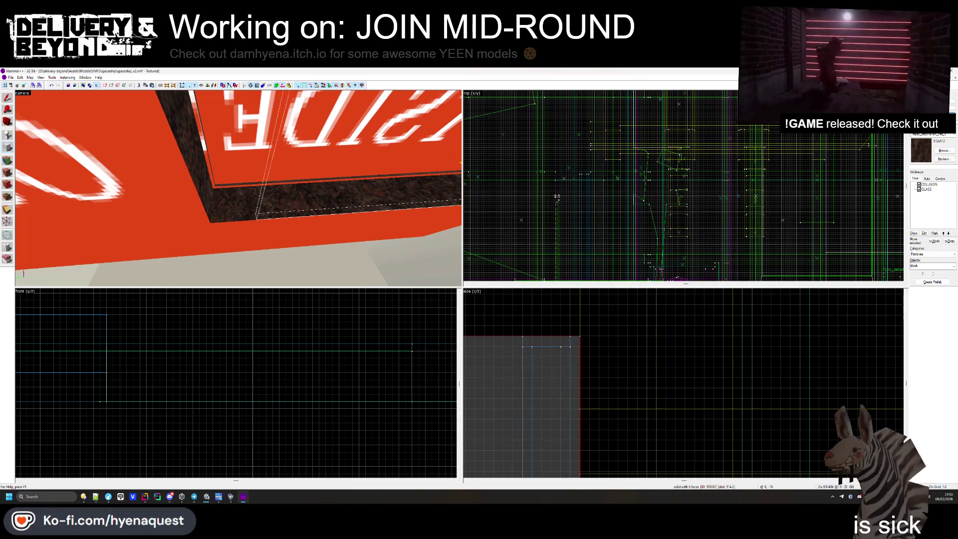
{"action": "left_click", "coordinate": [568, 231]}
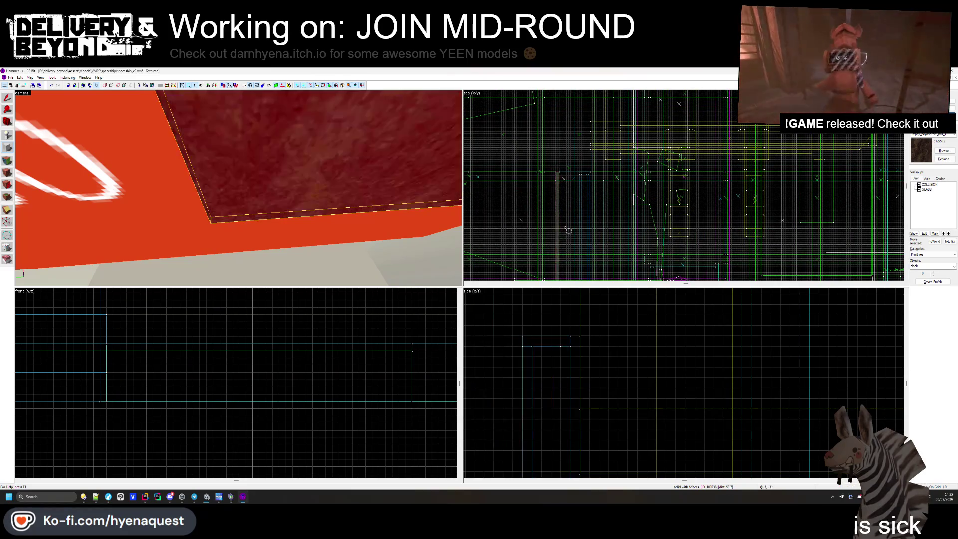
{"action": "left_click", "coordinate": [10, 163]}
{"action": "key", "text": "z"}
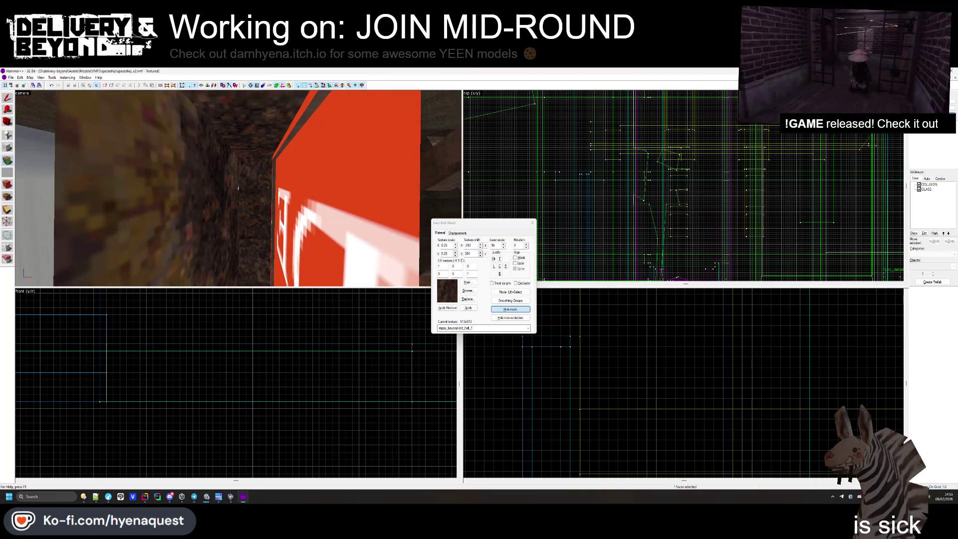
{"action": "key", "text": "shift+s"}
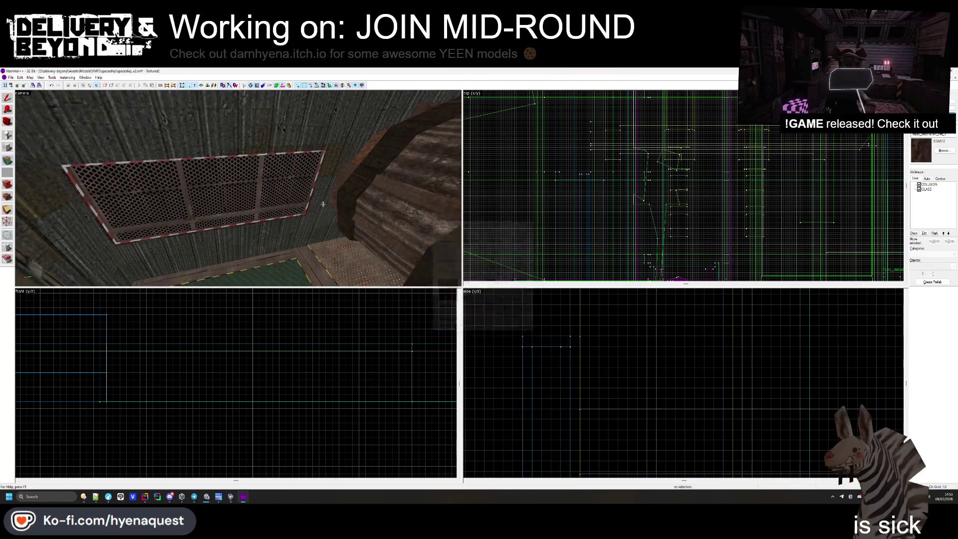
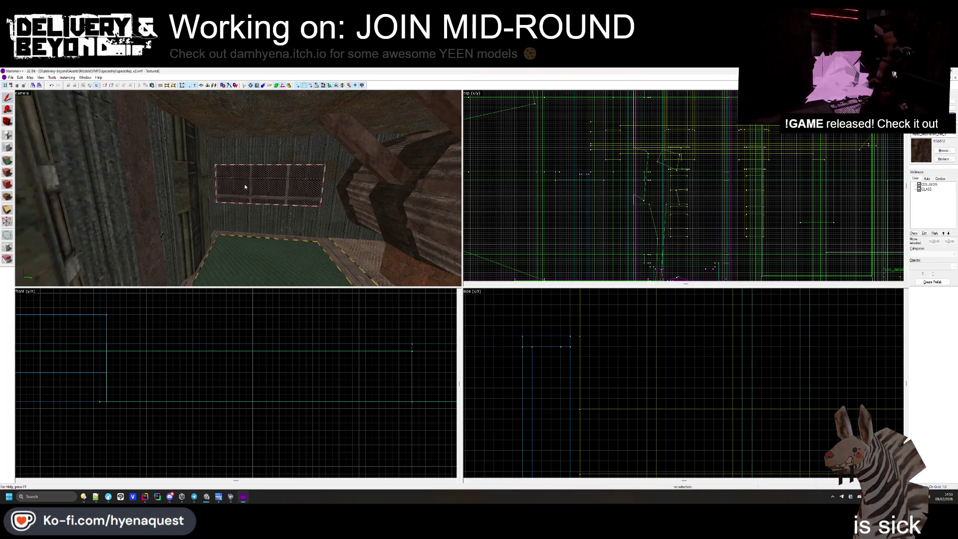
- Fly the 3D view to the red panel and select the wall blocks beside it
{"action": "key", "text": "z"}
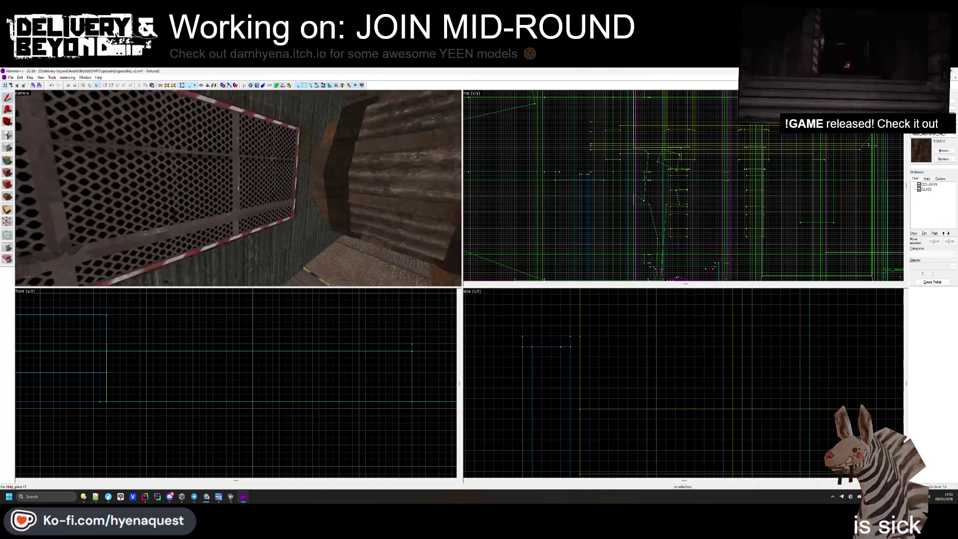
{"action": "key", "text": "w"}
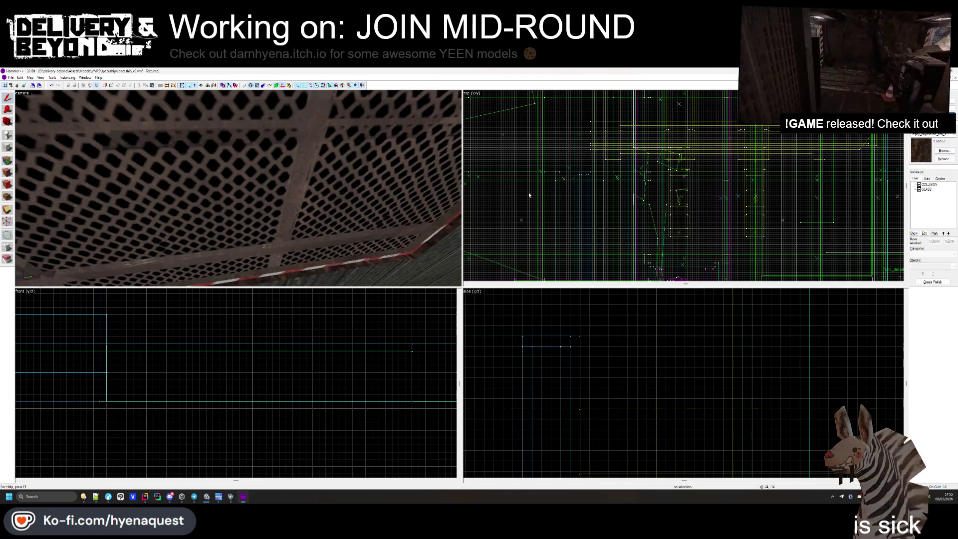
{"action": "key", "text": "z"}
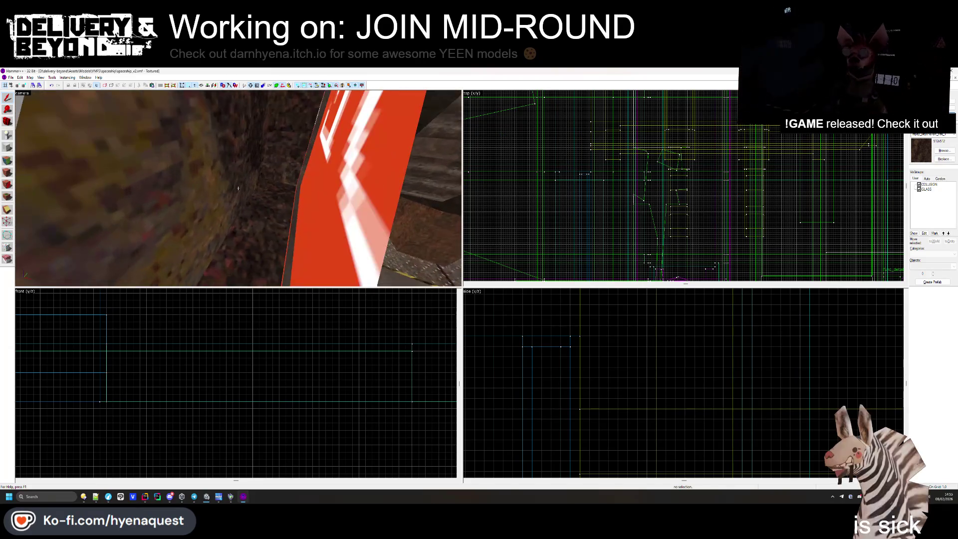
{"action": "key", "text": "w"}
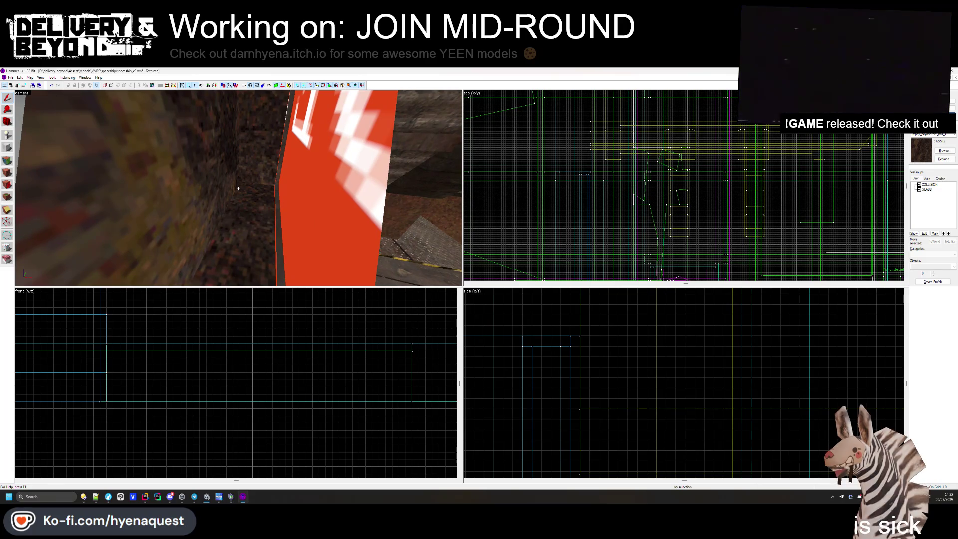
{"action": "left_click", "coordinate": [238, 188]}
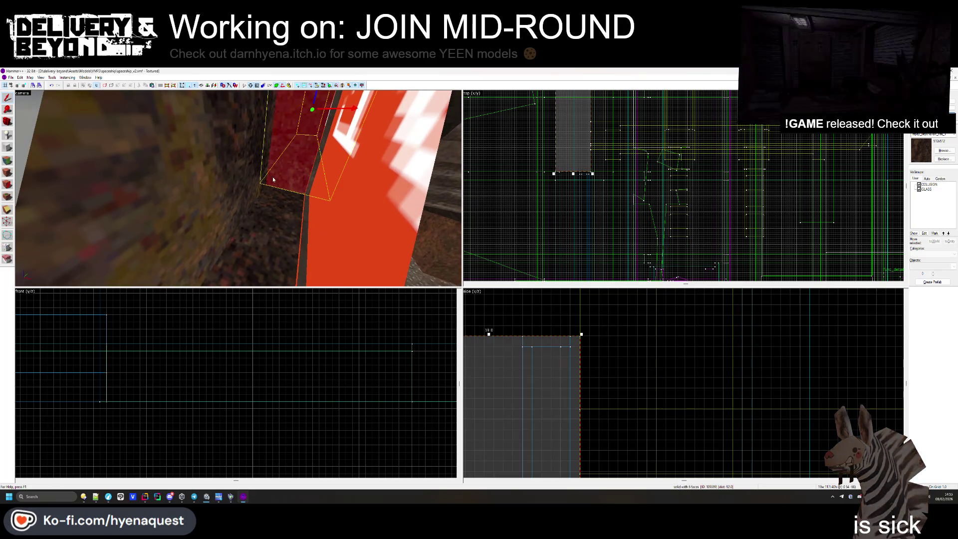
{"action": "key", "text": "z"}
{"action": "left_click", "coordinate": [250, 164], "text": "ctrl"}
{"action": "key", "text": "ctrl+e"}
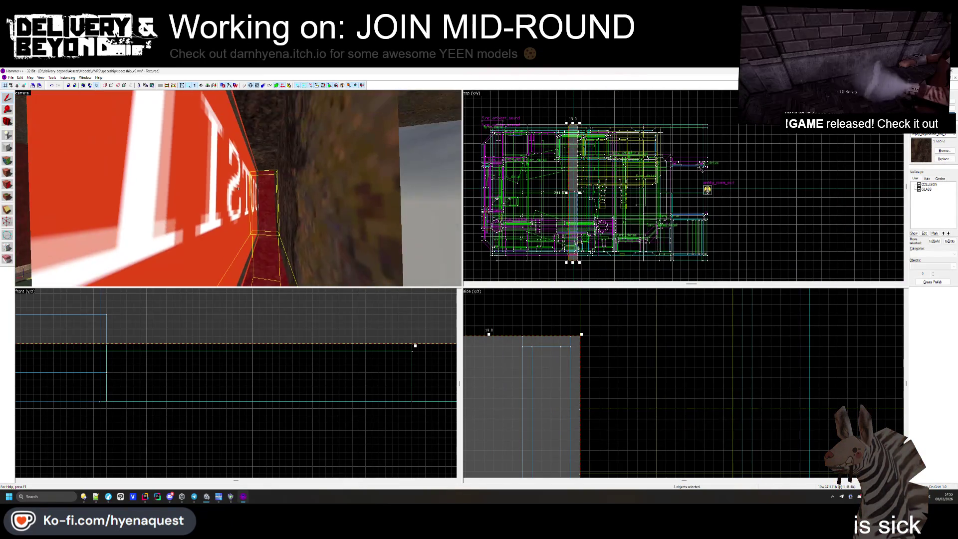
{"action": "left_click", "coordinate": [264, 128], "text": "ctrl"}
{"action": "key", "text": "ctrl+e"}
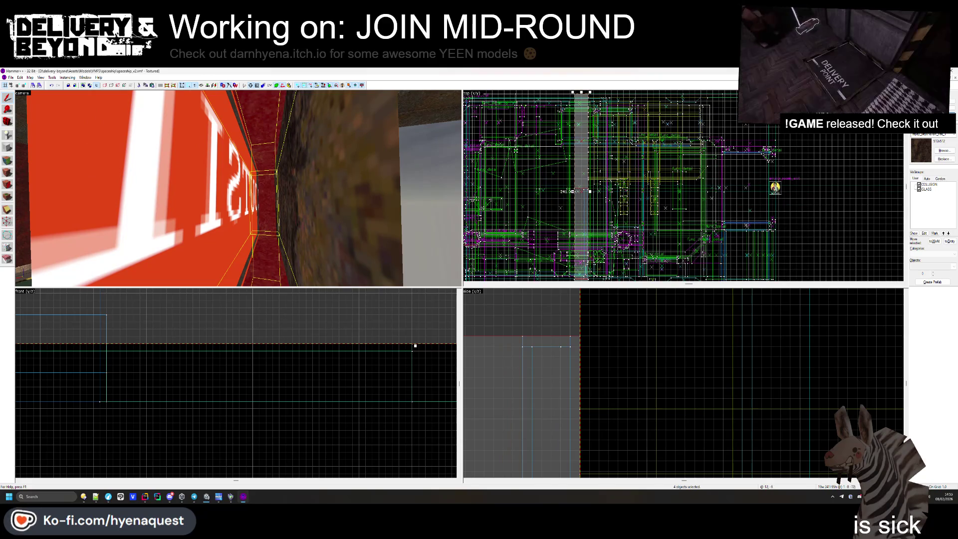
{"action": "scroll", "coordinate": [545, 174], "scroll_direction": "up", "scroll_amount": 5}
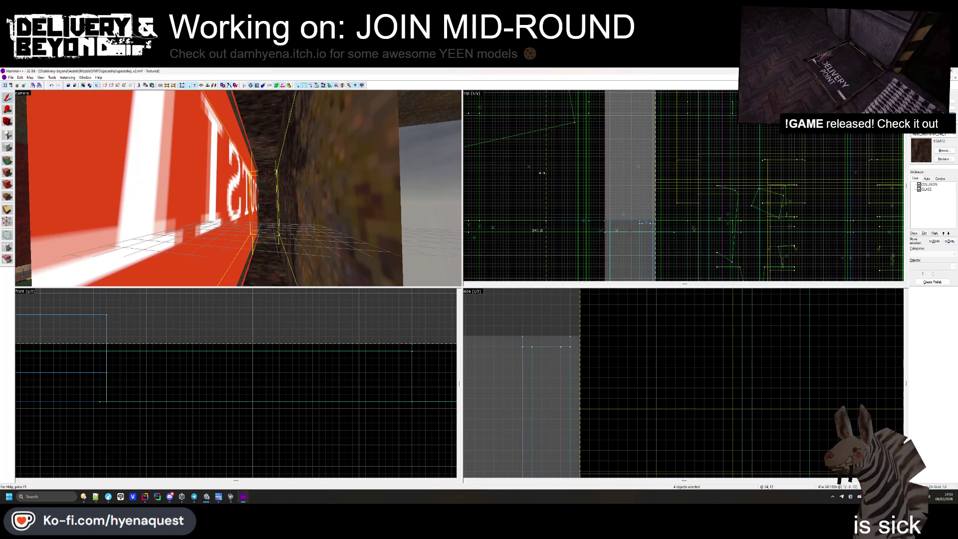
- Clear the selection and pick out the wall block group beside the red sign
{"action": "left_click", "coordinate": [563, 212]}
{"action": "scroll", "coordinate": [577, 218], "scroll_direction": "down", "scroll_amount": 4}
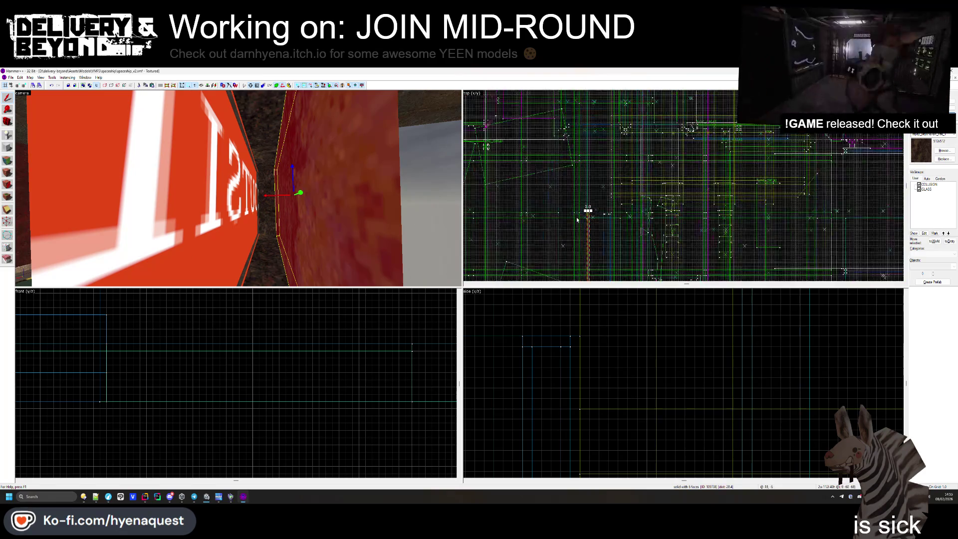
{"action": "scroll", "coordinate": [577, 218], "scroll_direction": "up", "scroll_amount": 4}
{"action": "key", "text": "Escape"}
{"action": "scroll", "coordinate": [366, 221], "scroll_direction": "up", "scroll_amount": 3}
{"action": "left_click_drag", "start_coordinate": [367, 221], "coordinate": [239, 190]}
{"action": "left_click", "coordinate": [398, 233]}
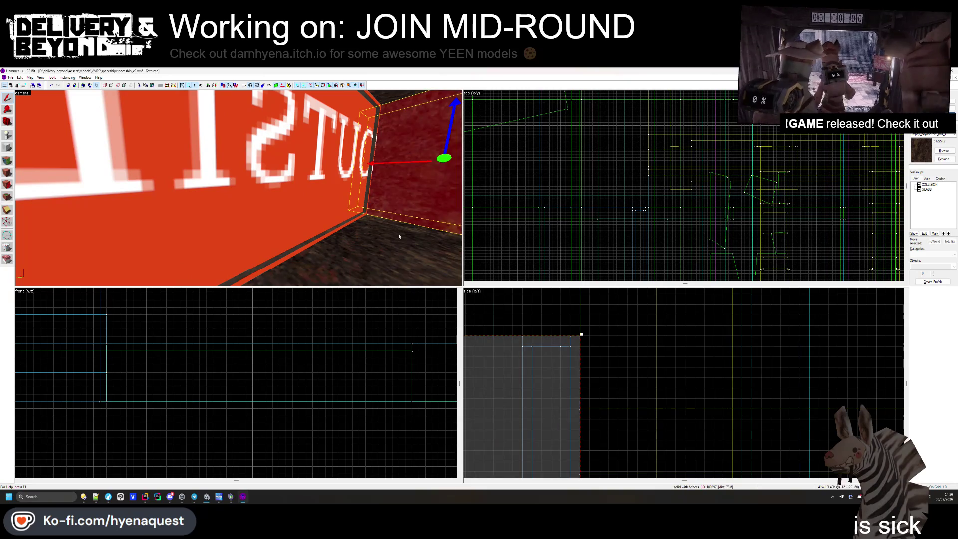
{"action": "left_click", "coordinate": [400, 221], "text": "ctrl"}
- Add the lettered-sign block and column of boxes, then narrow to a single block
{"action": "left_click_drag", "start_coordinate": [302, 124], "coordinate": [32, 226]}
{"action": "left_click", "coordinate": [32, 225], "text": "ctrl"}
{"action": "scroll", "coordinate": [543, 320], "scroll_direction": "up", "scroll_amount": 3}
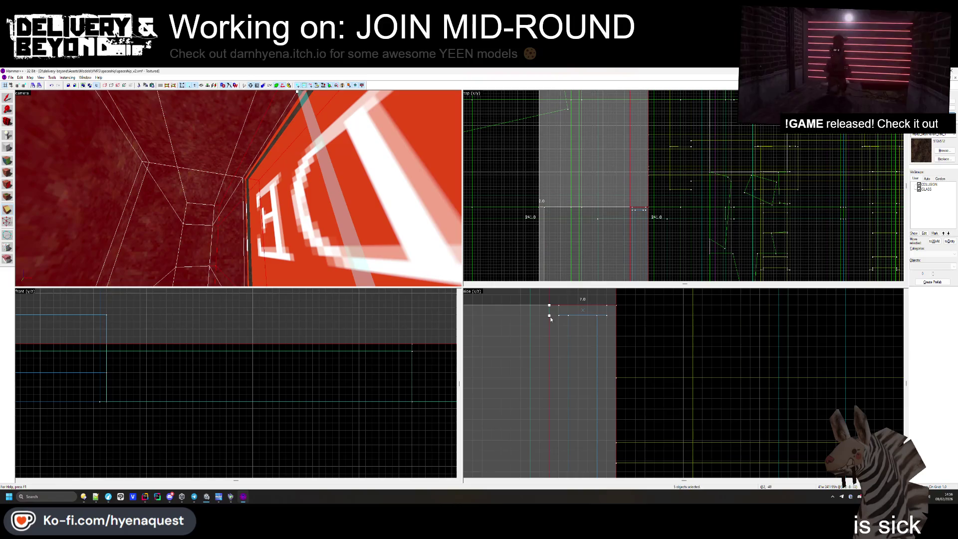
{"action": "scroll", "coordinate": [535, 363], "scroll_direction": "down", "scroll_amount": 3}
{"action": "left_click", "coordinate": [535, 370], "text": "ctrl"}
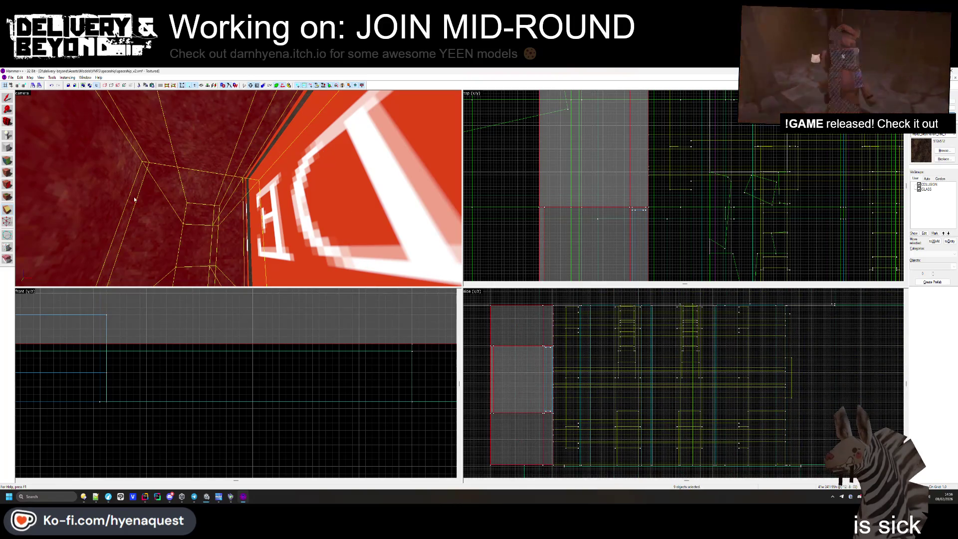
{"action": "left_click", "coordinate": [210, 234]}
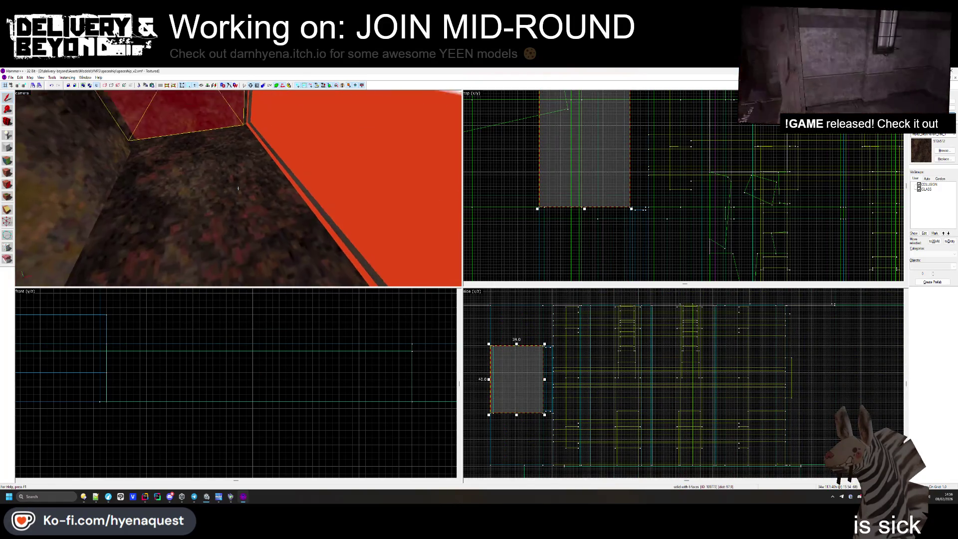
- Select the corridor floor block and stretch its top edge
{"action": "left_click", "coordinate": [237, 196]}
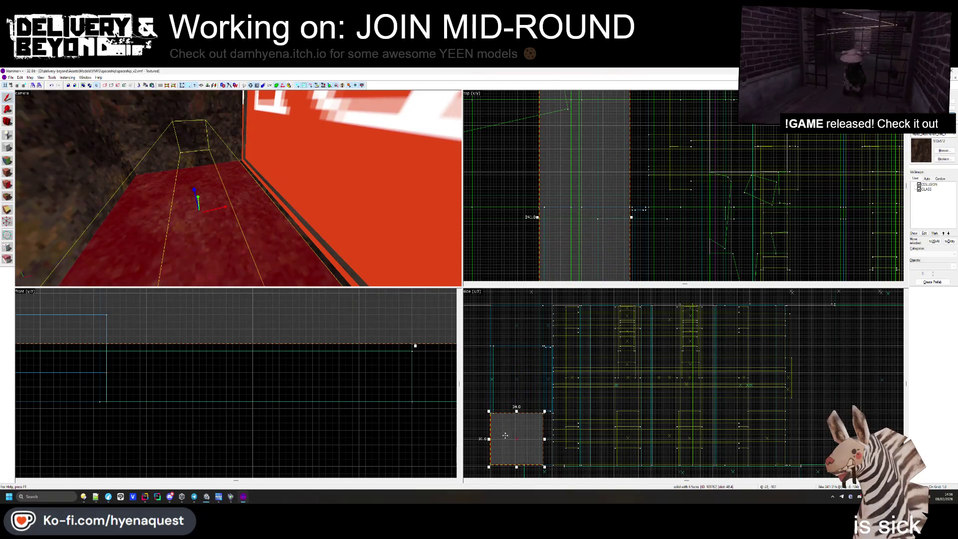
{"action": "scroll", "coordinate": [648, 403], "scroll_direction": "up", "scroll_amount": 4}
{"action": "left_click_drag", "start_coordinate": [530, 400], "coordinate": [531, 404]}
- Resize the large wall block beside the red wall and bring up face texture settings
{"action": "left_click", "coordinate": [211, 155]}
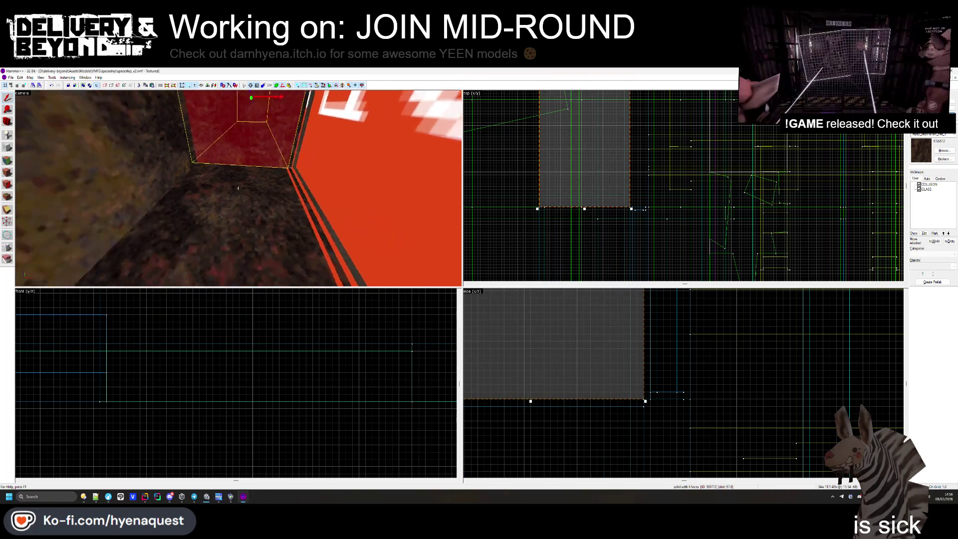
{"action": "left_click", "coordinate": [238, 190]}
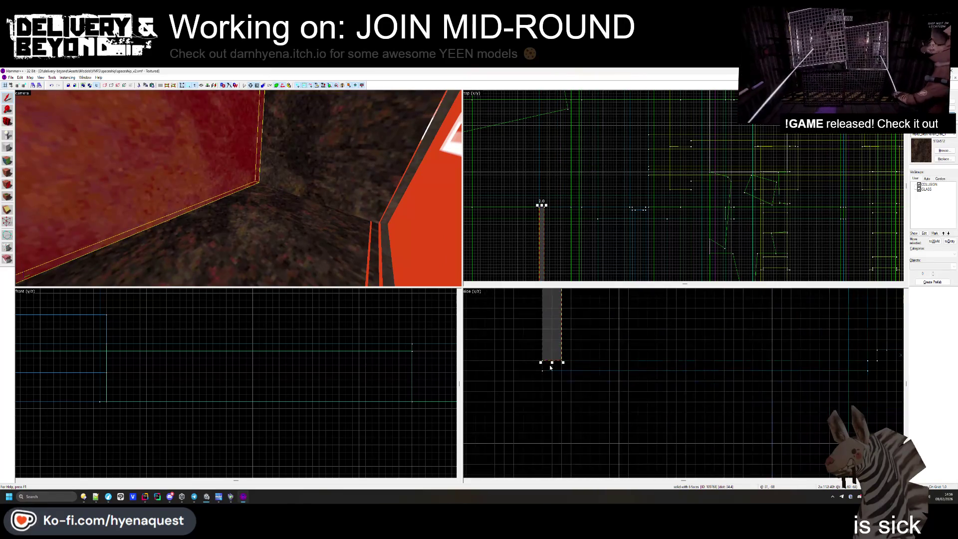
{"action": "left_click", "coordinate": [323, 227]}
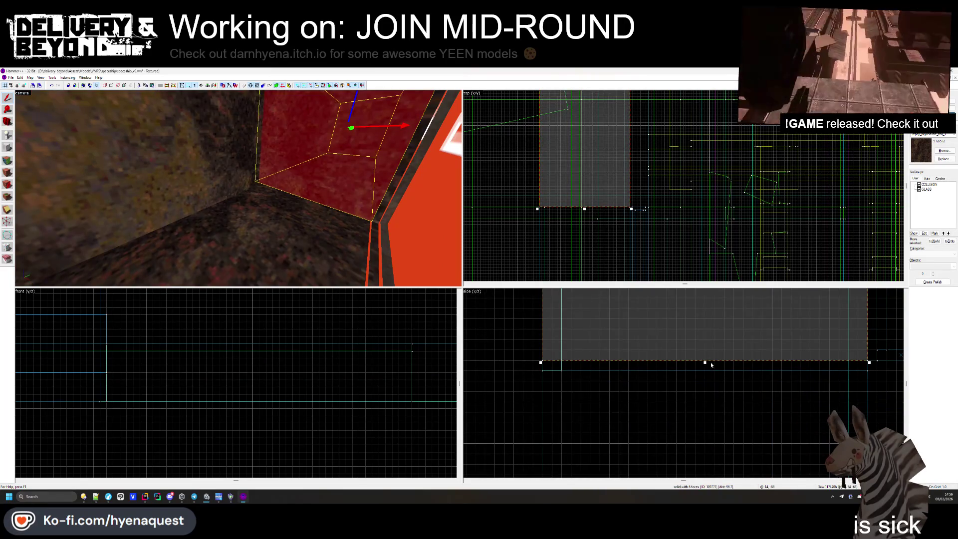
{"action": "left_click", "coordinate": [703, 365]}
{"action": "left_click", "coordinate": [705, 367]}
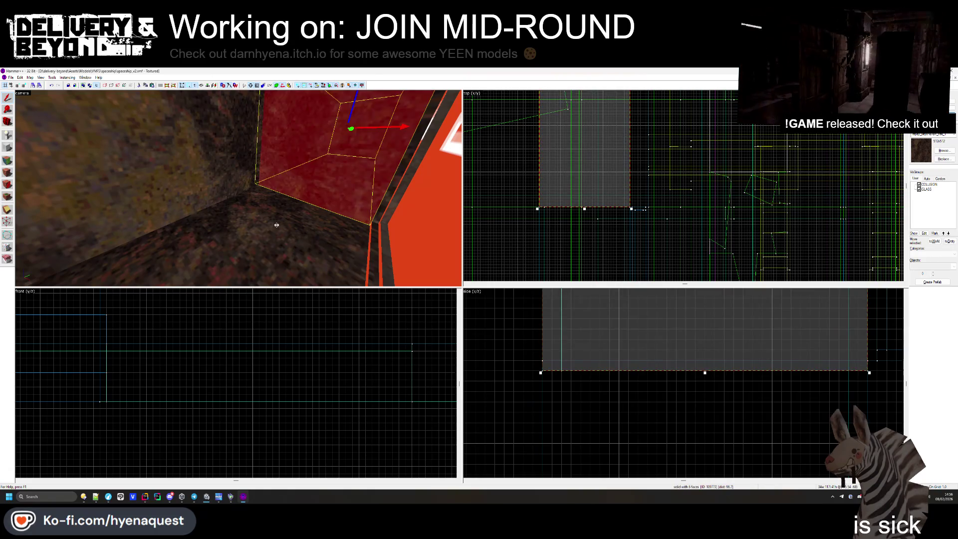
{"action": "left_click_drag", "start_coordinate": [709, 365], "coordinate": [706, 363]}
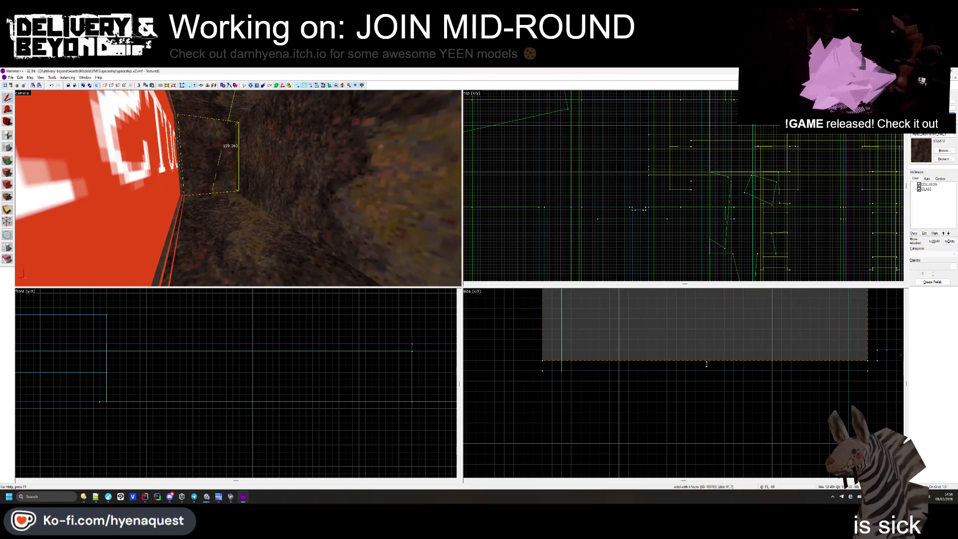
{"action": "left_click", "coordinate": [290, 303]}
{"action": "left_click", "coordinate": [8, 172]}
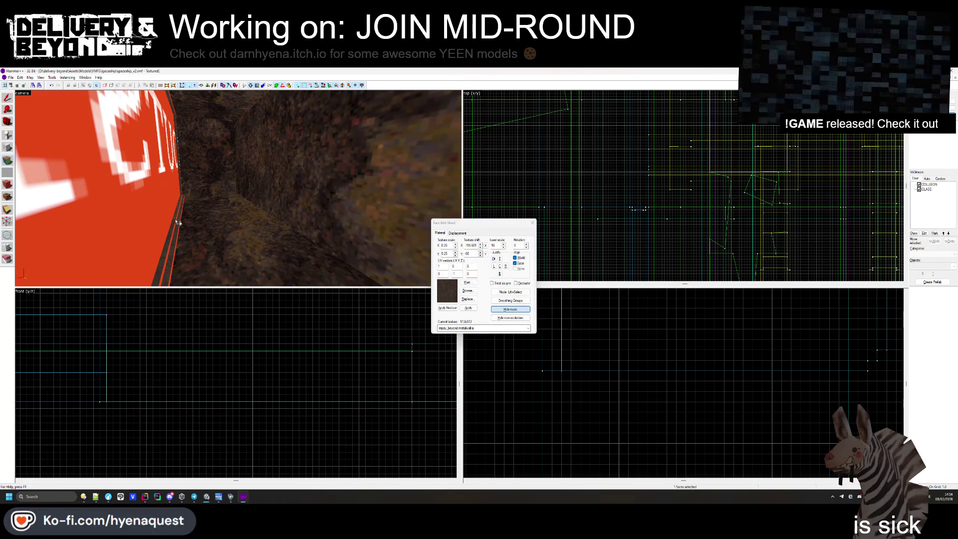
- Close the Face Edit Sheet, select then deselect the wall block beside the red sign
{"action": "mouse_move", "coordinate": [188, 188]}
{"action": "left_mouse_down"}
{"action": "mouse_move", "coordinate": [252, 190]}
{"action": "mouse_move", "coordinate": [238, 188]}
{"action": "left_mouse_up"}
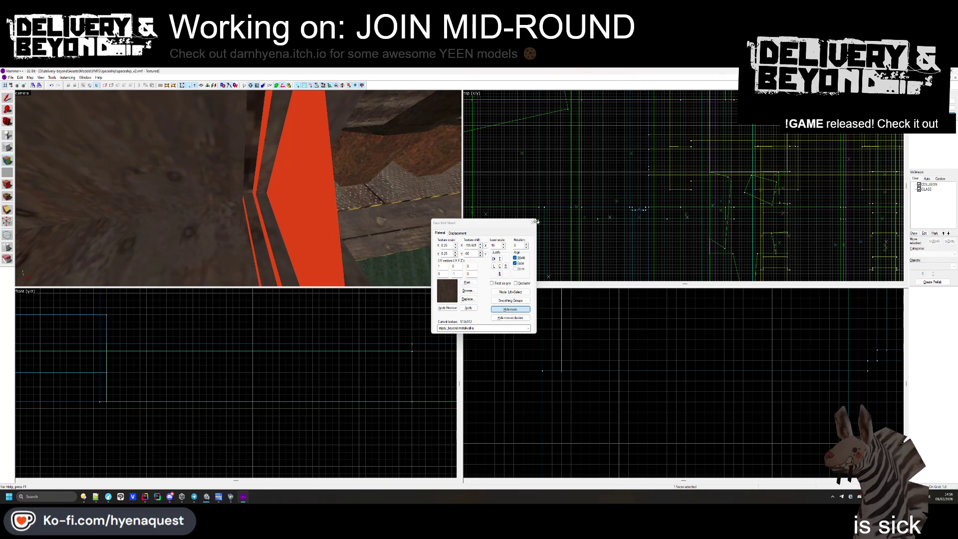
{"action": "key", "text": "shift+s"}
{"action": "left_click", "coordinate": [246, 187]}
{"action": "mouse_move", "coordinate": [247, 186]}
{"action": "left_mouse_down"}
{"action": "mouse_move", "coordinate": [225, 201]}
{"action": "mouse_move", "coordinate": [359, 214]}
{"action": "mouse_move", "coordinate": [238, 188]}
{"action": "left_mouse_up"}
{"action": "key", "text": "Escape"}
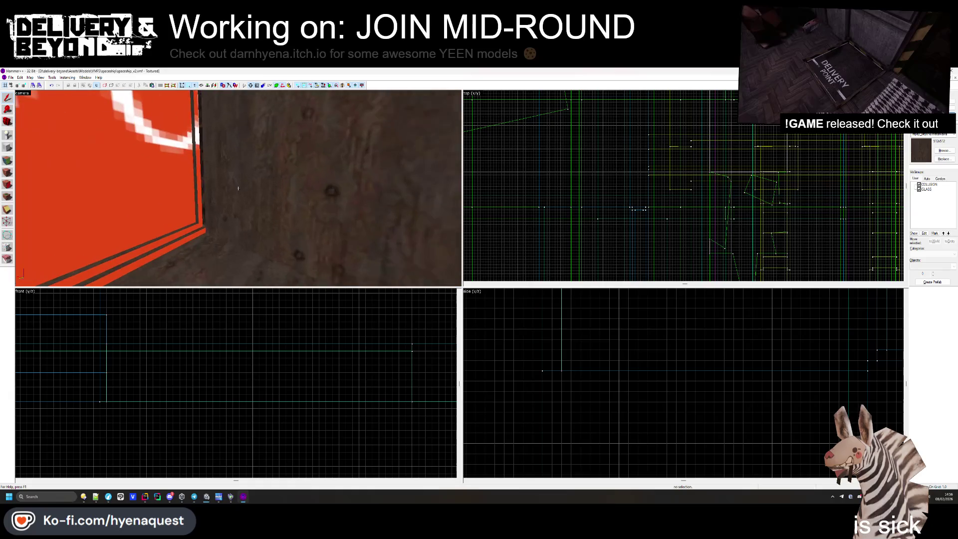
- Select the small corner brush and raise its height from 41.0 to 42.0
{"action": "left_click", "coordinate": [363, 213]}
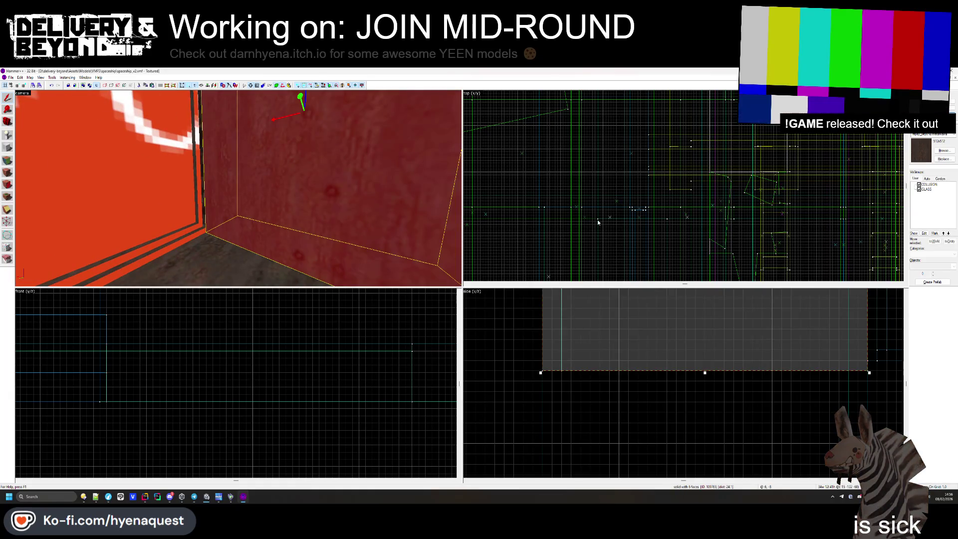
{"action": "scroll", "coordinate": [656, 186], "scroll_direction": "down", "scroll_amount": 5}
{"action": "scroll", "coordinate": [633, 272], "scroll_direction": "up", "scroll_amount": 6}
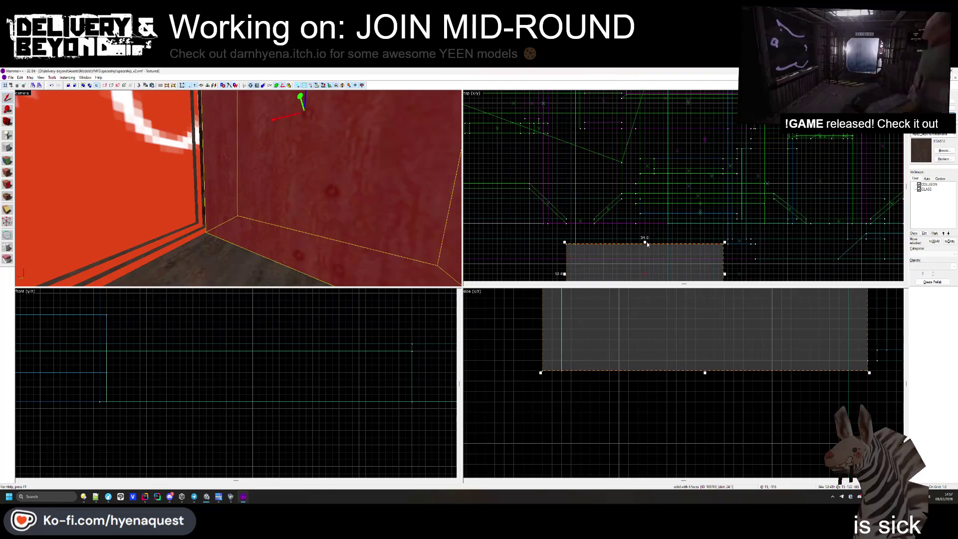
{"action": "key", "text": "Escape"}
{"action": "left_click_drag", "start_coordinate": [331, 187], "coordinate": [201, 184]}
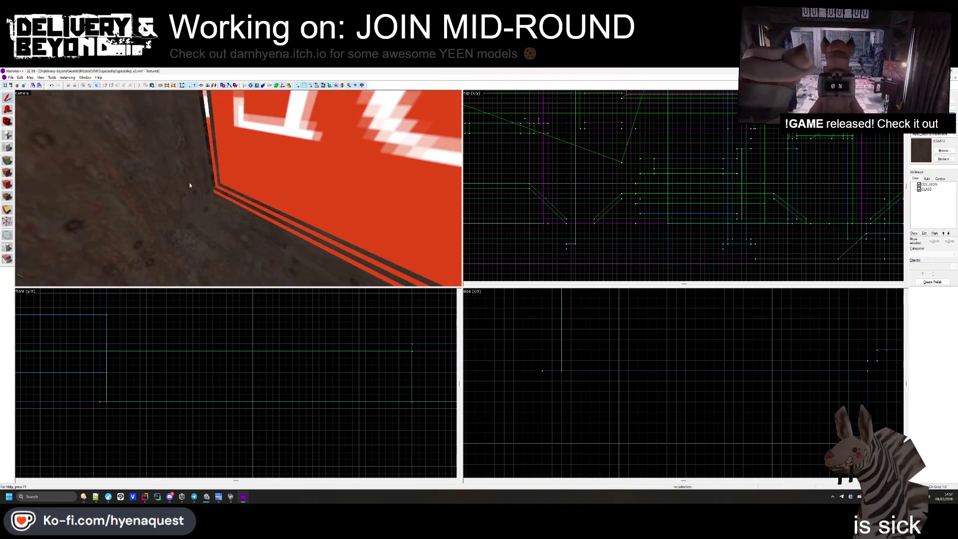
{"action": "left_click", "coordinate": [200, 183]}
{"action": "scroll", "coordinate": [624, 177], "scroll_direction": "down", "scroll_amount": 4}
{"action": "scroll", "coordinate": [625, 177], "scroll_direction": "down", "scroll_amount": 2}
{"action": "scroll", "coordinate": [638, 153], "scroll_direction": "up", "scroll_amount": 7}
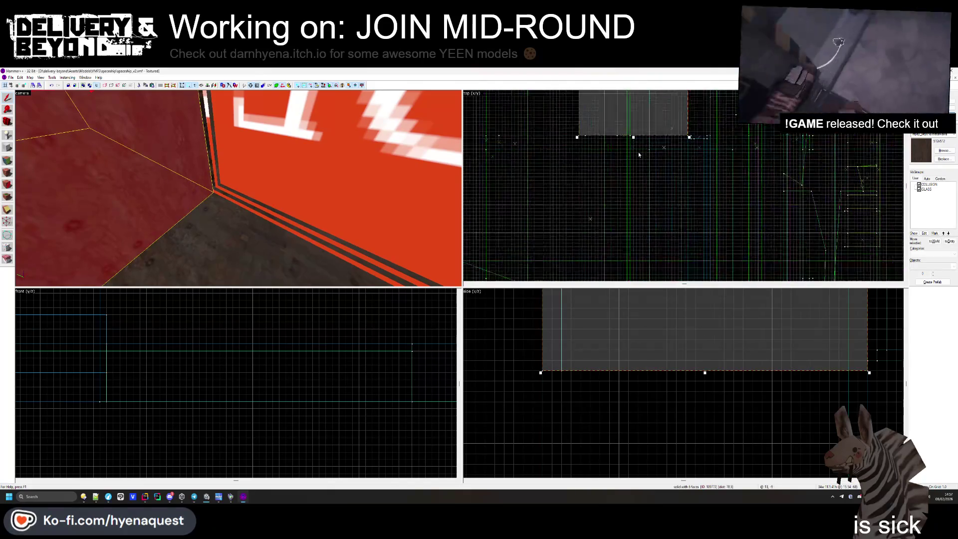
{"action": "left_click", "coordinate": [159, 157]}
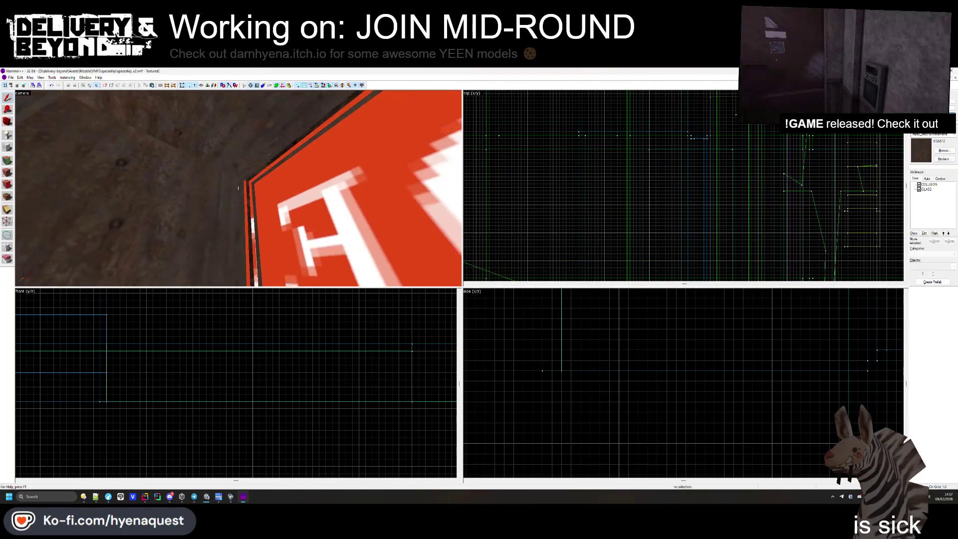
{"action": "scroll", "coordinate": [630, 350], "scroll_direction": "down", "scroll_amount": 3}
{"action": "scroll", "coordinate": [630, 350], "scroll_direction": "up", "scroll_amount": 6}
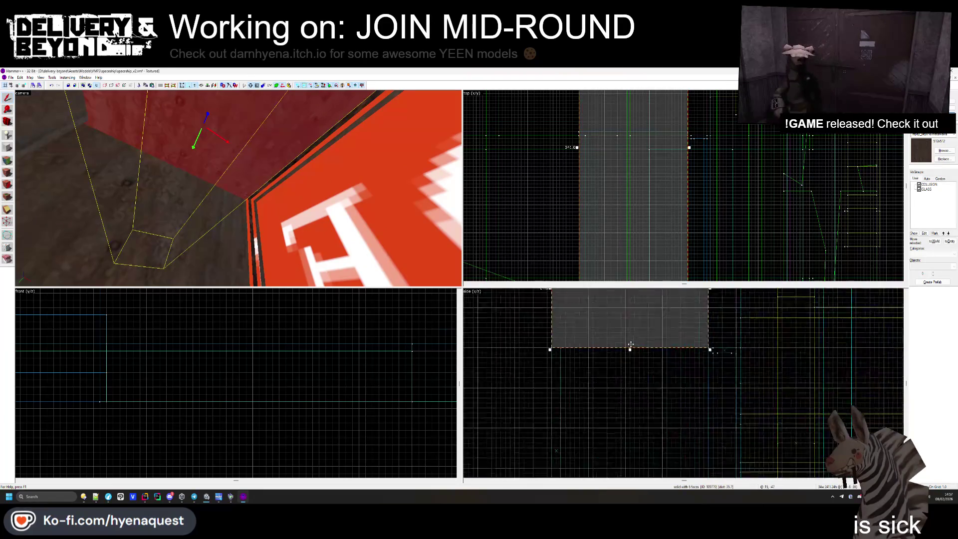
{"action": "left_click", "coordinate": [116, 233]}
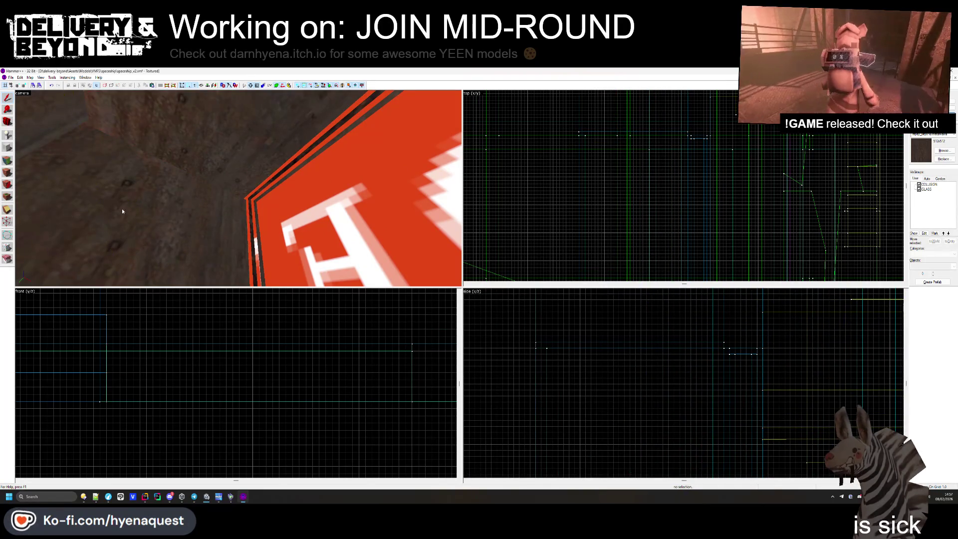
{"action": "left_click_drag", "start_coordinate": [631, 348], "coordinate": [631, 342]}
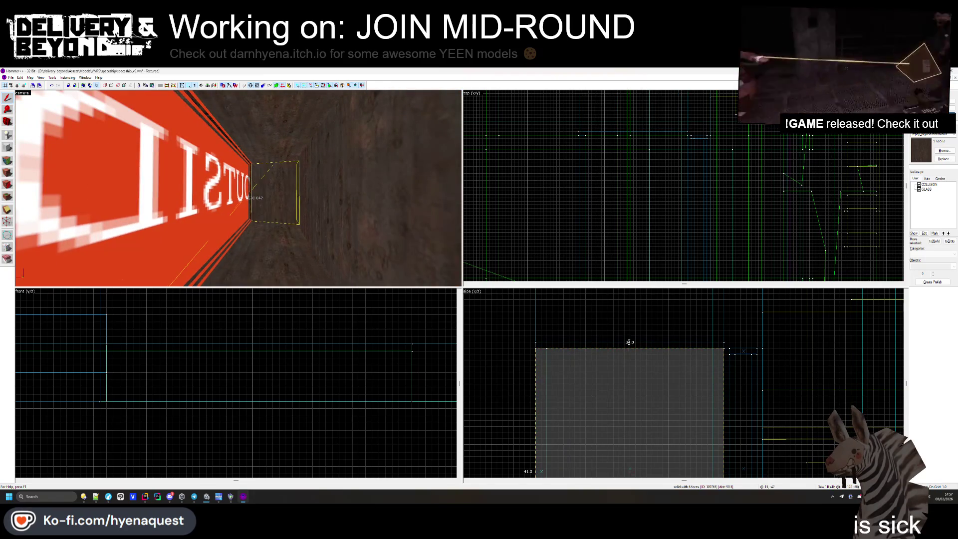
- Raise the right-hand wall brush to 42.0 as well and deselect it
{"action": "left_click", "coordinate": [384, 223]}
{"action": "left_click_drag", "start_coordinate": [541, 345], "coordinate": [542, 340]}
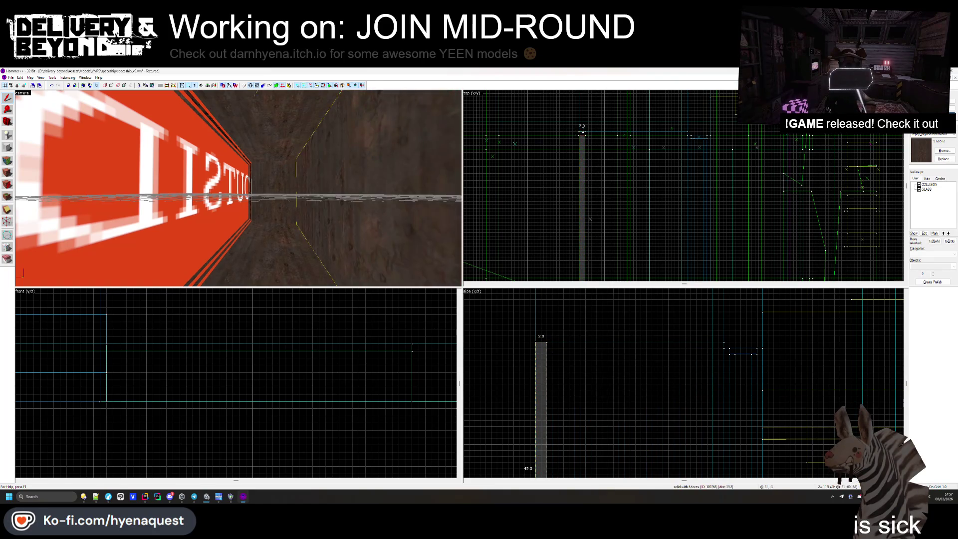
{"action": "scroll", "coordinate": [587, 165], "scroll_direction": "up", "scroll_amount": 2}
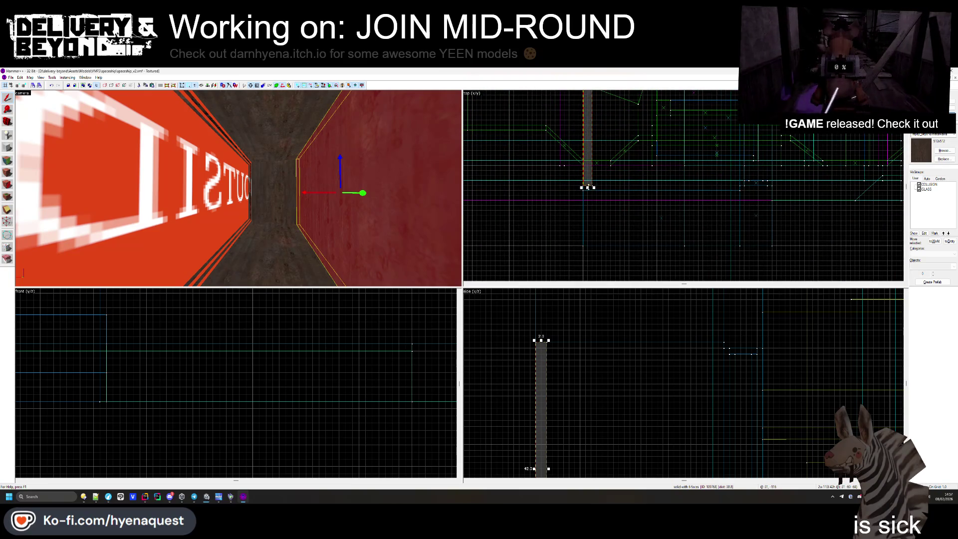
{"action": "key", "text": "Escape"}
- Move down the corridor and select the corridor floor brush for face editing
{"action": "key", "text": "Left"}
{"action": "key", "text": "w"}
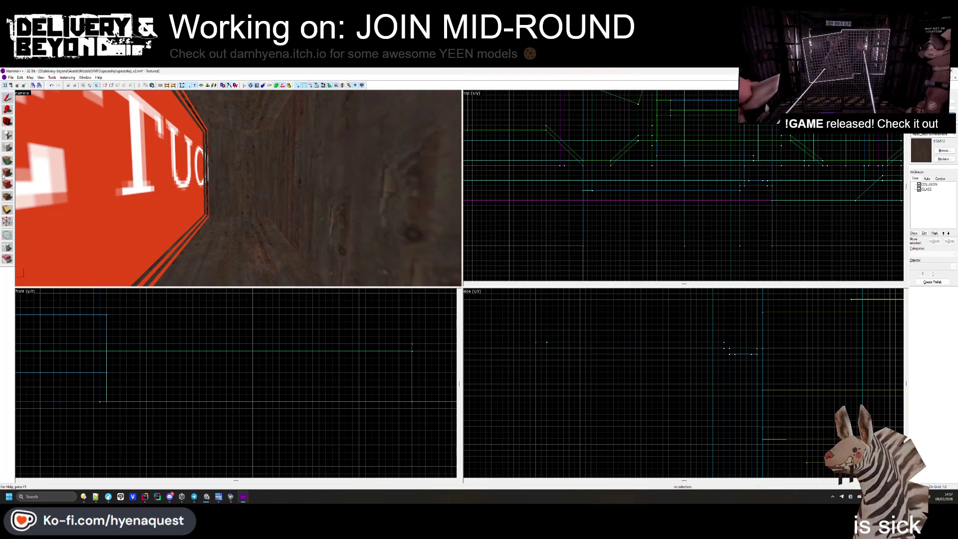
{"action": "key", "text": "shift+a"}
{"action": "left_click", "coordinate": [532, 222]}
{"action": "left_click", "coordinate": [239, 249]}
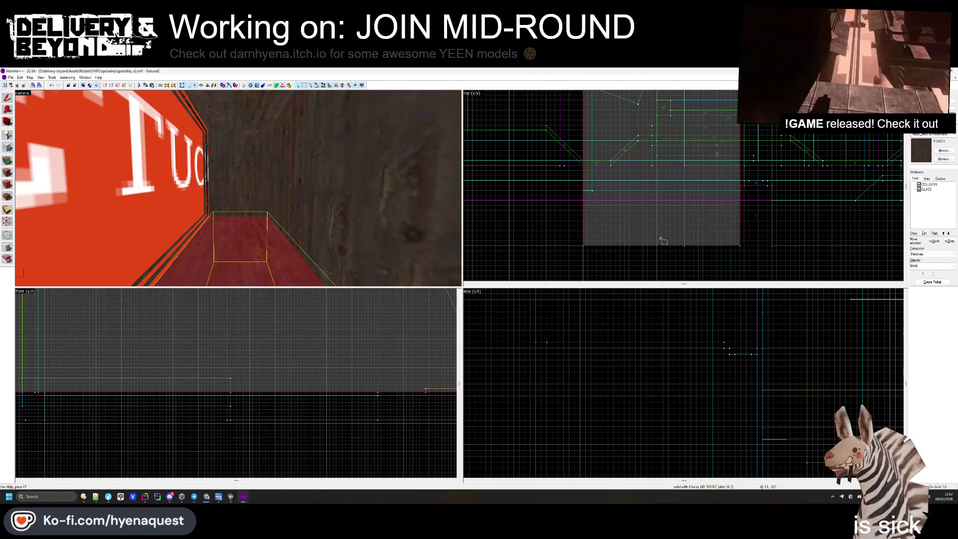
{"action": "scroll", "coordinate": [661, 239], "scroll_direction": "up", "scroll_amount": 3}
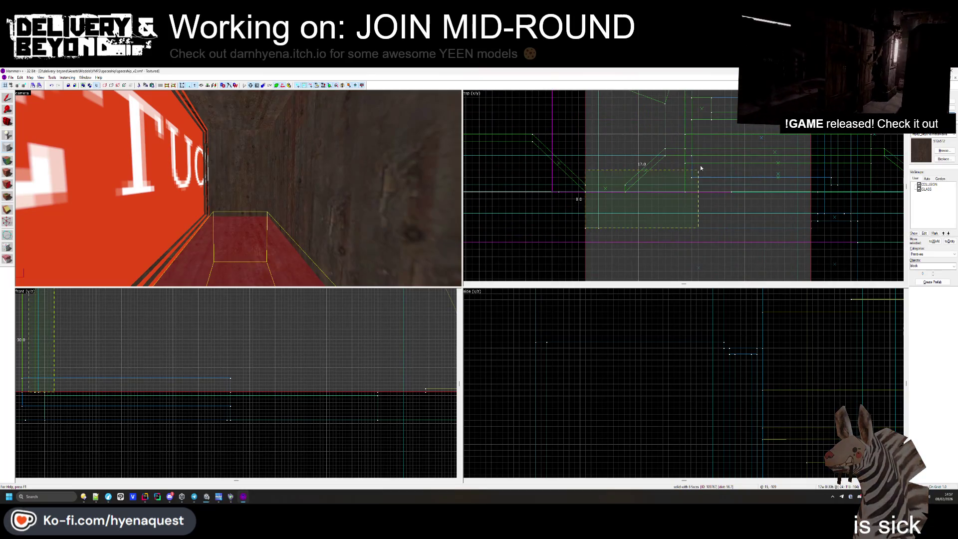
{"action": "left_click", "coordinate": [657, 199]}
{"action": "scroll", "coordinate": [658, 200], "scroll_direction": "down", "scroll_amount": 3}
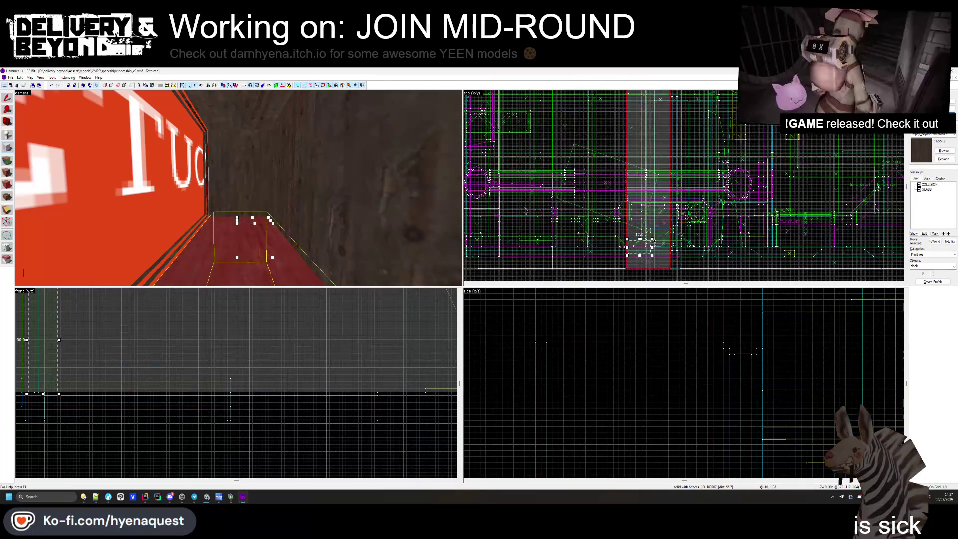
{"action": "scroll", "coordinate": [664, 150], "scroll_direction": "up", "scroll_amount": 5}
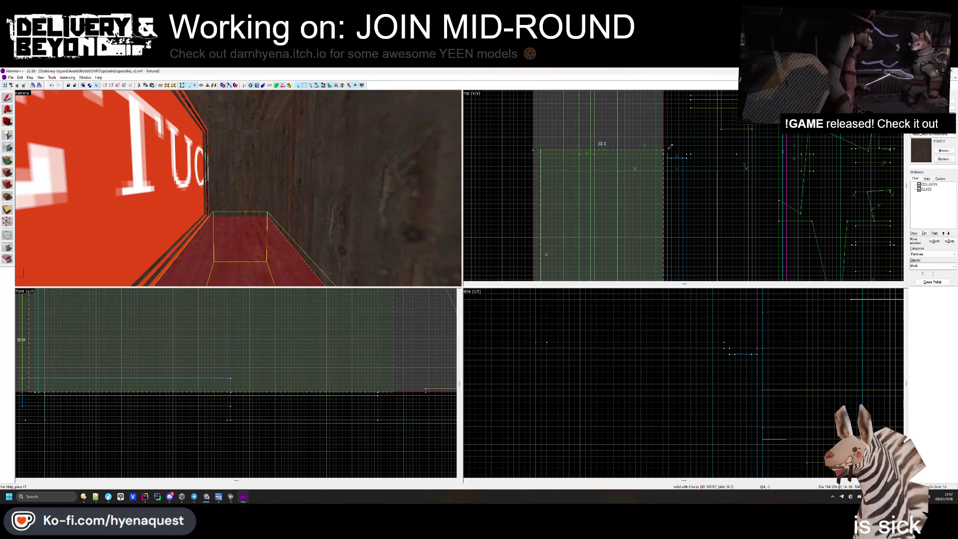
{"action": "scroll", "coordinate": [278, 407], "scroll_direction": "down", "scroll_amount": 5}
{"action": "scroll", "coordinate": [278, 408], "scroll_direction": "up", "scroll_amount": 2}
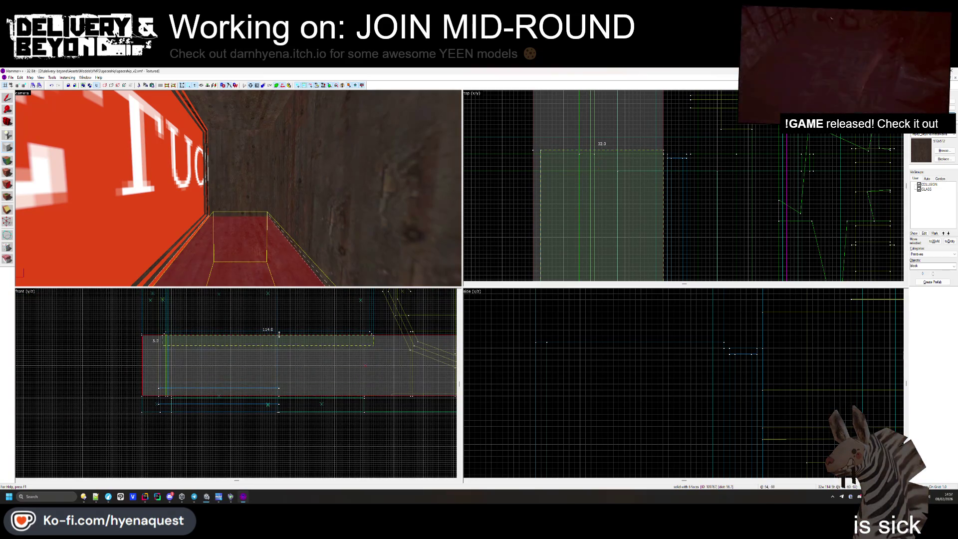
{"action": "scroll", "coordinate": [278, 340], "scroll_direction": "up", "scroll_amount": 4}
{"action": "left_click", "coordinate": [225, 246]}
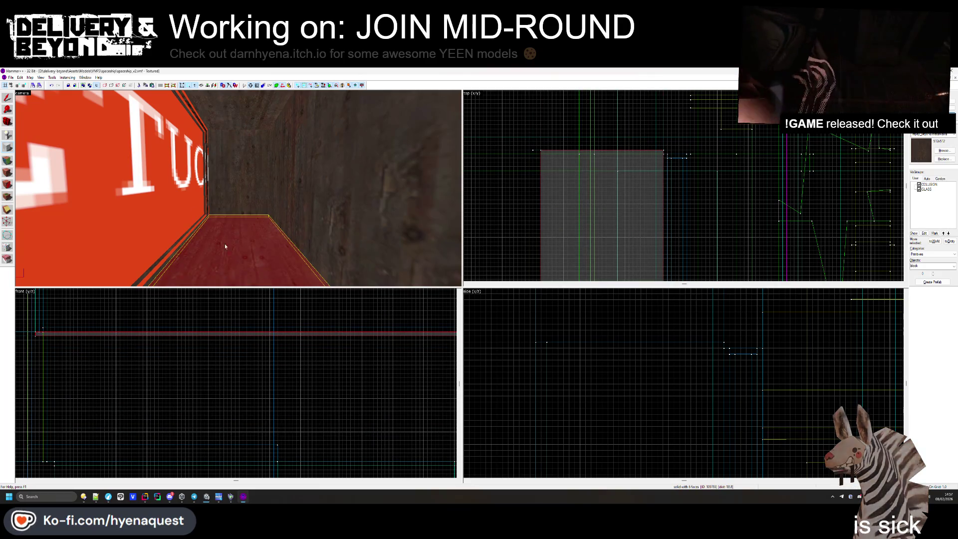
- Apply the orange trim texture to the corridor floor and reselect the floor brush
{"action": "right_click", "coordinate": [226, 241]}
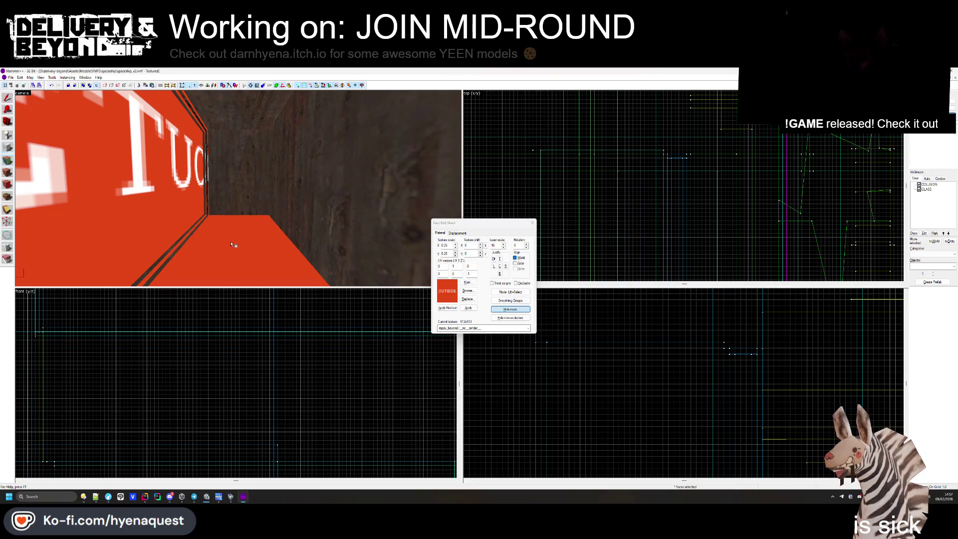
{"action": "key", "text": "shift+a"}
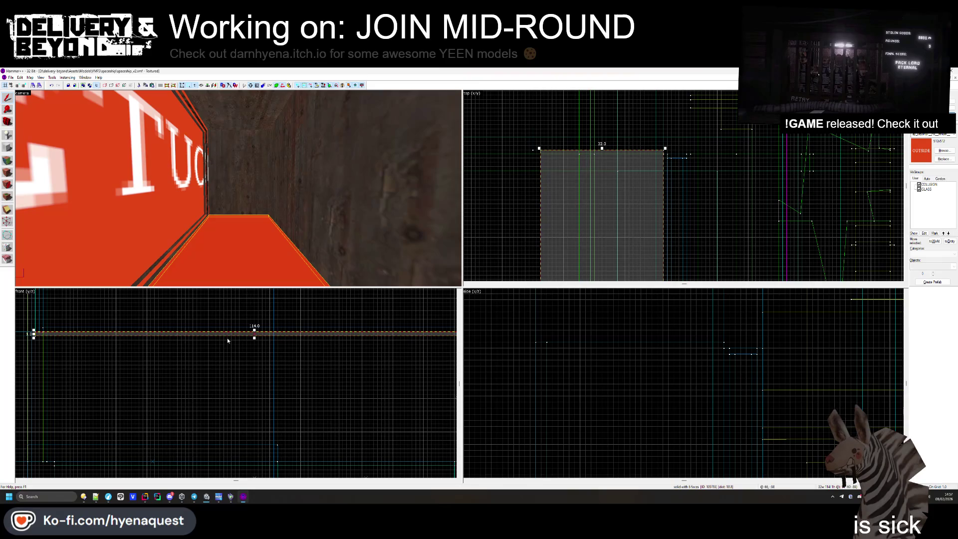
{"action": "scroll", "coordinate": [501, 241], "scroll_direction": "down", "scroll_amount": 2}
{"action": "key", "text": "z"}
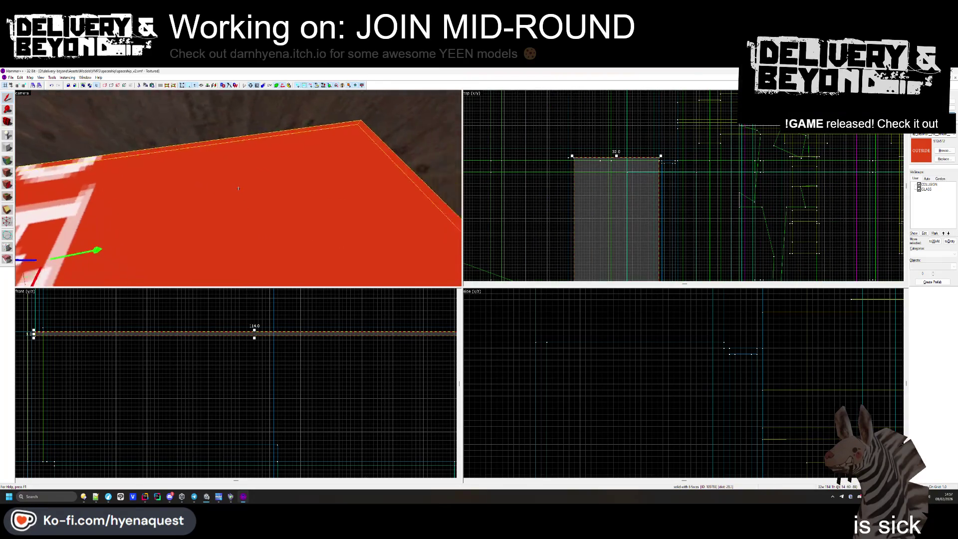
{"action": "mouse_move", "coordinate": [239, 188]}
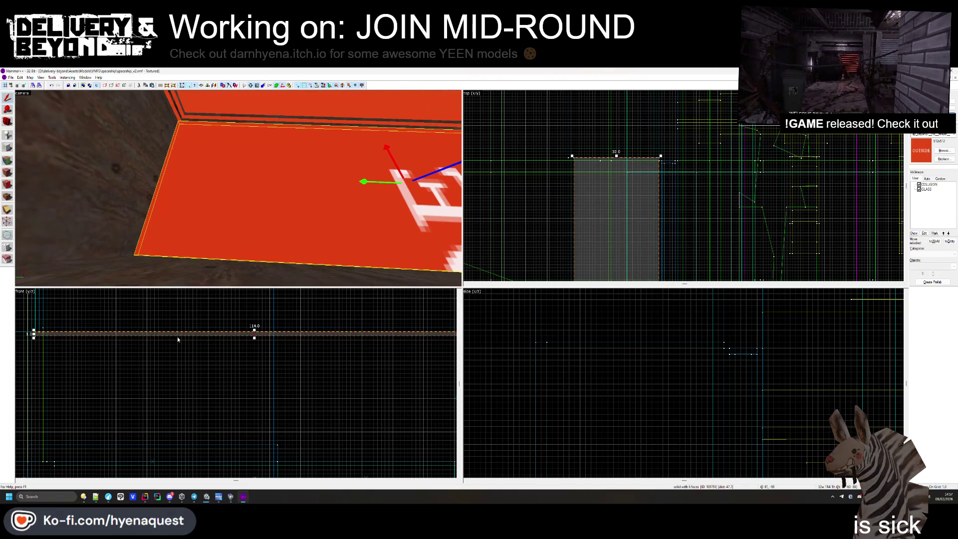
{"action": "key", "text": "Escape"}
{"action": "left_click", "coordinate": [168, 227]}
{"action": "key", "text": "z"}
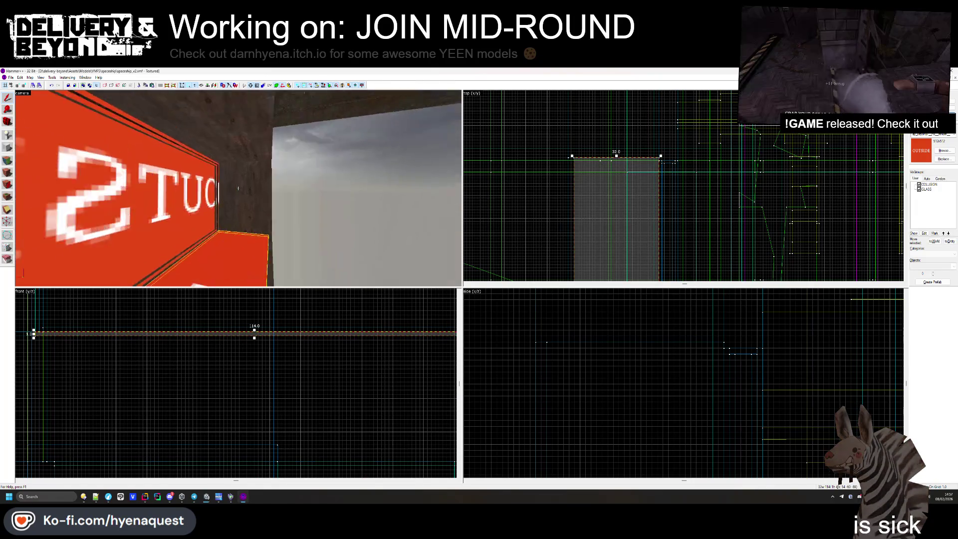
{"action": "key", "text": "z"}
- Reopen the Face Edit Sheet and bring up the texture library
{"action": "left_click", "coordinate": [8, 161]}
{"action": "key", "text": "z"}
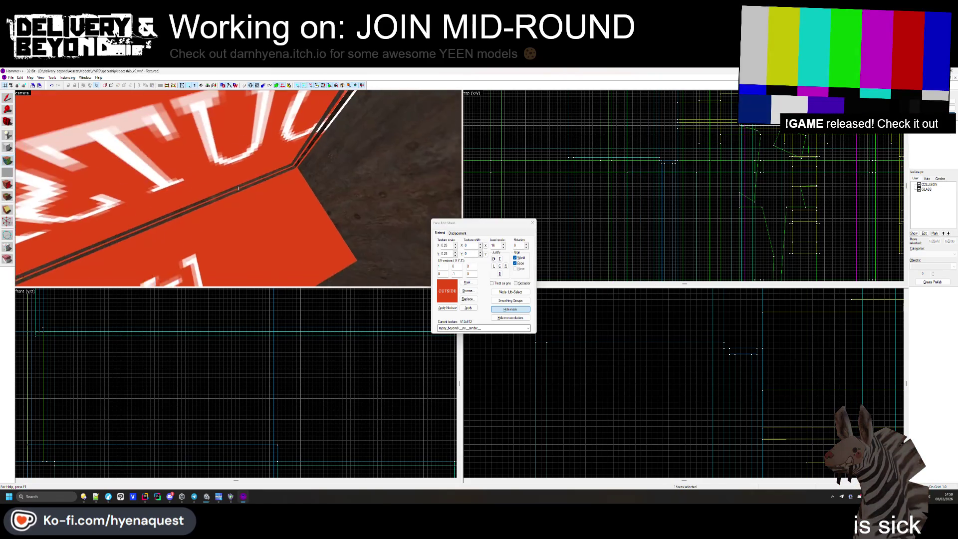
{"action": "key", "text": "z"}
{"action": "key", "text": "z"}
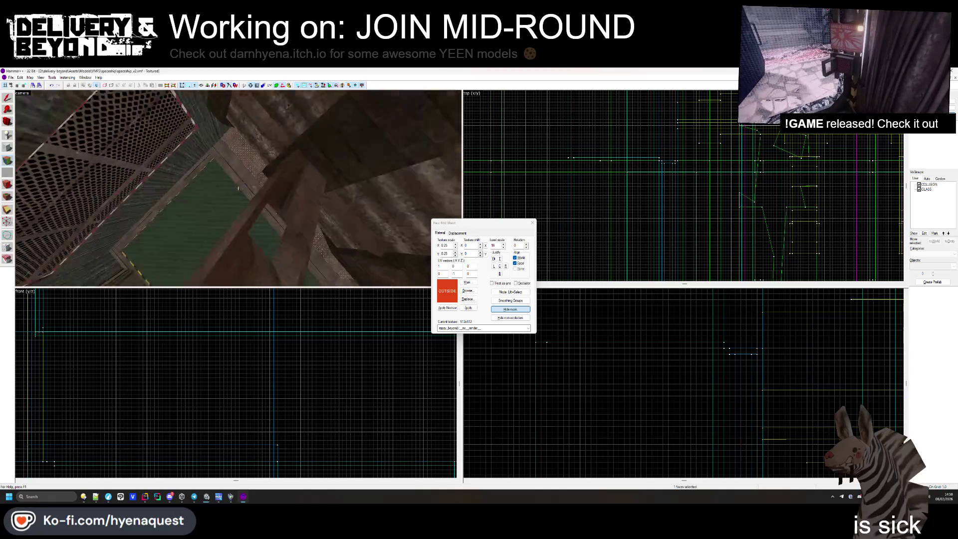
{"action": "key", "text": "z"}
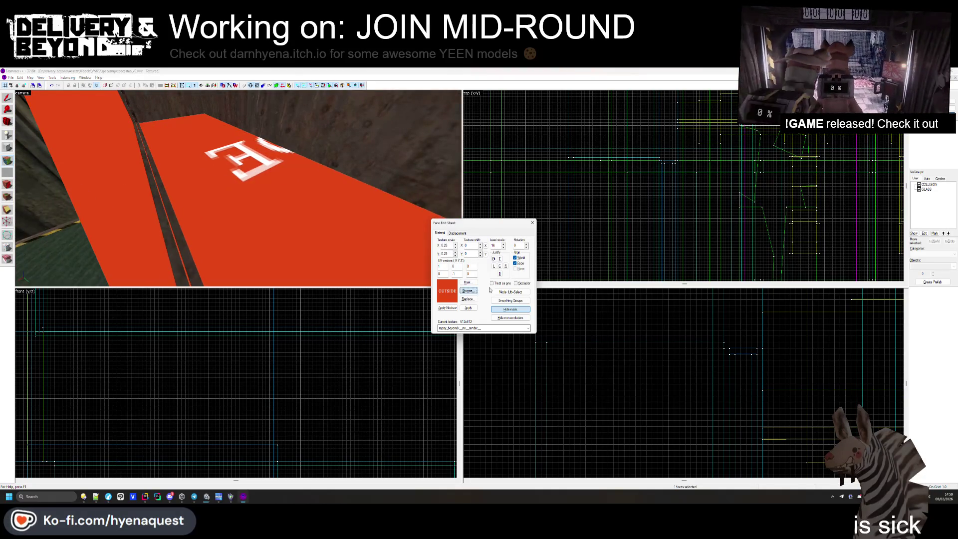
{"action": "left_click", "coordinate": [468, 291]}
{"action": "scroll", "coordinate": [509, 294], "scroll_direction": "down", "scroll_amount": 10}
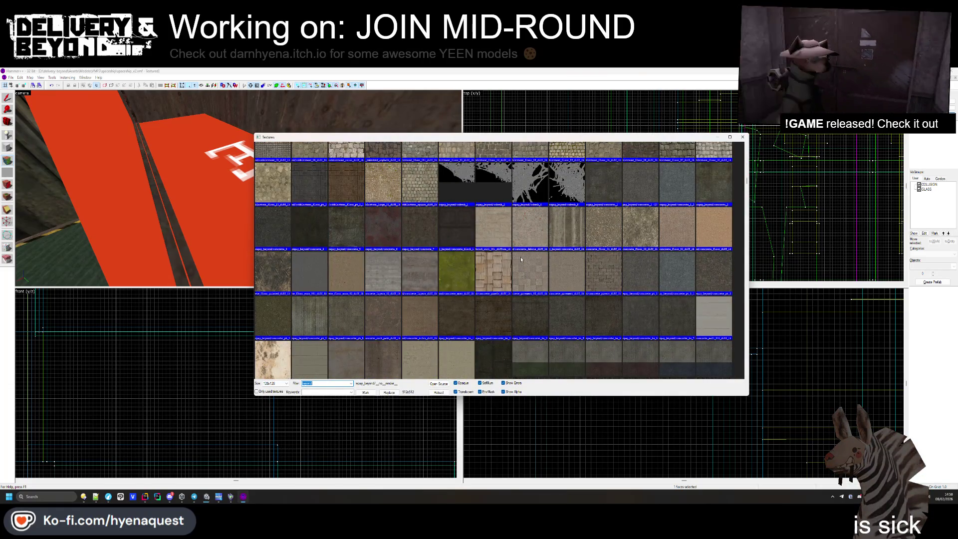
- Try concrete_pt_3, then grass_7 from the texture library on the floor face
{"action": "double_click", "coordinate": [289, 324]}
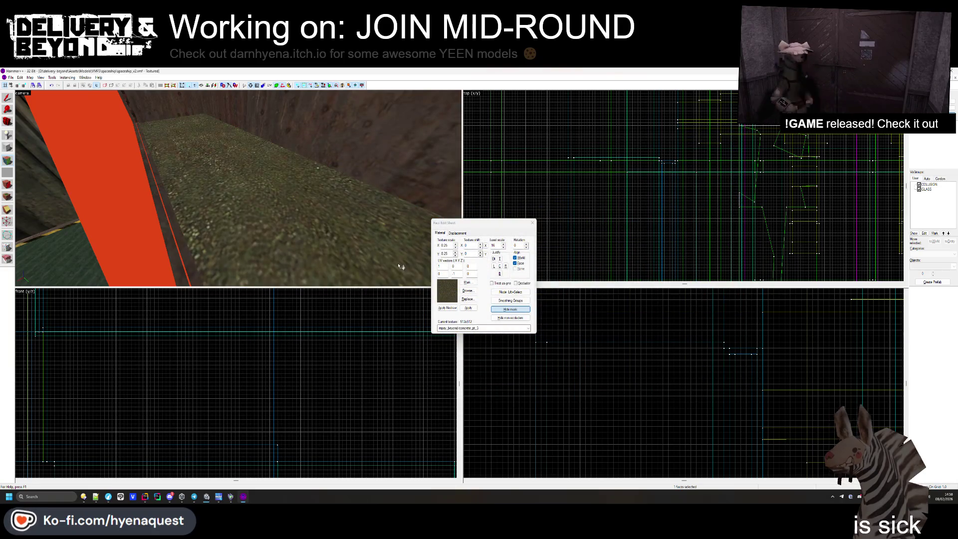
{"action": "left_click", "coordinate": [468, 290]}
{"action": "scroll", "coordinate": [607, 245], "scroll_direction": "down", "scroll_amount": 5}
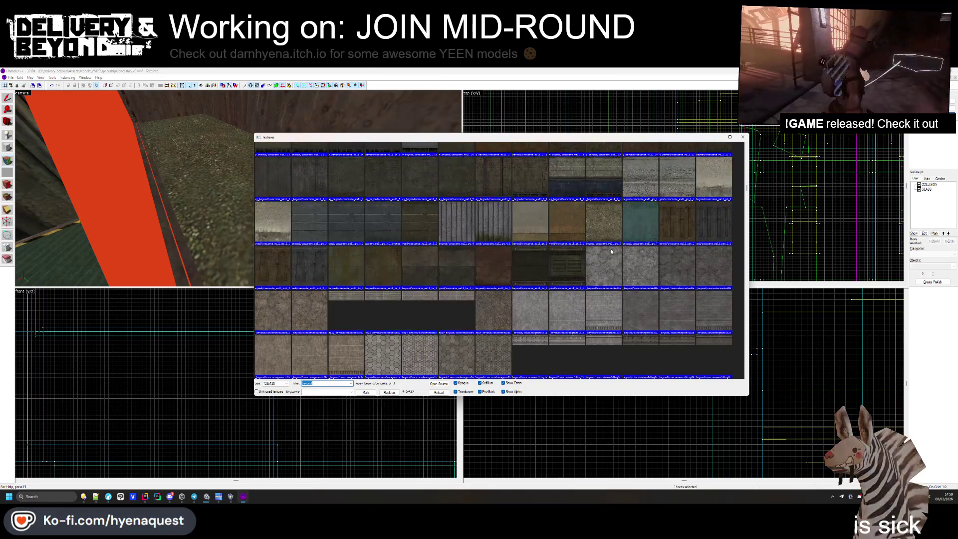
{"action": "scroll", "coordinate": [611, 243], "scroll_direction": "down", "scroll_amount": 10}
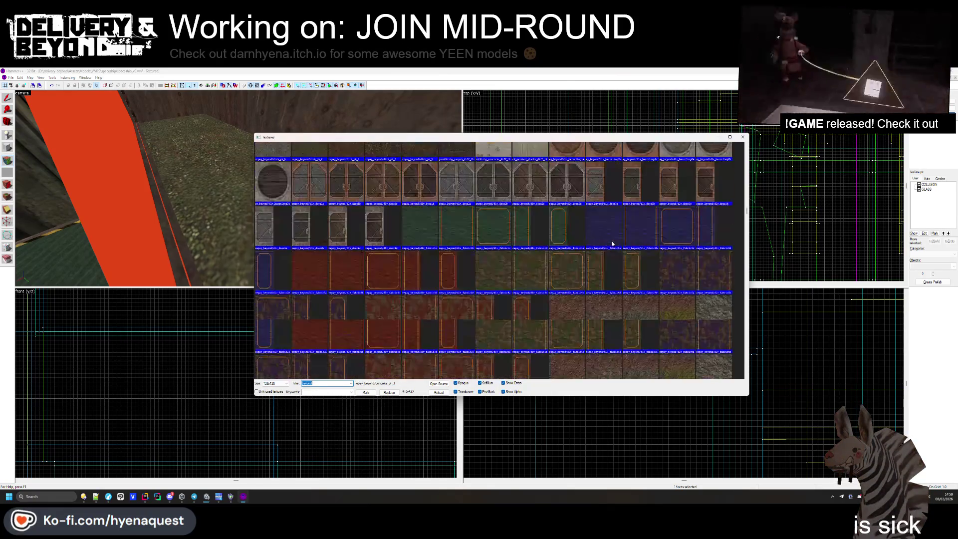
{"action": "scroll", "coordinate": [613, 239], "scroll_direction": "down", "scroll_amount": 10}
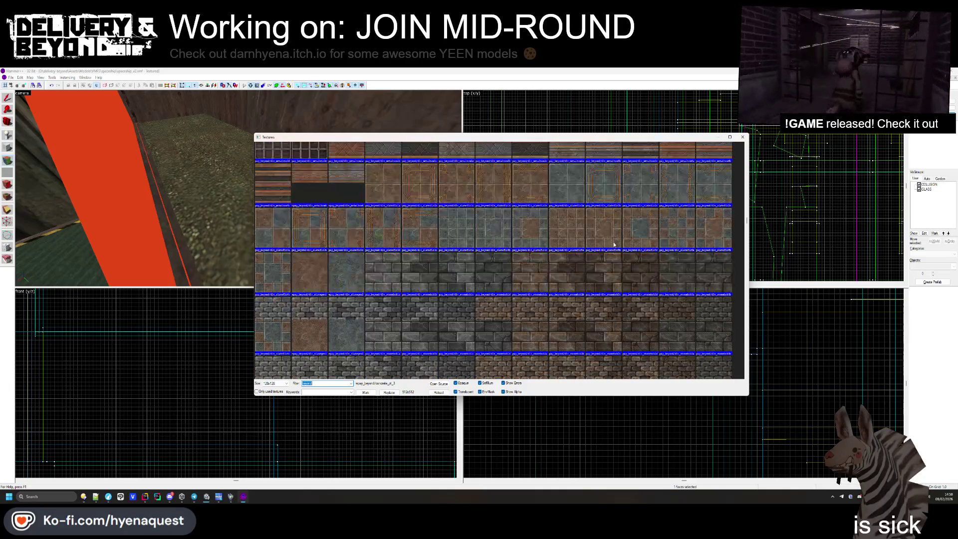
{"action": "scroll", "coordinate": [599, 247], "scroll_direction": "down", "scroll_amount": 8}
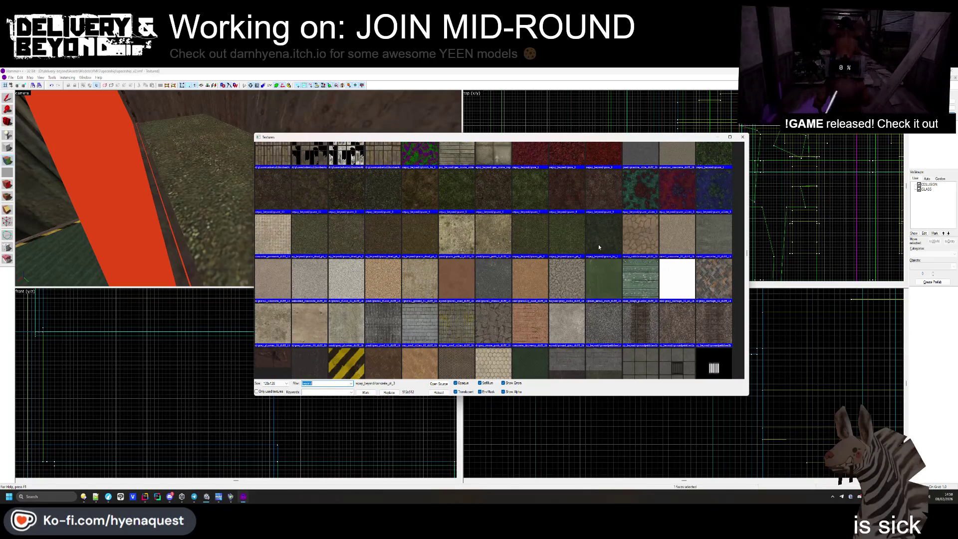
{"action": "double_click", "coordinate": [541, 199]}
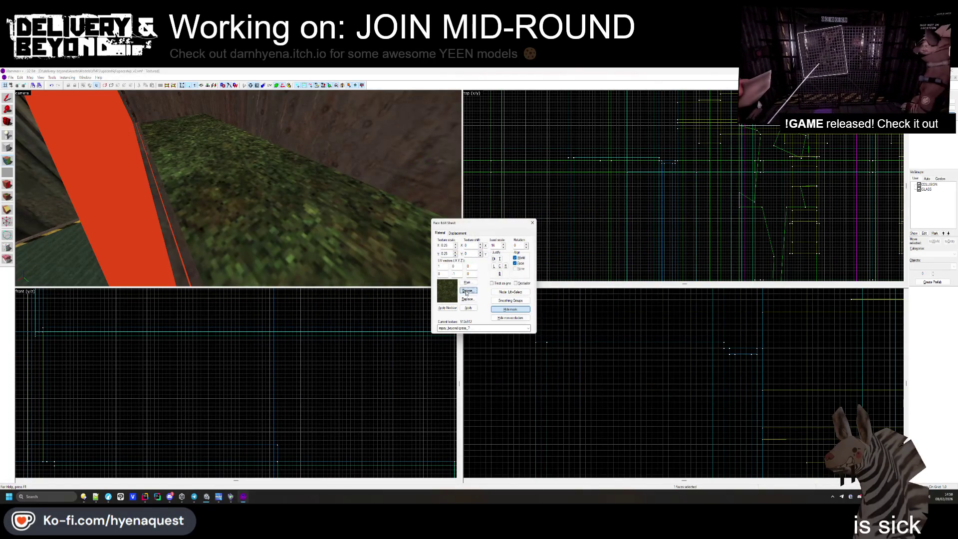
- Switch the floor to grass_11 and set both texture scale axes to 0.15
{"action": "left_click", "coordinate": [467, 291]}
{"action": "double_click", "coordinate": [260, 192]}
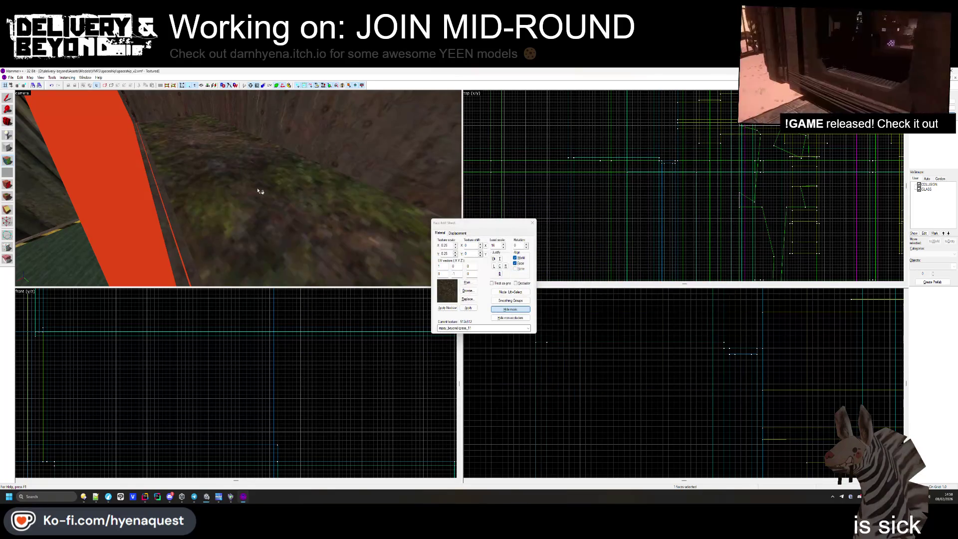
{"action": "left_click", "coordinate": [456, 247]}
{"action": "left_click", "coordinate": [456, 248]}
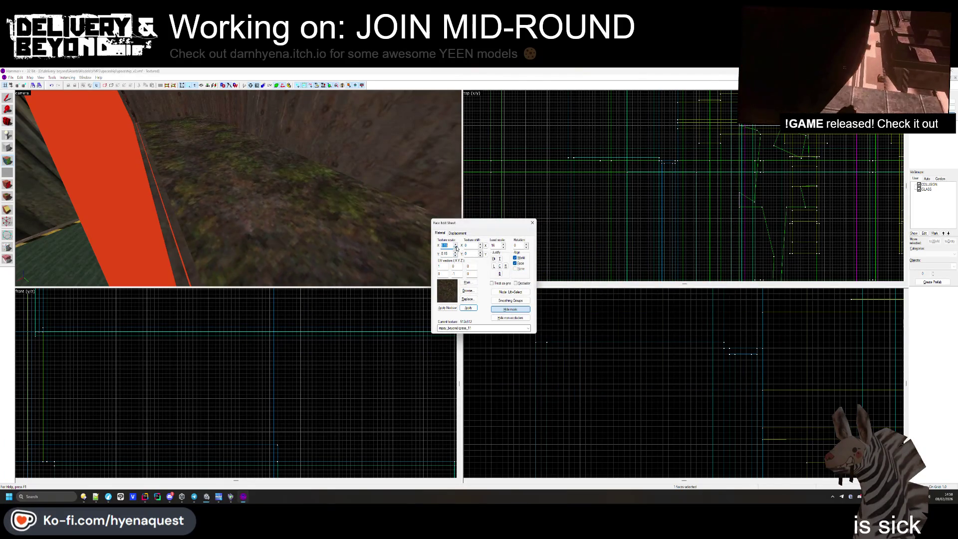
- Make the grass floor face a power 4 displacement, subdivide it, and apply noise with minimum 1
{"action": "left_click", "coordinate": [533, 222]}
{"action": "left_click_drag", "start_coordinate": [295, 175], "coordinate": [238, 188]}
{"action": "key", "text": "shift+a"}
{"action": "left_click", "coordinate": [235, 177]}
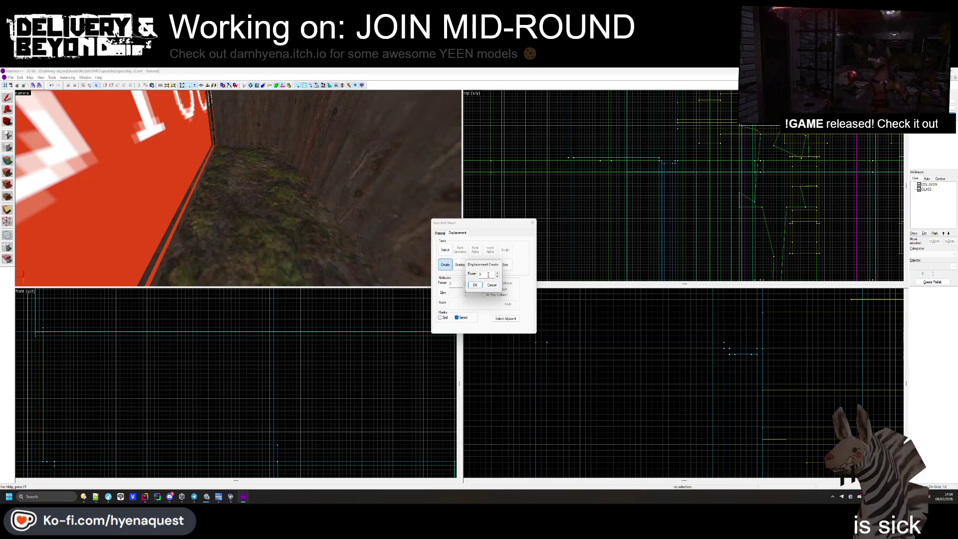
{"action": "left_click", "coordinate": [476, 285]}
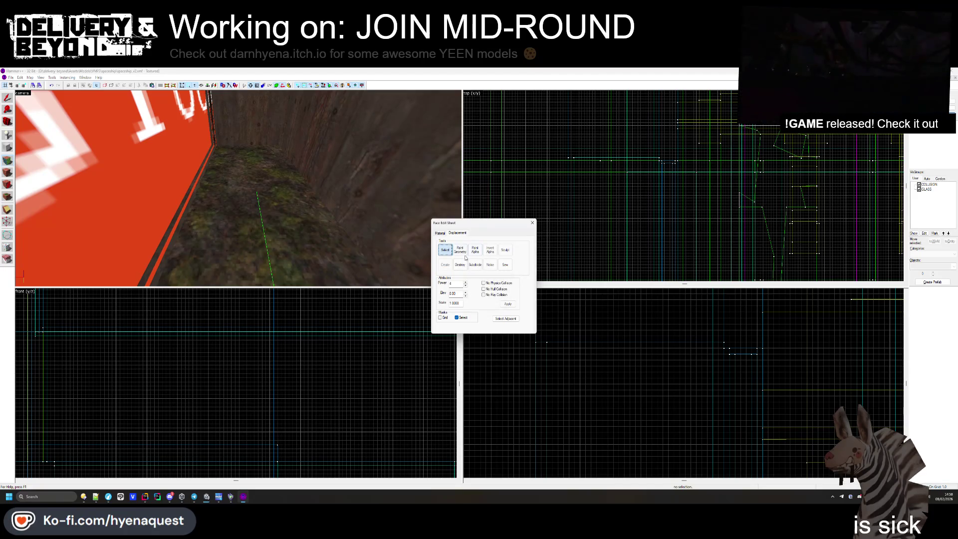
{"action": "left_click", "coordinate": [479, 266]}
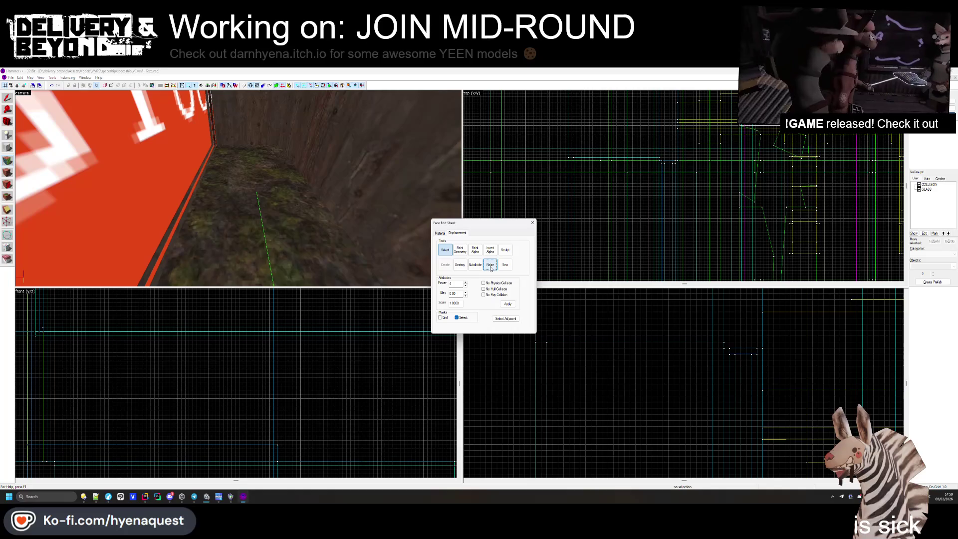
{"action": "left_click", "coordinate": [495, 279]}
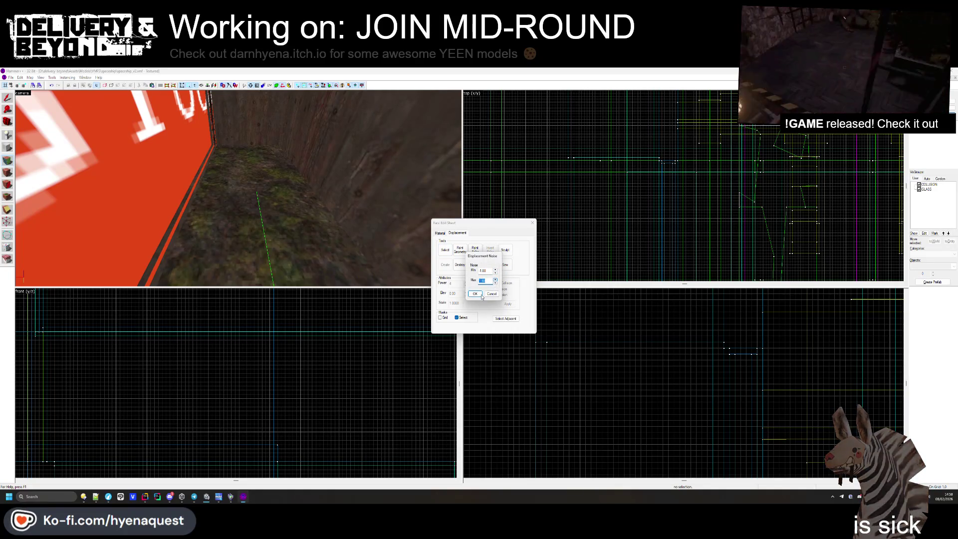
{"action": "left_click", "coordinate": [481, 295]}
{"action": "key", "text": "Escape"}
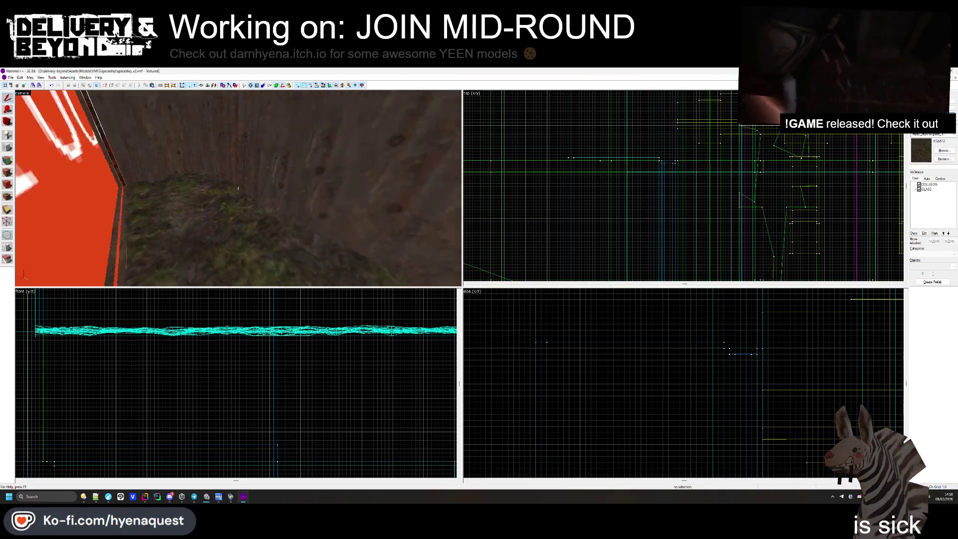
- Open the floor's Displacement tab, start Paint Geometry with paint distance 0, and adjust brush radius
{"action": "left_click_drag", "start_coordinate": [238, 187], "coordinate": [93, 180]}
{"action": "key", "text": "shift+a"}
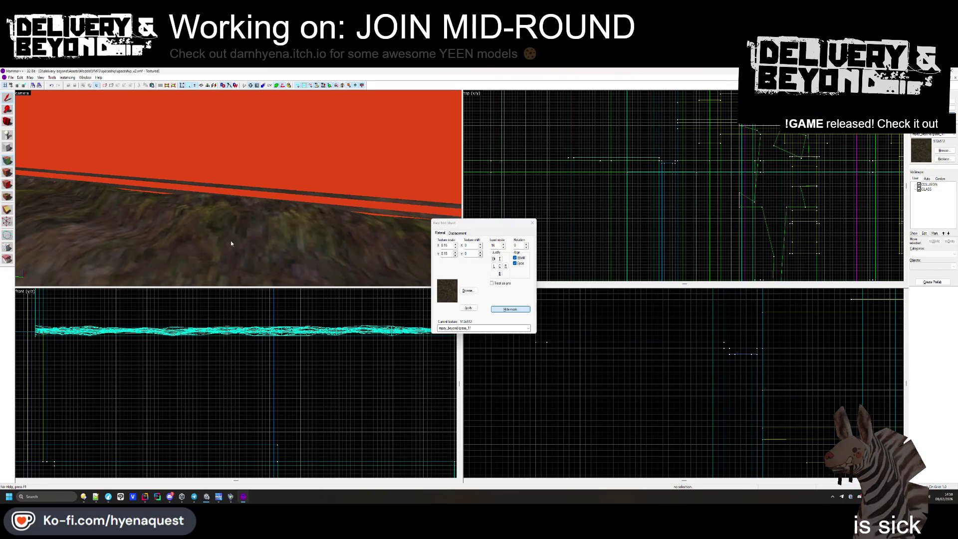
{"action": "left_click", "coordinate": [455, 233]}
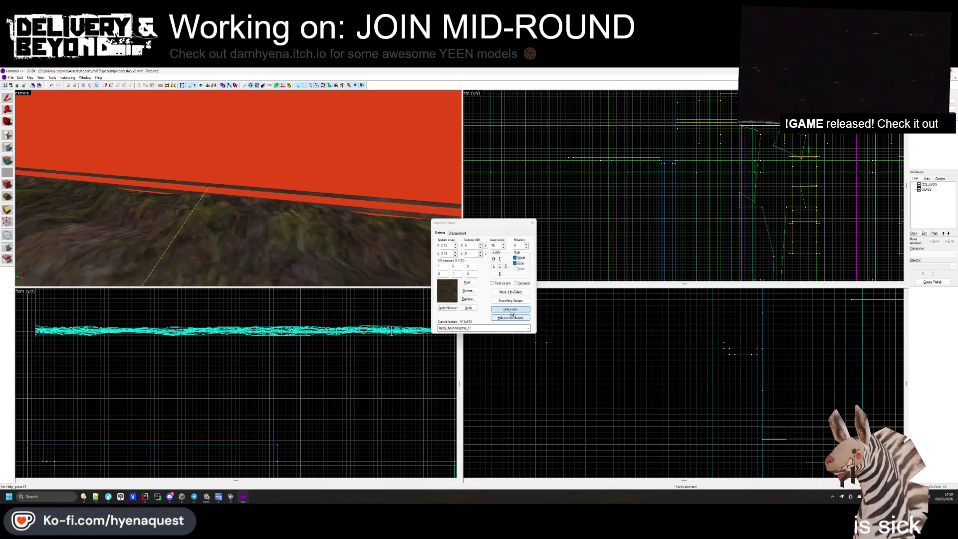
{"action": "left_click", "coordinate": [460, 249]}
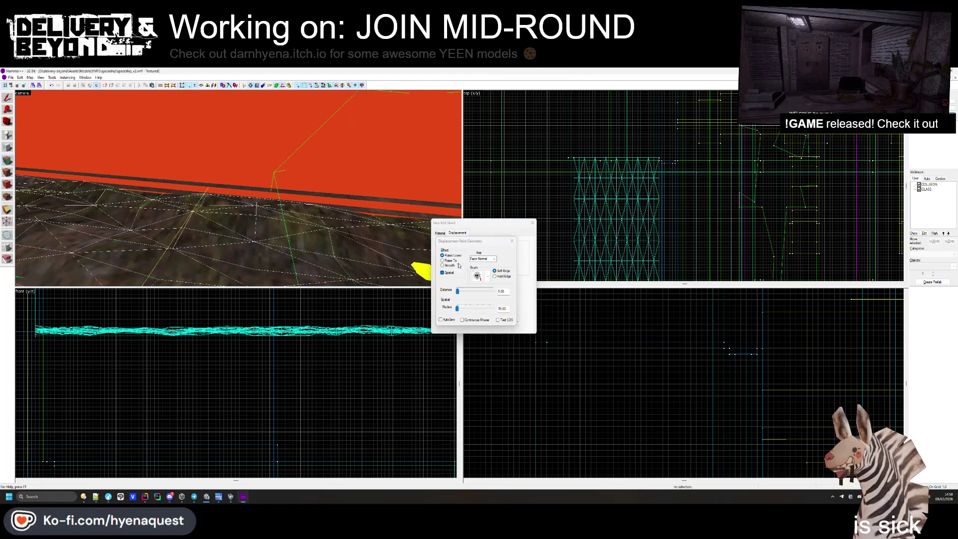
{"action": "left_click_drag", "start_coordinate": [457, 291], "coordinate": [455, 291]}
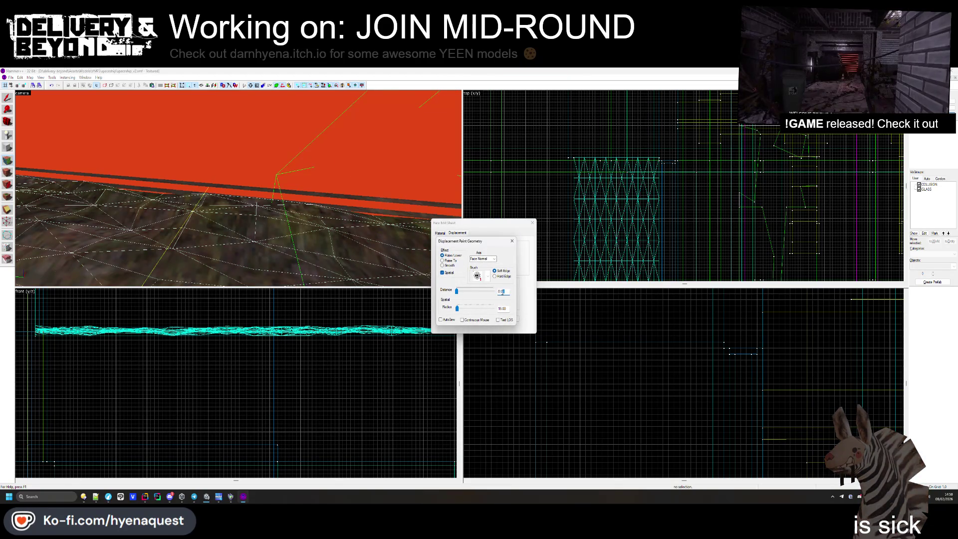
{"action": "left_click", "coordinate": [457, 309]}
{"action": "left_click_drag", "start_coordinate": [458, 311], "coordinate": [455, 312]}
- Raise paint distance to 1 and sculpt the grass strip along the wall base
{"action": "key", "text": "z"}
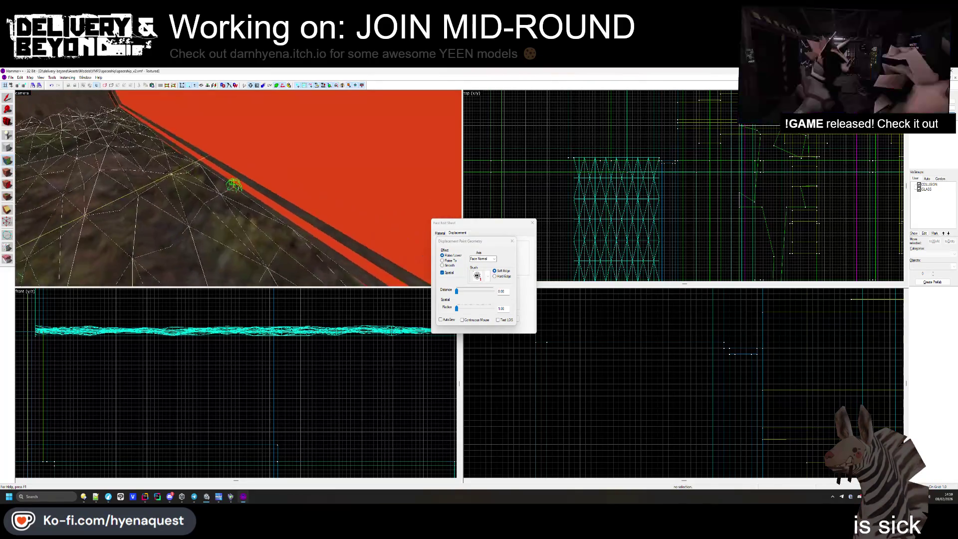
{"action": "key", "text": "z"}
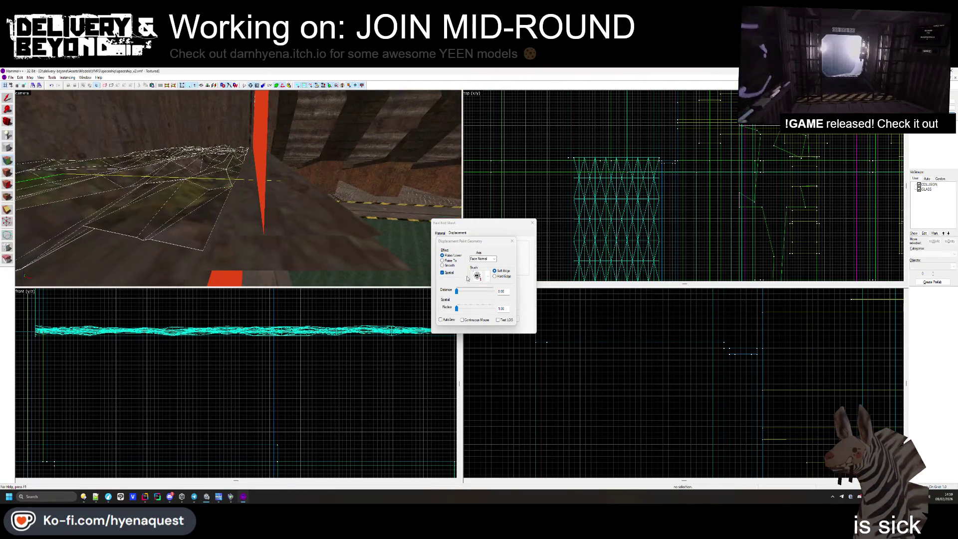
{"action": "left_click_drag", "start_coordinate": [456, 291], "coordinate": [457, 290]}
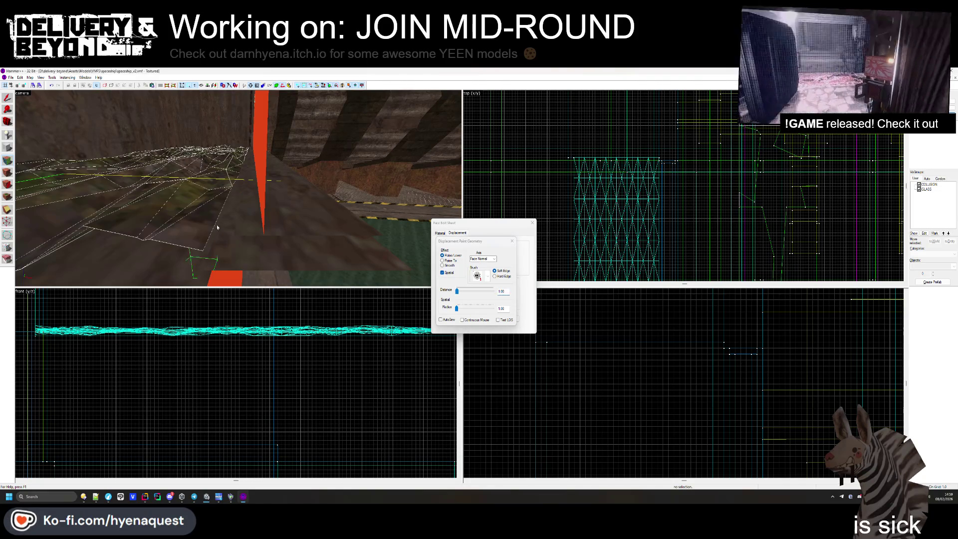
{"action": "key", "text": "z"}
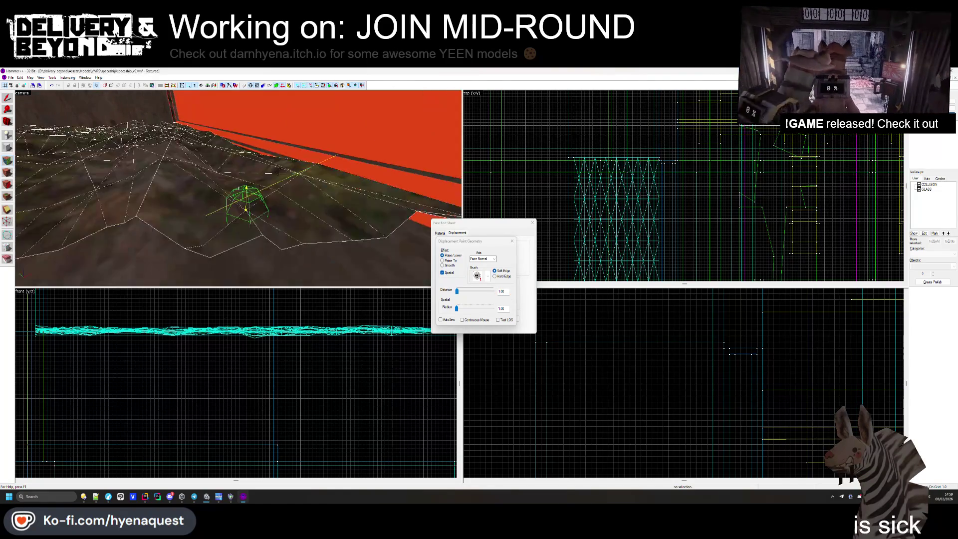
{"action": "key", "text": "w"}
{"action": "key", "text": "w"}
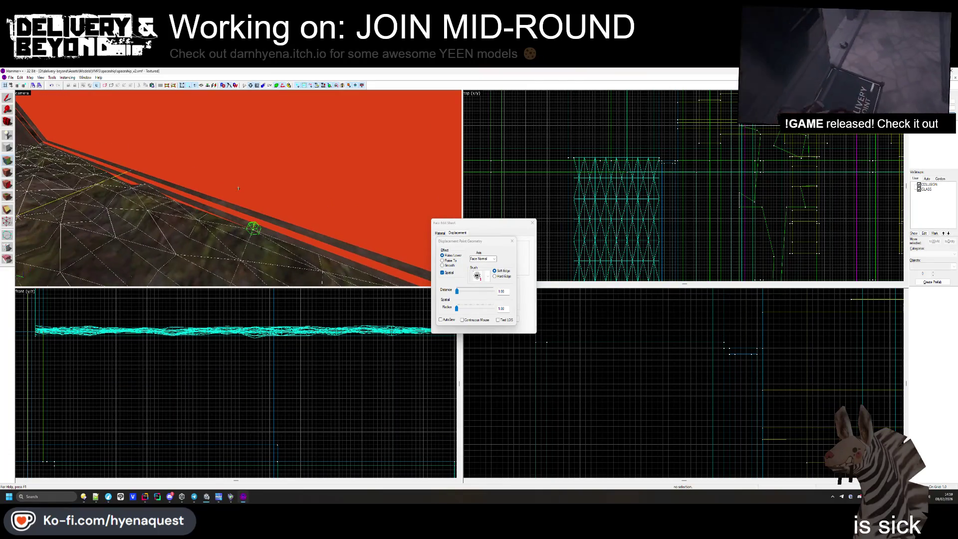
{"action": "key", "text": "z"}
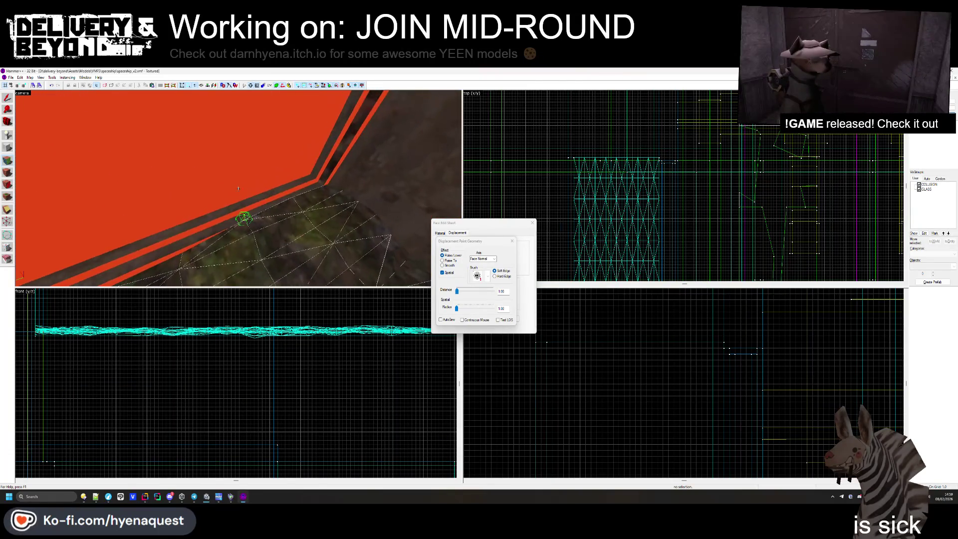
{"action": "key", "text": "w"}
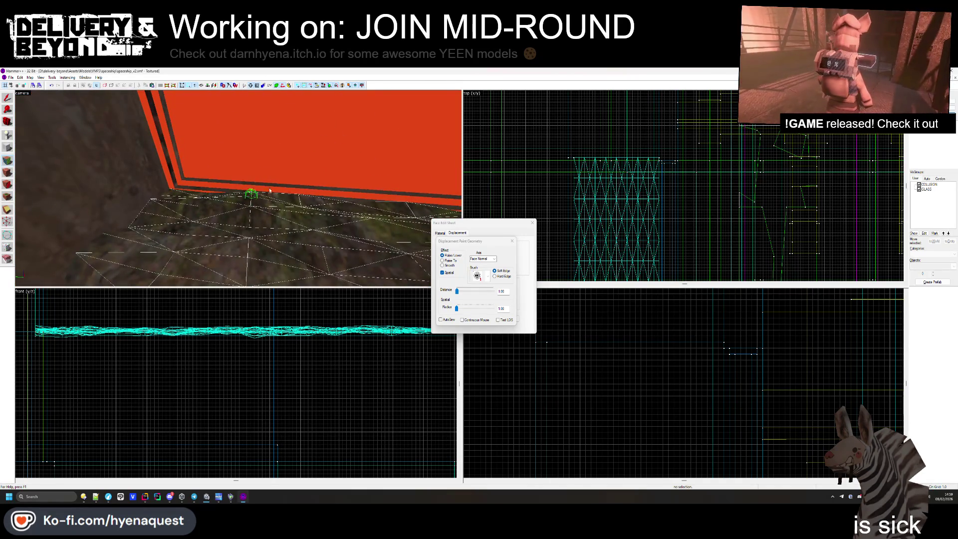
{"action": "key", "text": "d"}
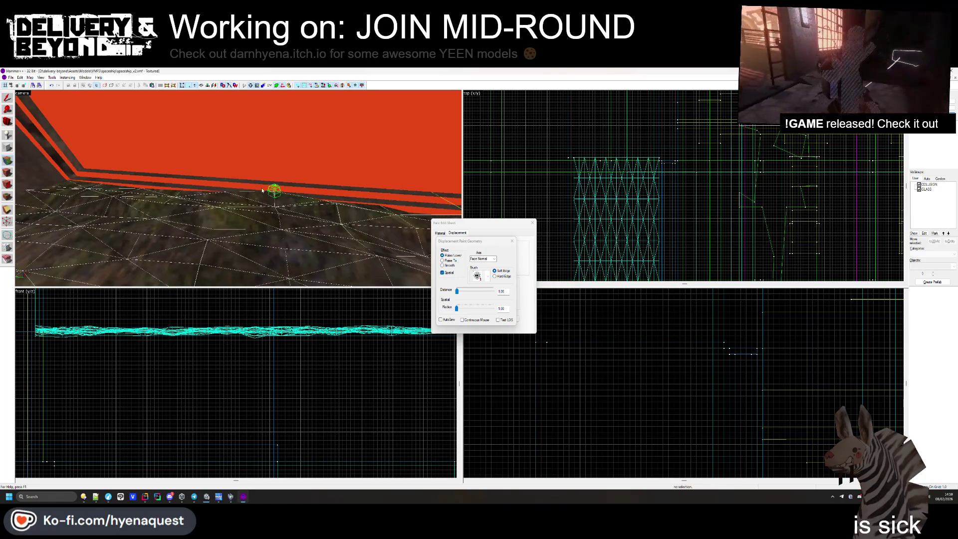
{"action": "key", "text": "d"}
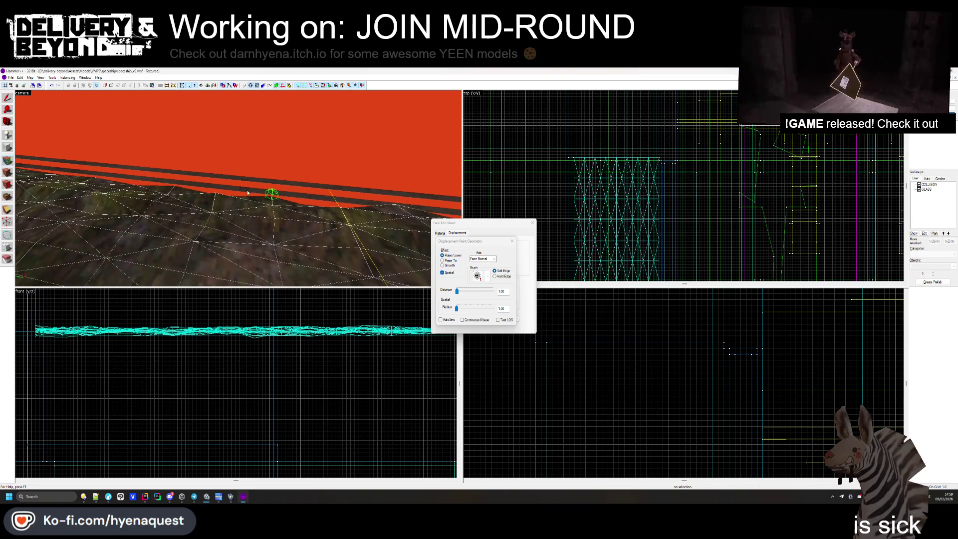
{"action": "key", "text": "Left"}
{"action": "key", "text": "s"}
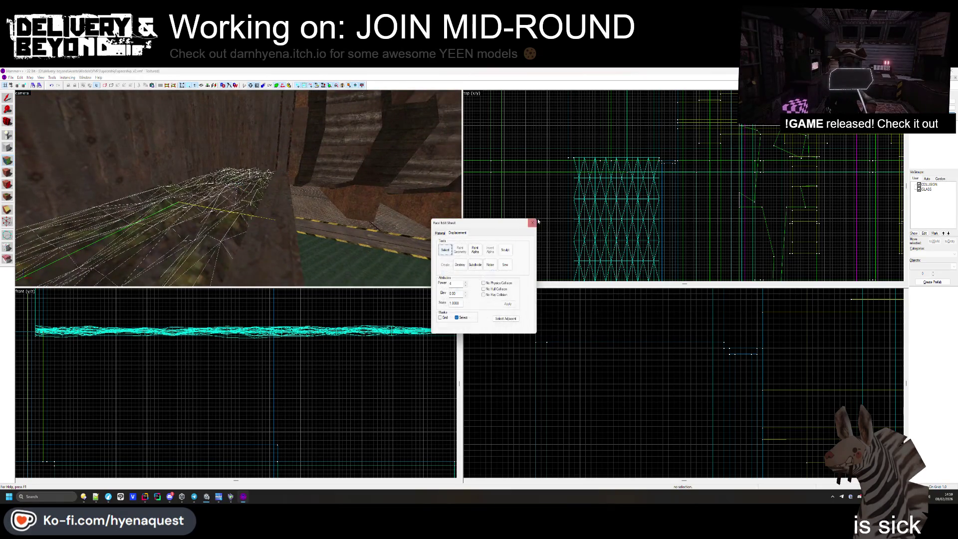
{"action": "key", "text": "shift+s"}
{"action": "key", "text": "z"}
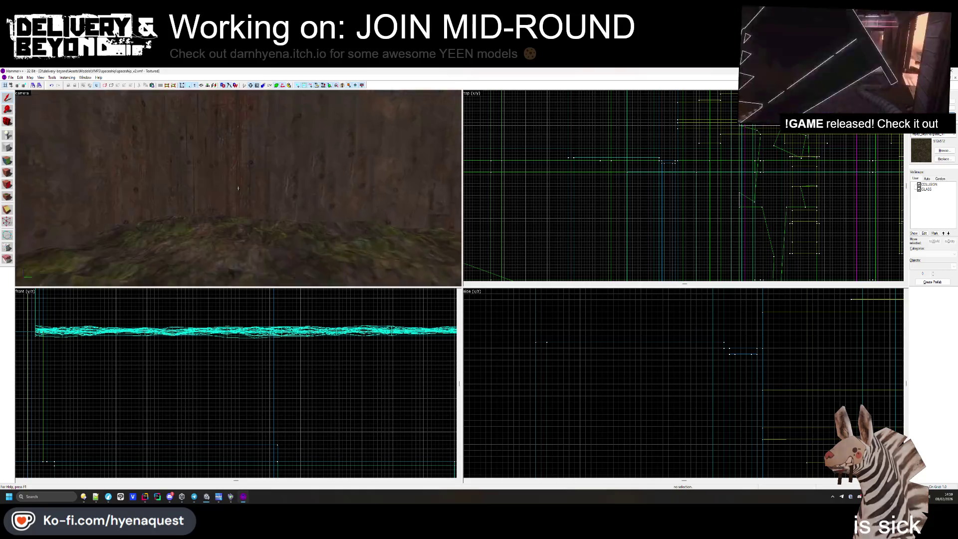
- Texture the wall face behind the EXIT sign with metalsubwaygrill2a, replacing a trial of metalwallribbed3c
{"action": "key", "text": "z"}
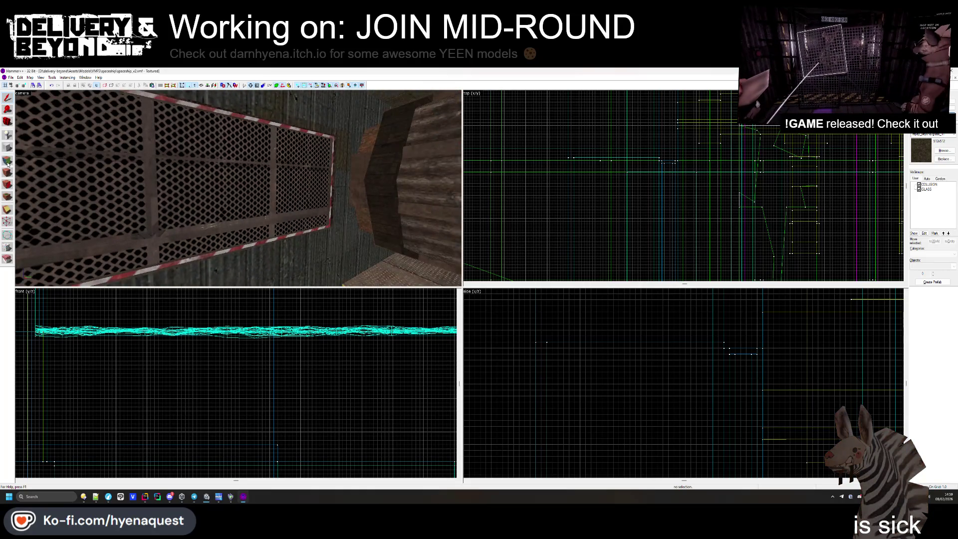
{"action": "left_click", "coordinate": [8, 161]}
{"action": "key", "text": "z"}
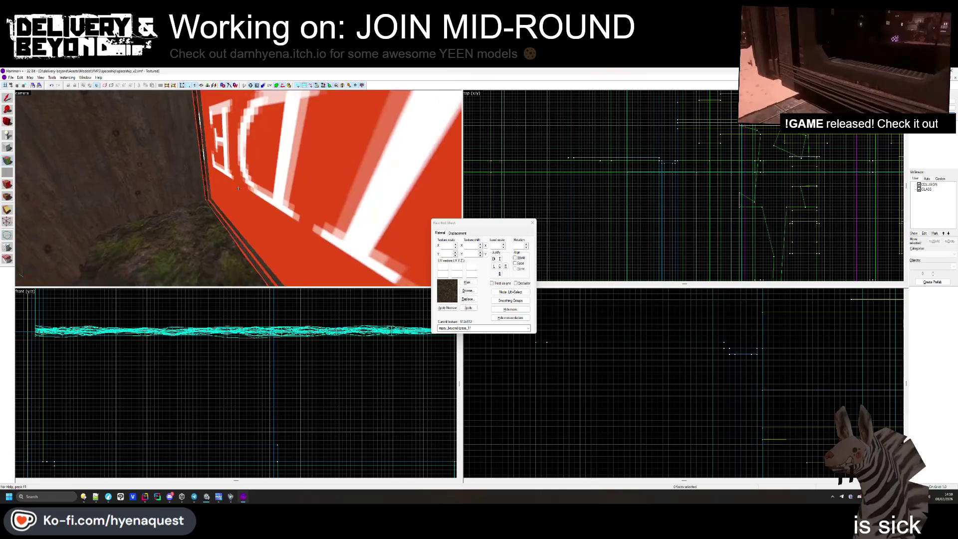
{"action": "key", "text": "z"}
{"action": "left_click", "coordinate": [299, 208]}
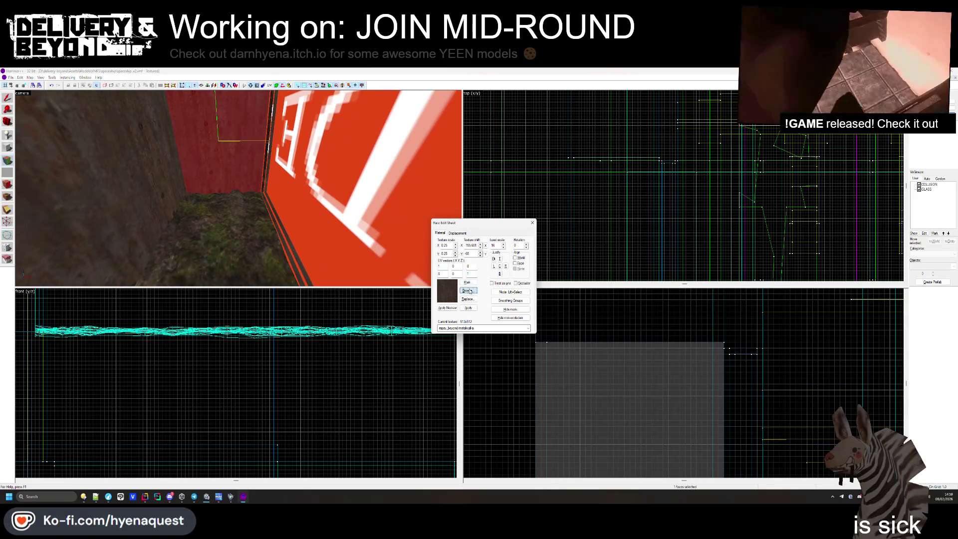
{"action": "left_click", "coordinate": [468, 291]}
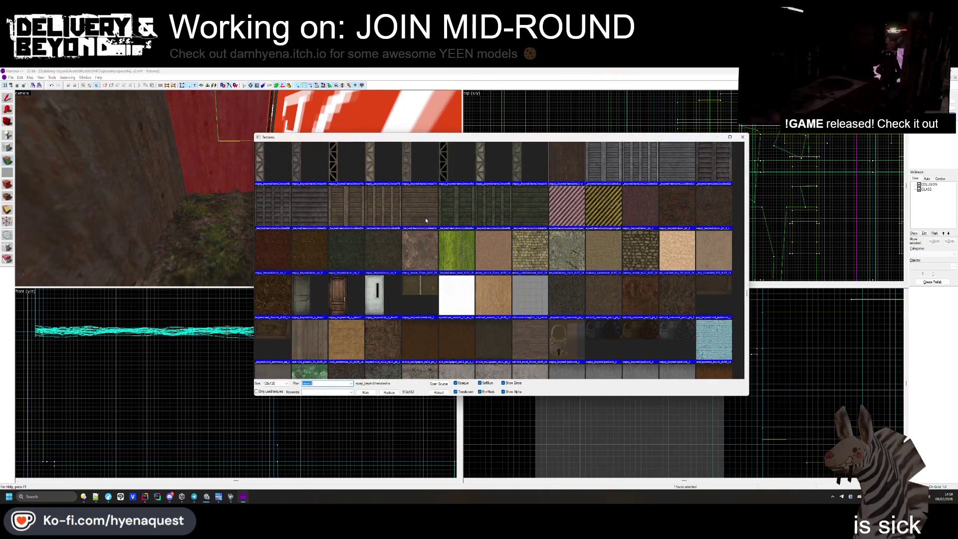
{"action": "double_click", "coordinate": [426, 220]}
{"action": "left_click", "coordinate": [472, 291]}
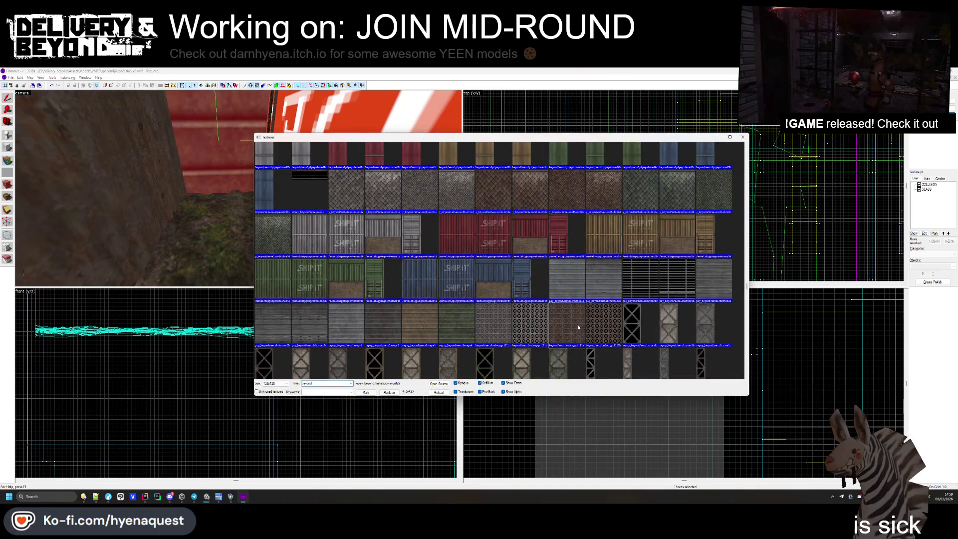
{"action": "double_click", "coordinate": [574, 329]}
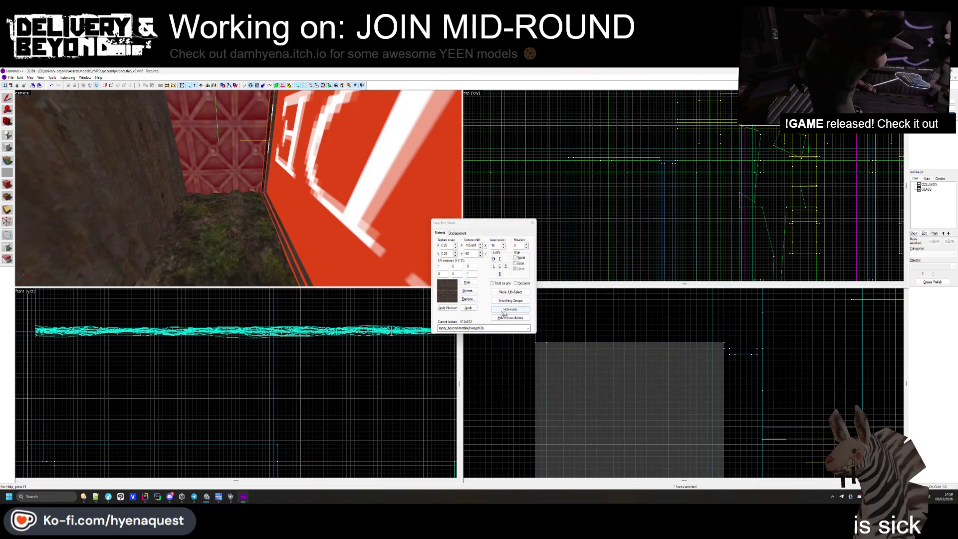
- Move around the room to select the corrugated wall face and browse for its texture
{"action": "key", "text": "z"}
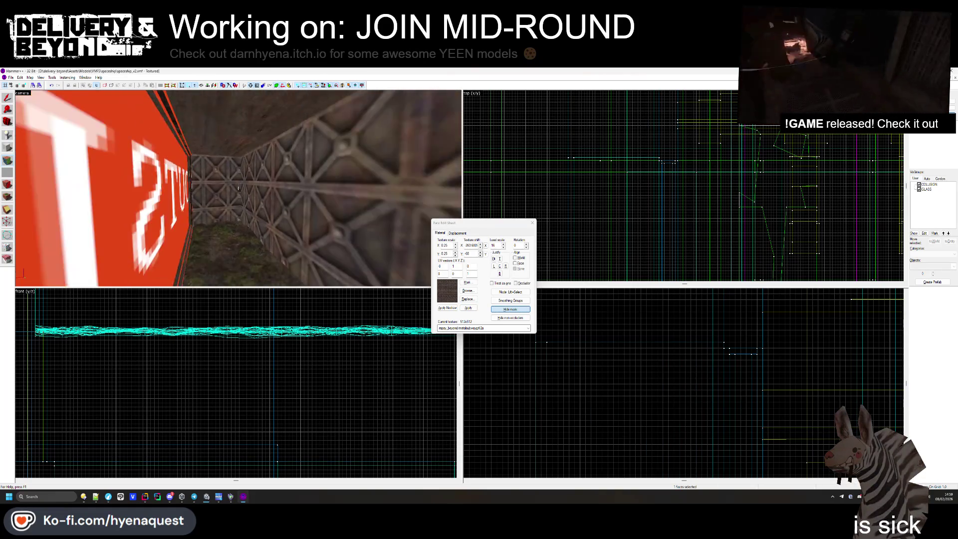
{"action": "left_click", "coordinate": [238, 188]}
{"action": "key", "text": "s"}
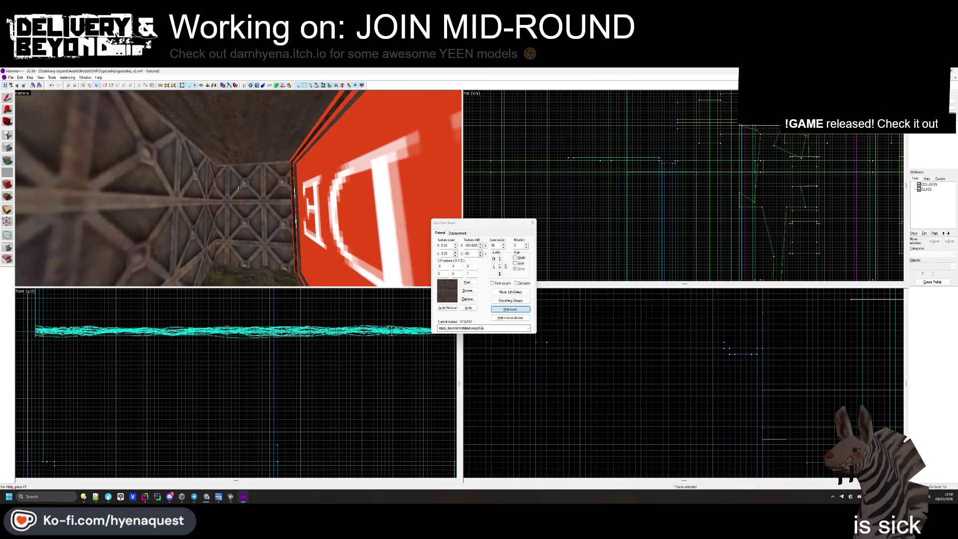
{"action": "left_click", "coordinate": [238, 188]}
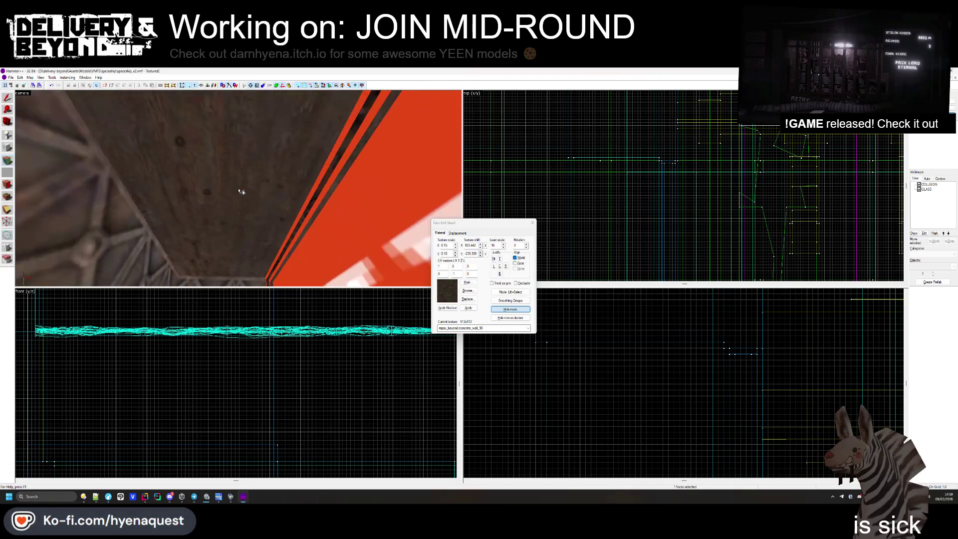
{"action": "key", "text": "w"}
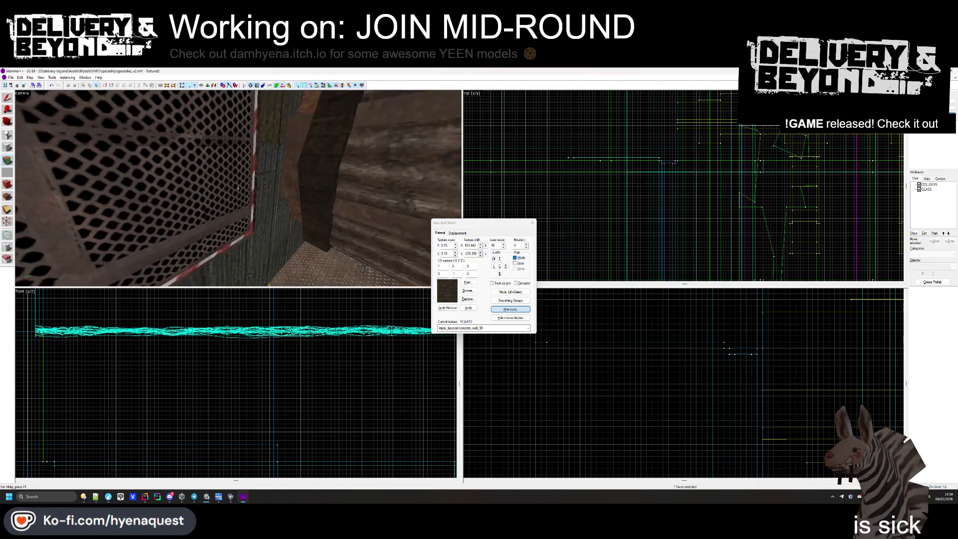
{"action": "key", "text": "s"}
{"action": "left_click_drag", "start_coordinate": [320, 196], "coordinate": [241, 191]}
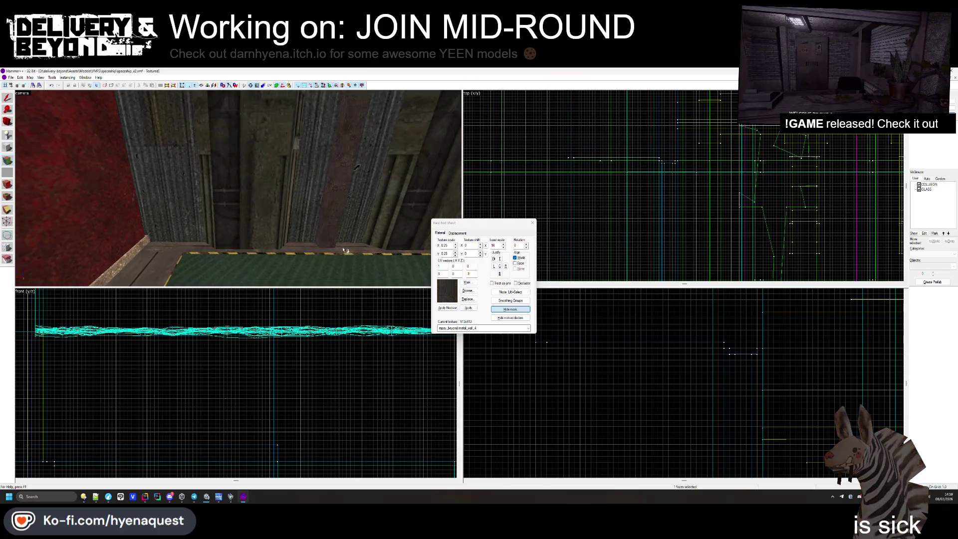
{"action": "left_click", "coordinate": [468, 290]}
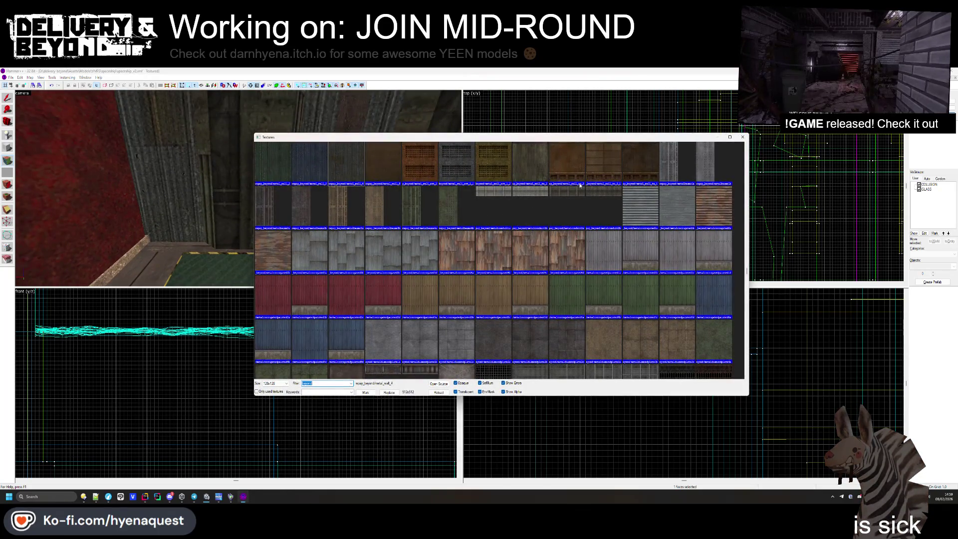
- Apply metal_wall_tx_1 to the wall, then replace it with metalcorrugated4c
{"action": "scroll", "coordinate": [580, 186], "scroll_direction": "down", "scroll_amount": 3}
{"action": "double_click", "coordinate": [547, 271]}
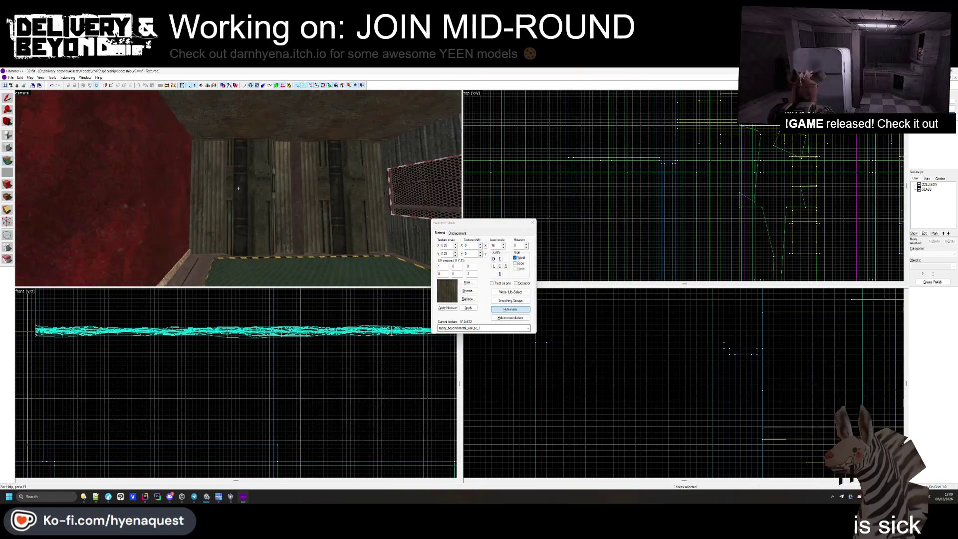
{"action": "scroll", "coordinate": [238, 188], "scroll_direction": "up", "scroll_amount": 2}
{"action": "left_click", "coordinate": [468, 291]}
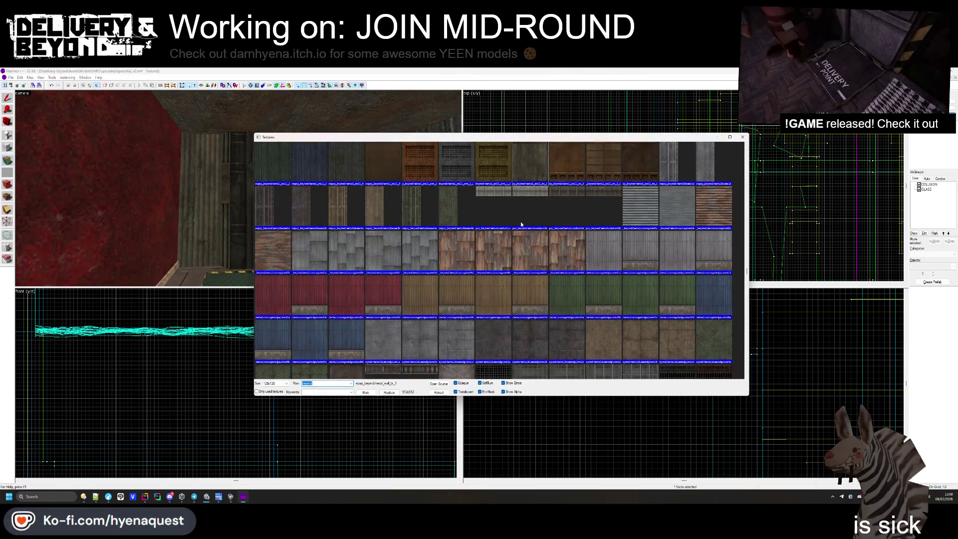
{"action": "scroll", "coordinate": [448, 228], "scroll_direction": "up", "scroll_amount": 4}
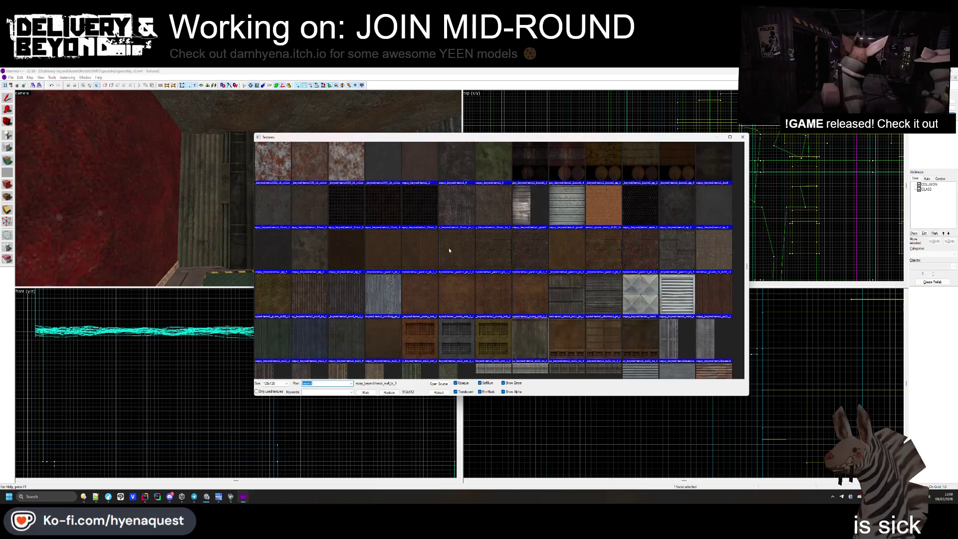
{"action": "scroll", "coordinate": [519, 260], "scroll_direction": "down", "scroll_amount": 5}
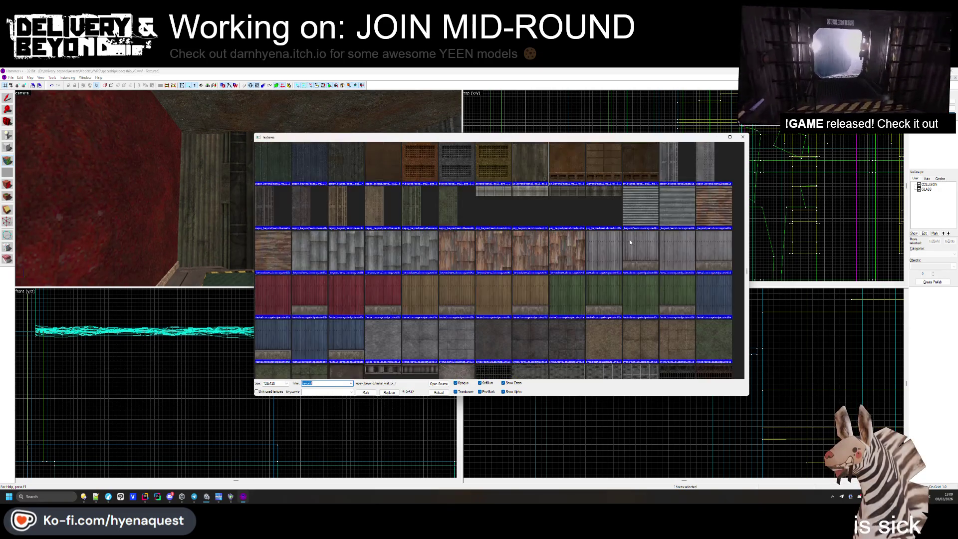
{"action": "double_click", "coordinate": [530, 191]}
- Fly through the corridor selecting further wall faces, including the metal_sheet_wall_pt_1 face near the red wall
{"action": "key", "text": "z"}
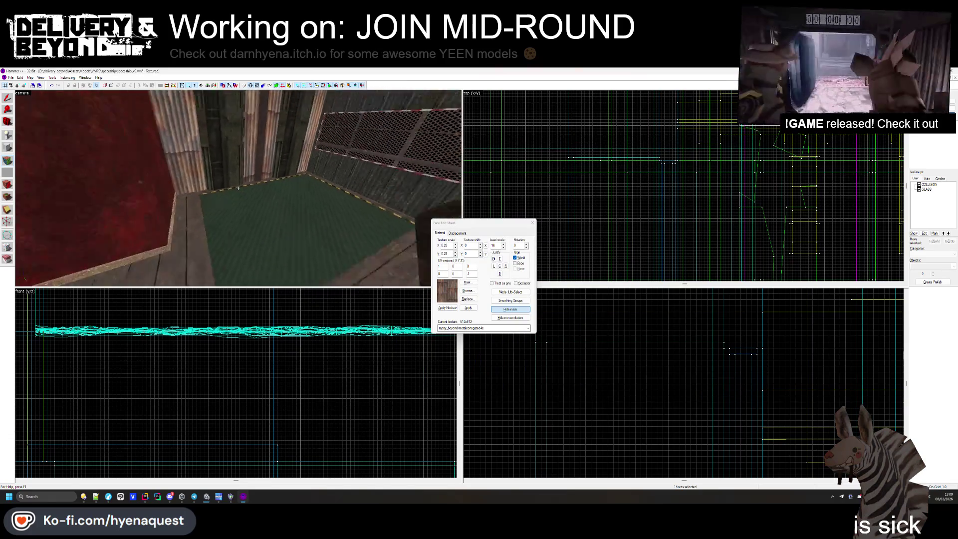
{"action": "left_click", "coordinate": [238, 188]}
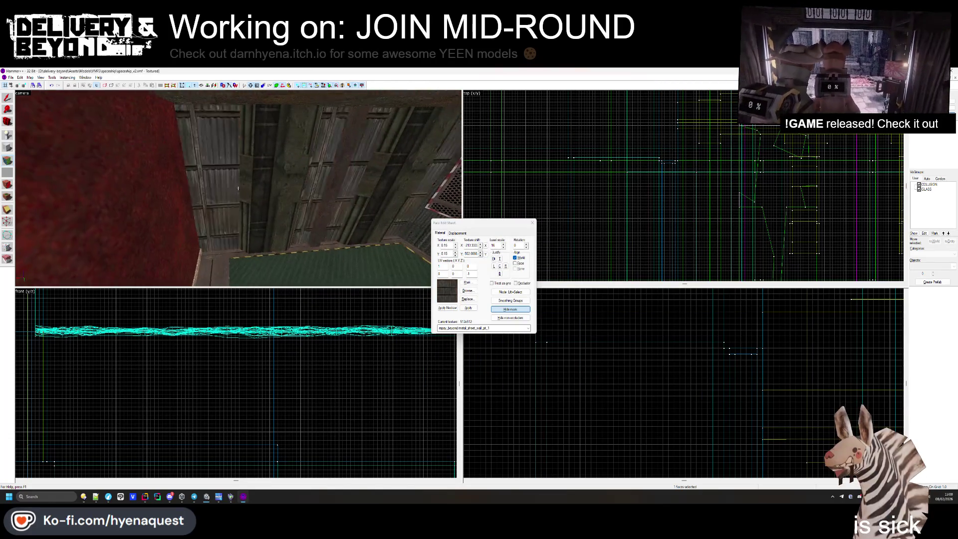
{"action": "key", "text": "z"}
{"action": "left_click", "coordinate": [322, 232]}
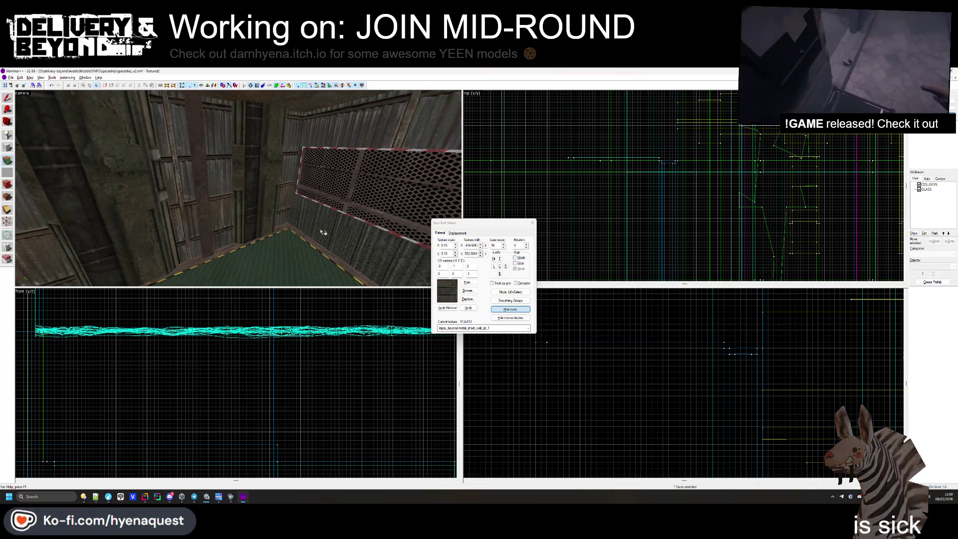
{"action": "key", "text": "Right"}
{"action": "key", "text": "Up"}
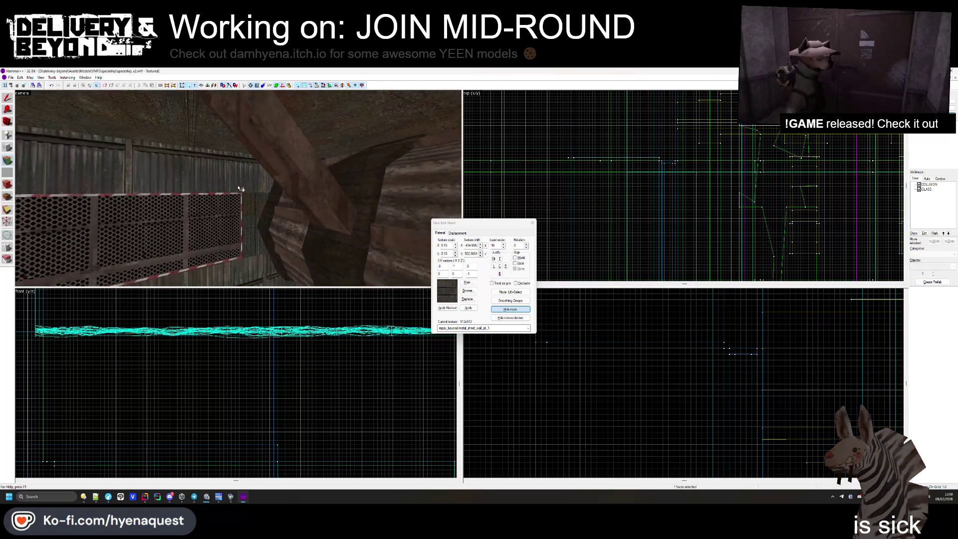
{"action": "key", "text": "Up"}
{"action": "key", "text": "Left"}
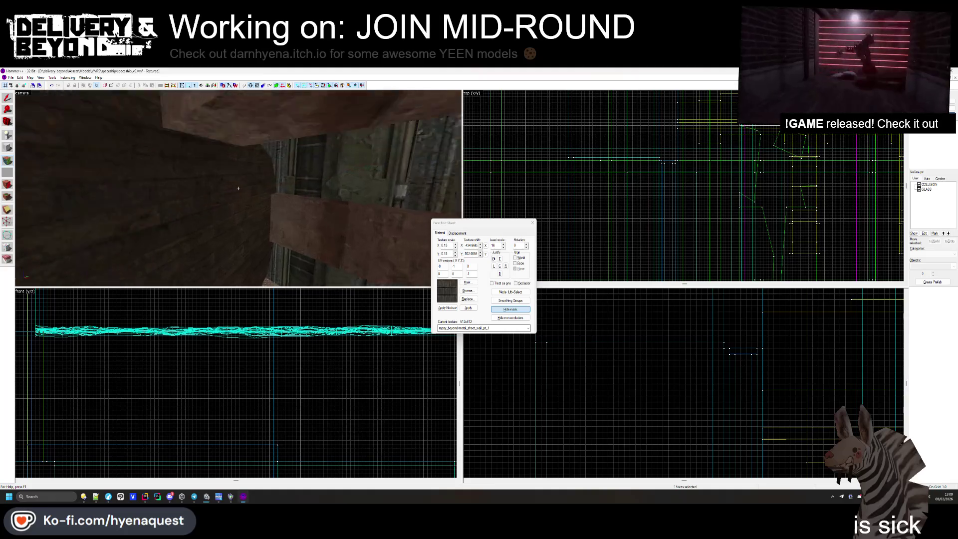
{"action": "key", "text": "z"}
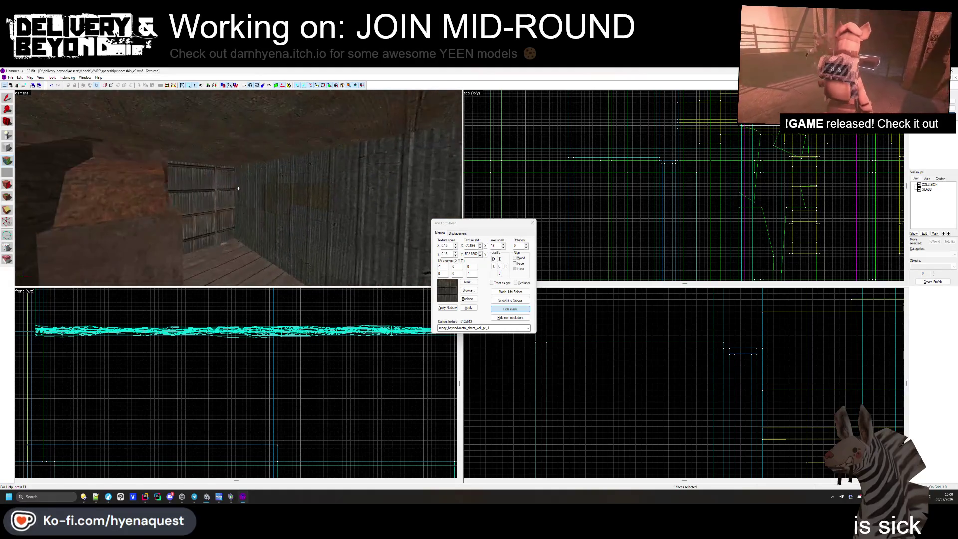
{"action": "left_click", "coordinate": [238, 188]}
- Close face editing, clear the selection and fly the camera through the room
{"action": "key", "text": "z"}
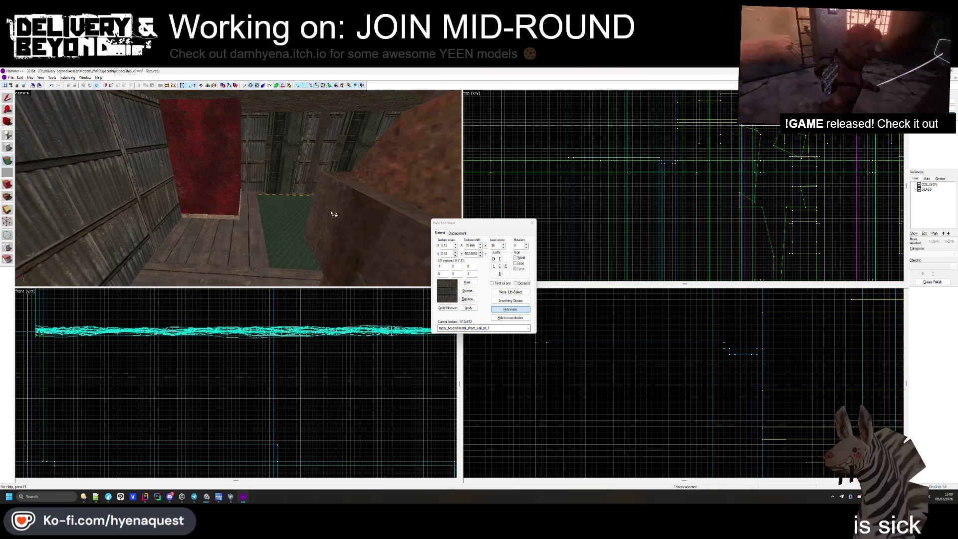
{"action": "left_click", "coordinate": [528, 223]}
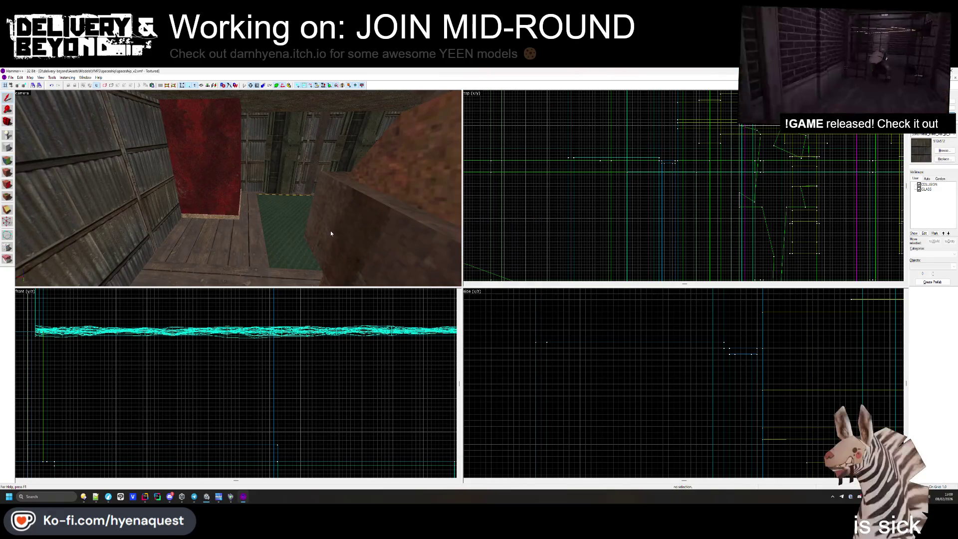
{"action": "key", "text": "z"}
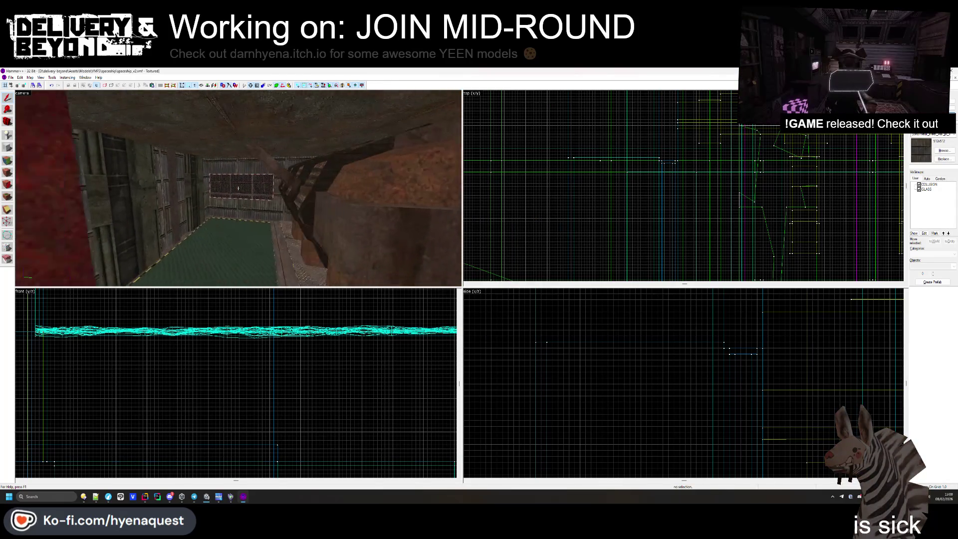
{"action": "key", "text": "w"}
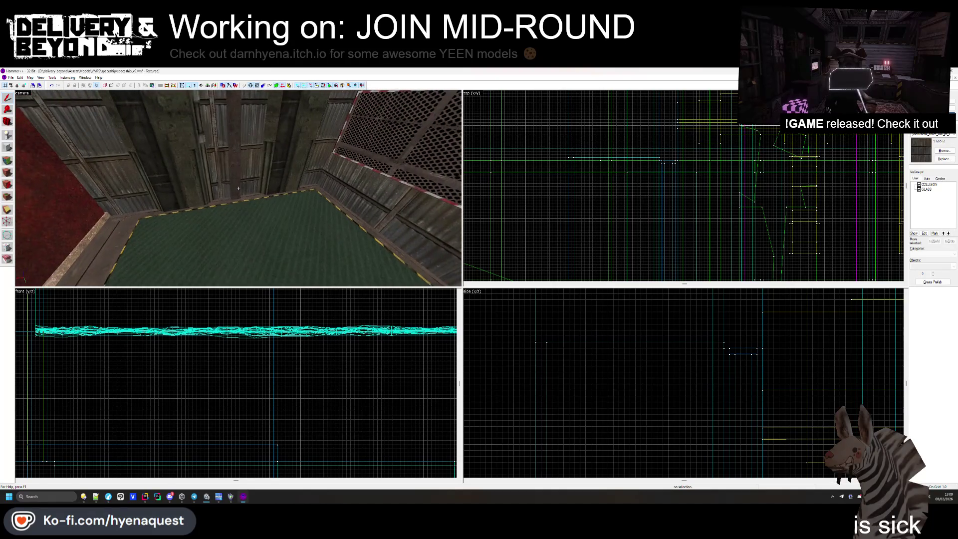
{"action": "key", "text": "w"}
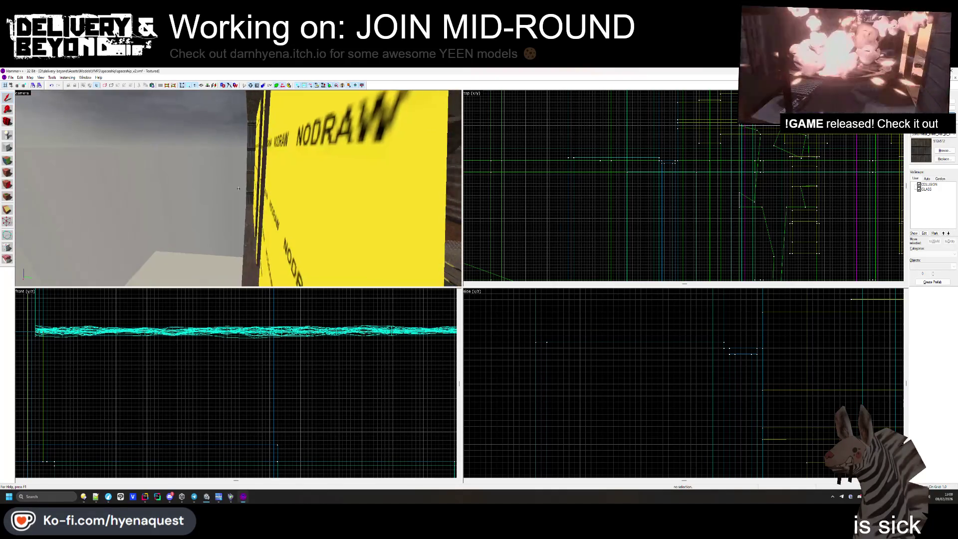
{"action": "key", "text": "w"}
{"action": "key", "text": "s"}
{"action": "key", "text": "w"}
{"action": "key", "text": "z"}
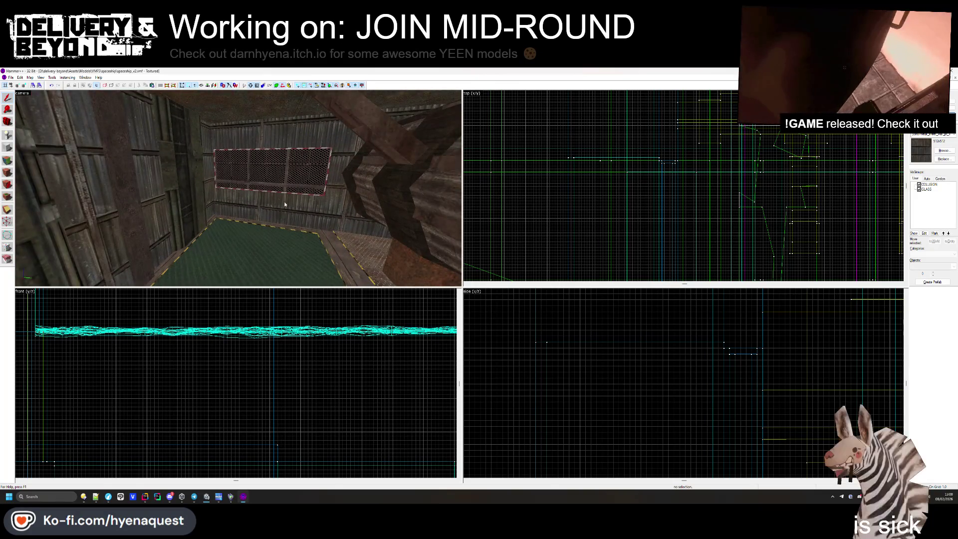
- Fly up to the grated wall panel and reopen face texture editing on a wall face
{"action": "key", "text": "z"}
{"action": "key", "text": "w"}
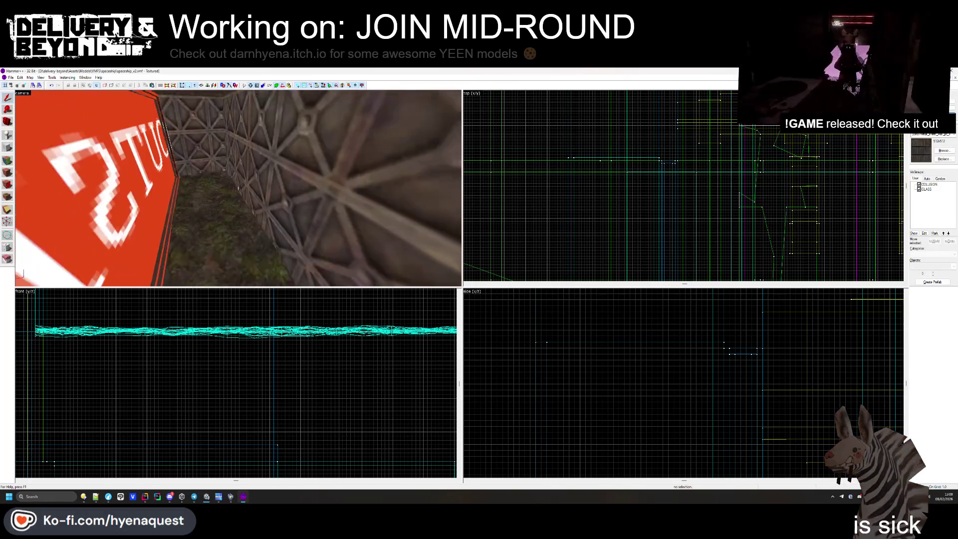
{"action": "key", "text": "w"}
{"action": "key", "text": "w"}
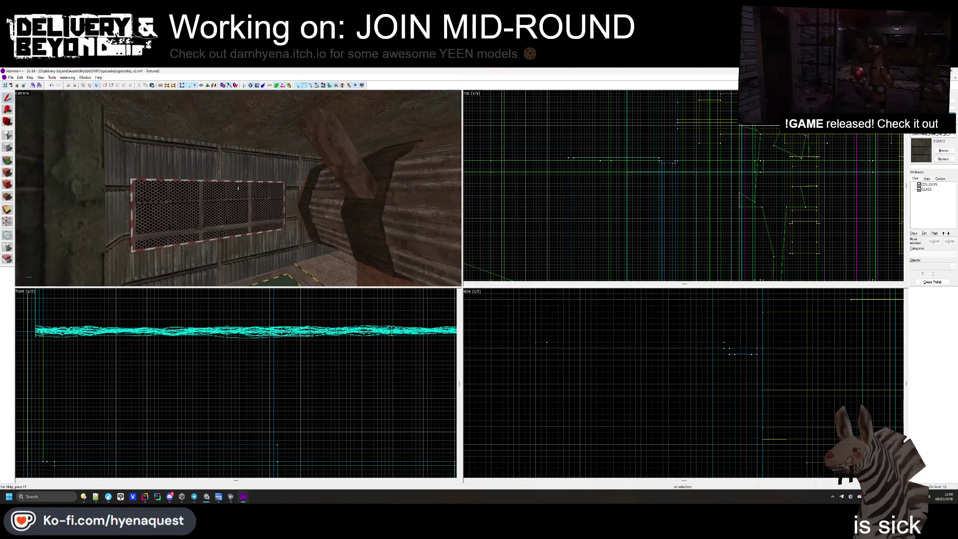
{"action": "key", "text": "w"}
{"action": "key", "text": "s"}
{"action": "key", "text": "z"}
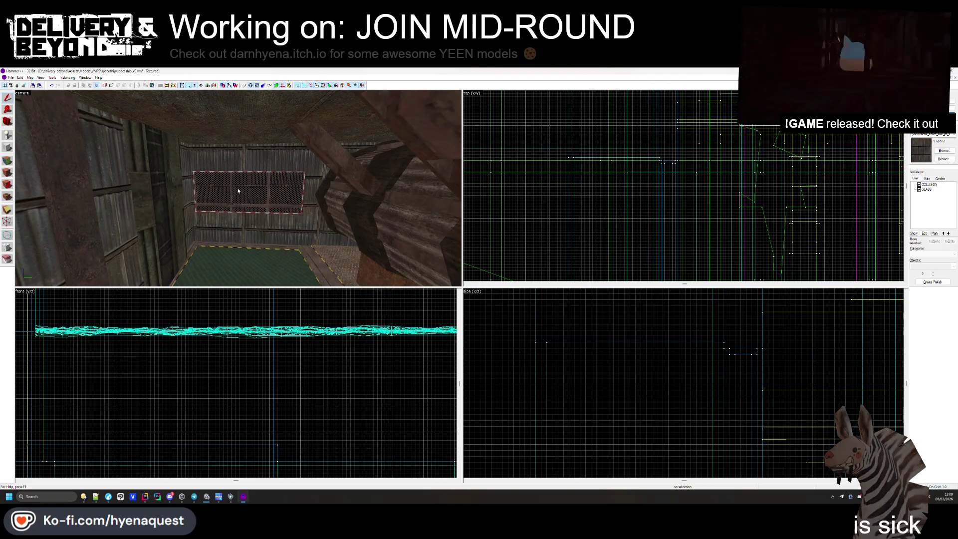
{"action": "left_click", "coordinate": [7, 172]}
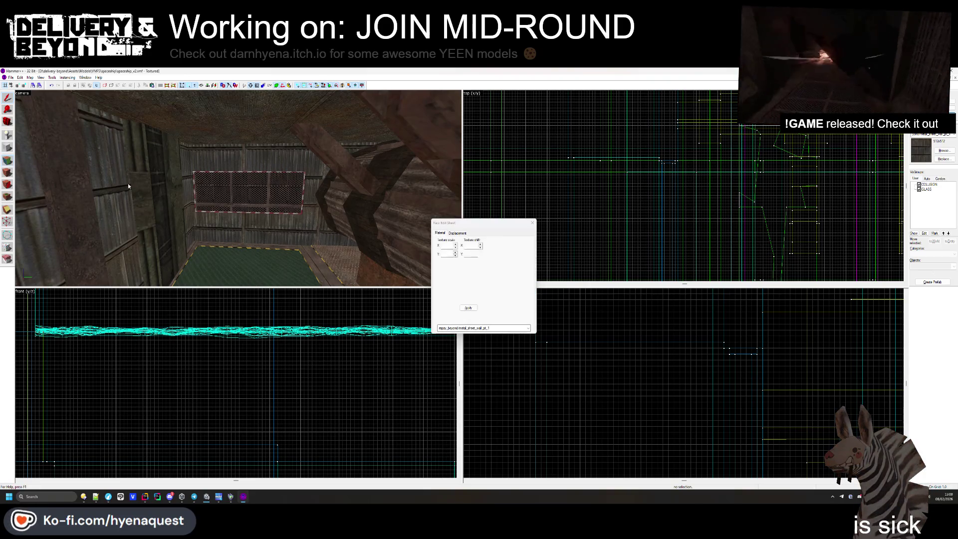
- Pick the metal wall face and switch its texture to World alignment
{"action": "left_click", "coordinate": [134, 184]}
{"action": "key", "text": "z"}
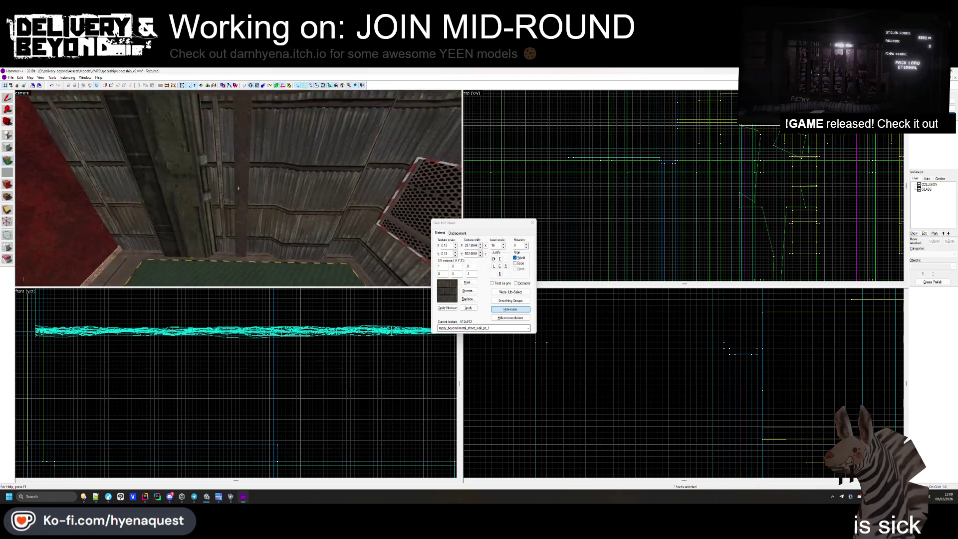
{"action": "key", "text": "z"}
{"action": "key", "text": "z"}
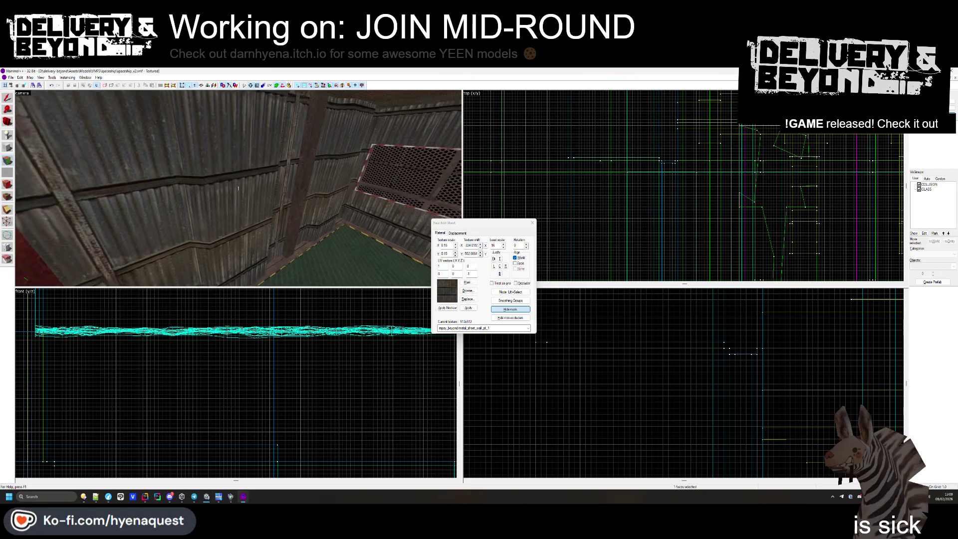
{"action": "key", "text": "z"}
{"action": "left_click", "coordinate": [515, 257]}
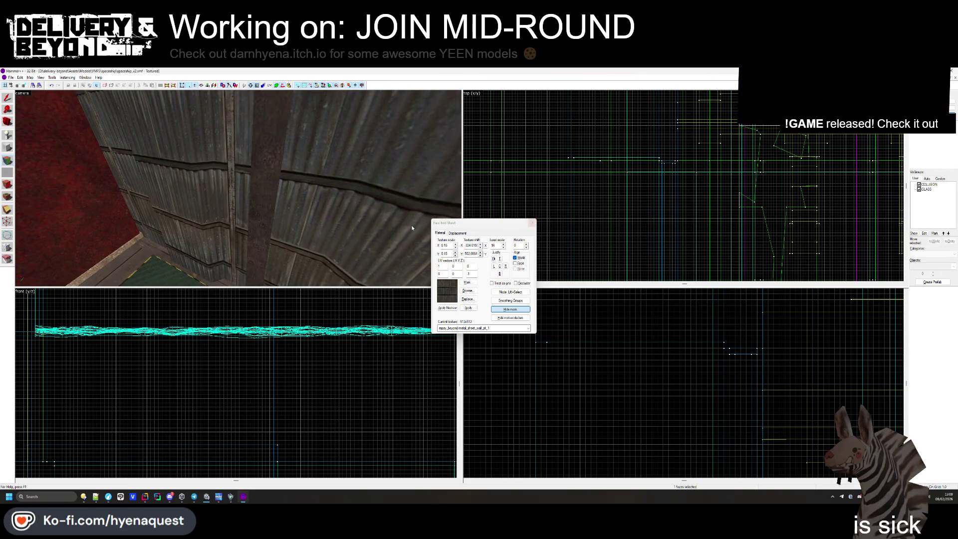
- Close the face texture settings and select the pillar solid
{"action": "left_click", "coordinate": [533, 223]}
{"action": "key", "text": "z"}
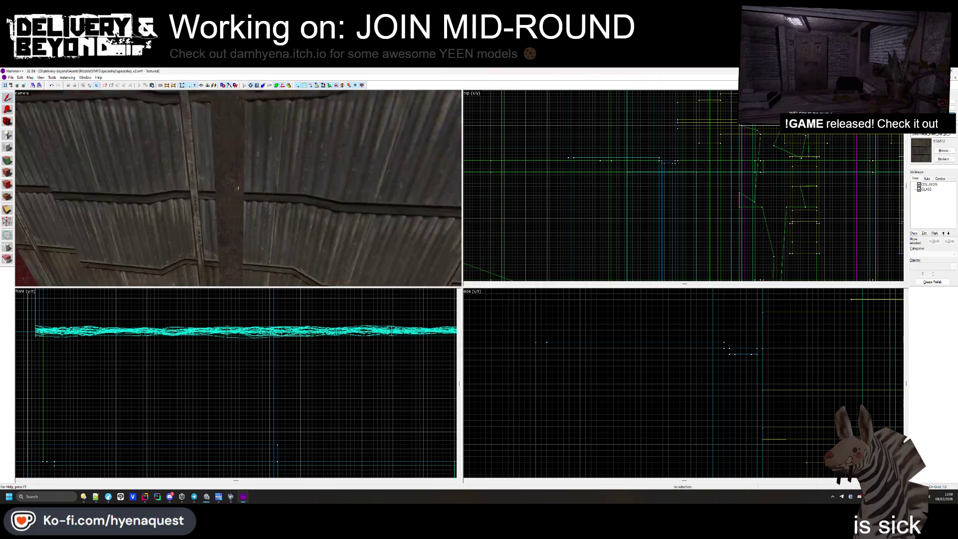
{"action": "key", "text": "z"}
{"action": "left_click", "coordinate": [303, 222]}
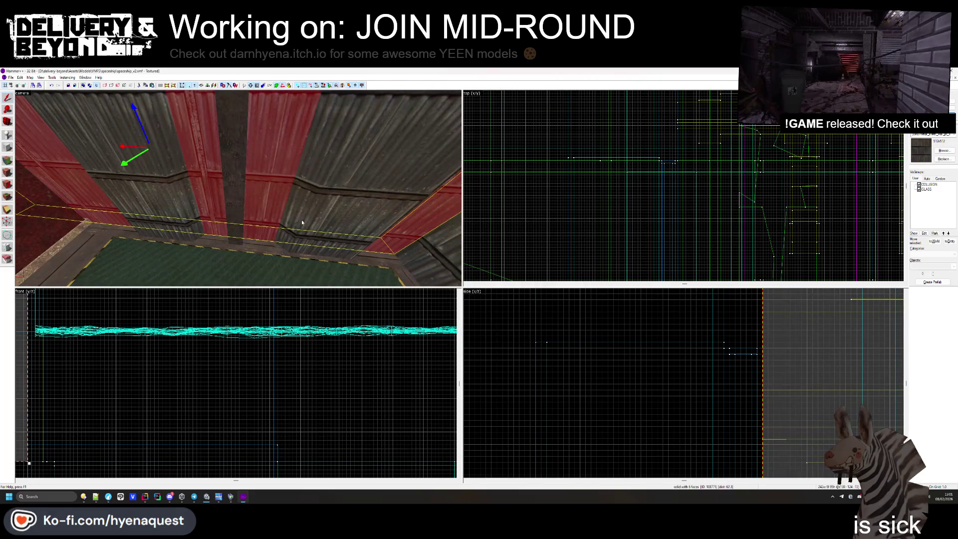
- Move the red pillar one grid block left and resize it down to 18 units wide
{"action": "left_click", "coordinate": [245, 222]}
{"action": "scroll", "coordinate": [688, 240], "scroll_direction": "down", "scroll_amount": 4}
{"action": "scroll", "coordinate": [738, 207], "scroll_direction": "up", "scroll_amount": 6}
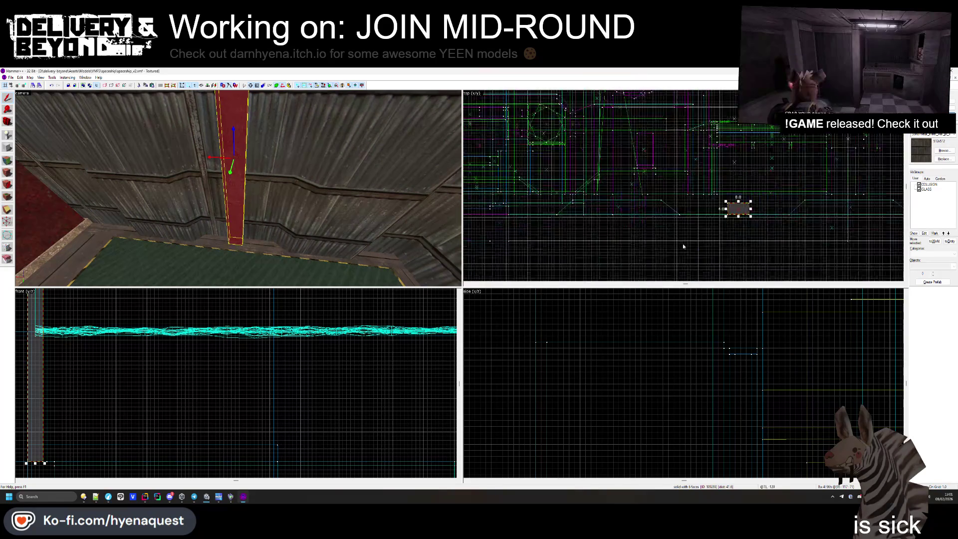
{"action": "mouse_move", "coordinate": [762, 202]}
{"action": "left_mouse_down"}
{"action": "mouse_move", "coordinate": [724, 202]}
{"action": "mouse_move", "coordinate": [841, 195]}
{"action": "left_mouse_up"}
{"action": "scroll", "coordinate": [757, 190], "scroll_direction": "down", "scroll_amount": 2}
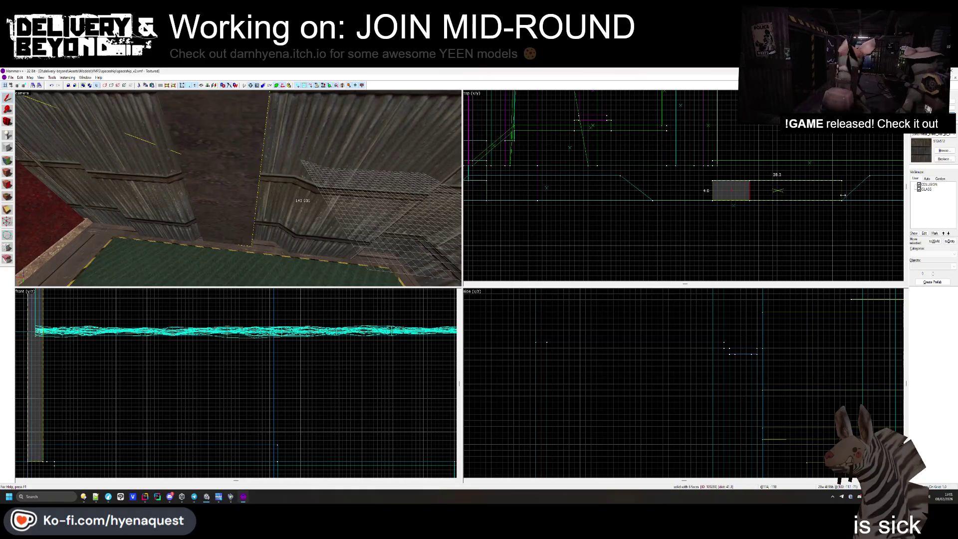
{"action": "left_click_drag", "start_coordinate": [712, 191], "coordinate": [648, 191]}
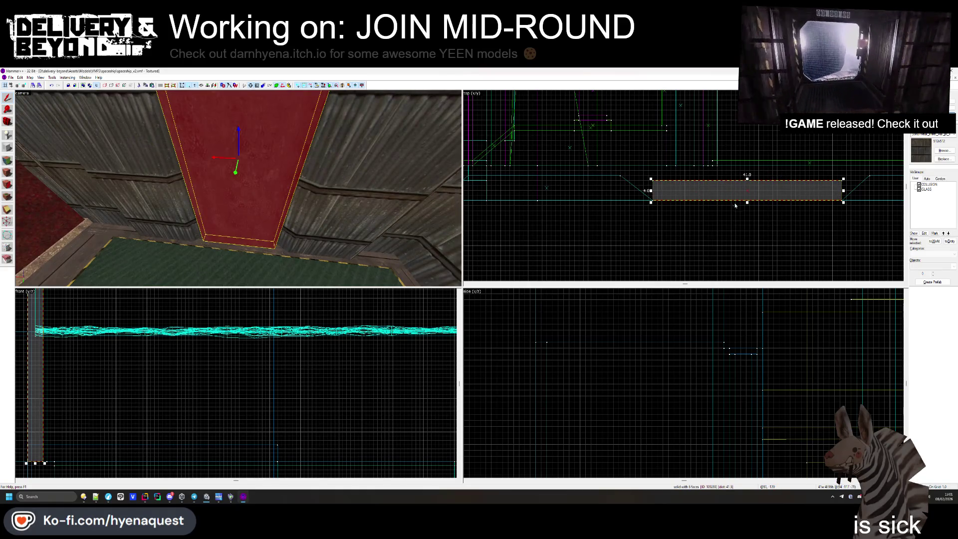
{"action": "scroll", "coordinate": [780, 186], "scroll_direction": "up", "scroll_amount": 3}
{"action": "scroll", "coordinate": [780, 186], "scroll_direction": "down", "scroll_amount": 2}
{"action": "scroll", "coordinate": [780, 186], "scroll_direction": "up", "scroll_amount": 2}
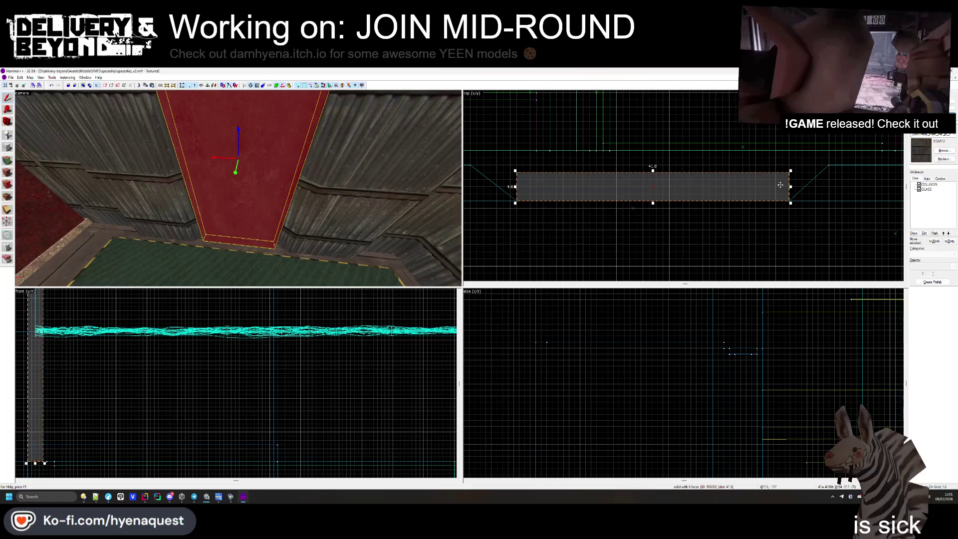
{"action": "left_click_drag", "start_coordinate": [791, 186], "coordinate": [724, 184]}
{"action": "left_click_drag", "start_coordinate": [516, 186], "coordinate": [602, 188]}
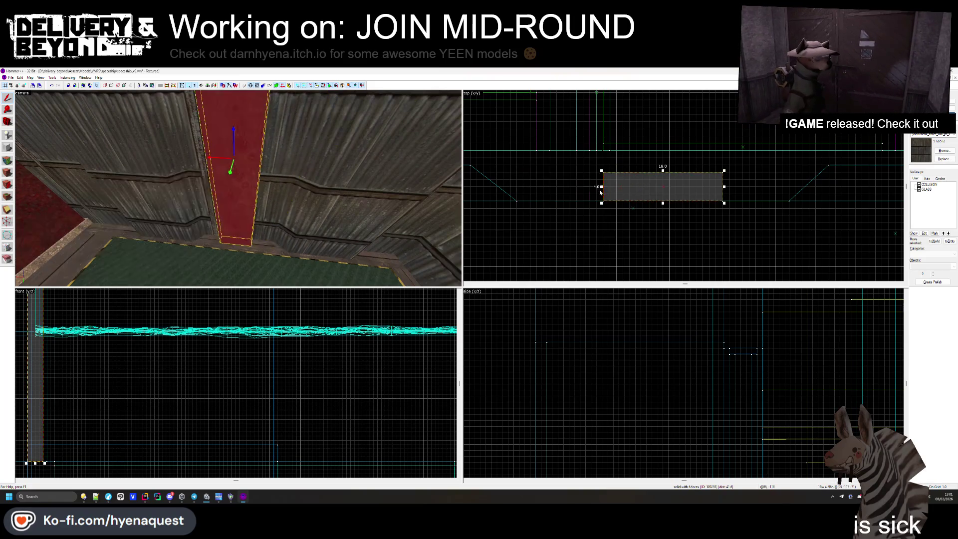
{"action": "left_click", "coordinate": [639, 232]}
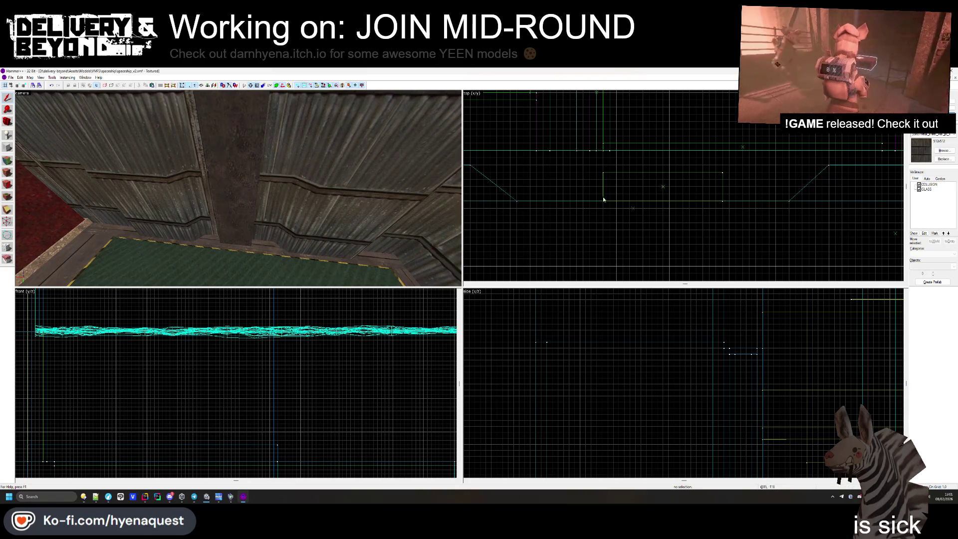
- Nudge the pillar slightly left and outline a thin 12 by 1 block beside it
{"action": "left_click", "coordinate": [213, 193]}
{"action": "left_click_drag", "start_coordinate": [664, 187], "coordinate": [650, 187]}
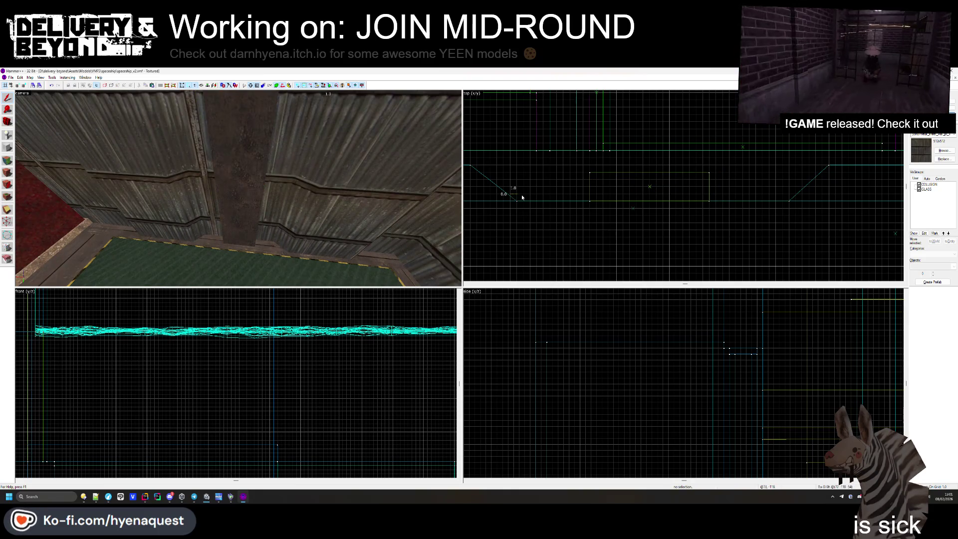
{"action": "left_click_drag", "start_coordinate": [715, 193], "coordinate": [789, 202]}
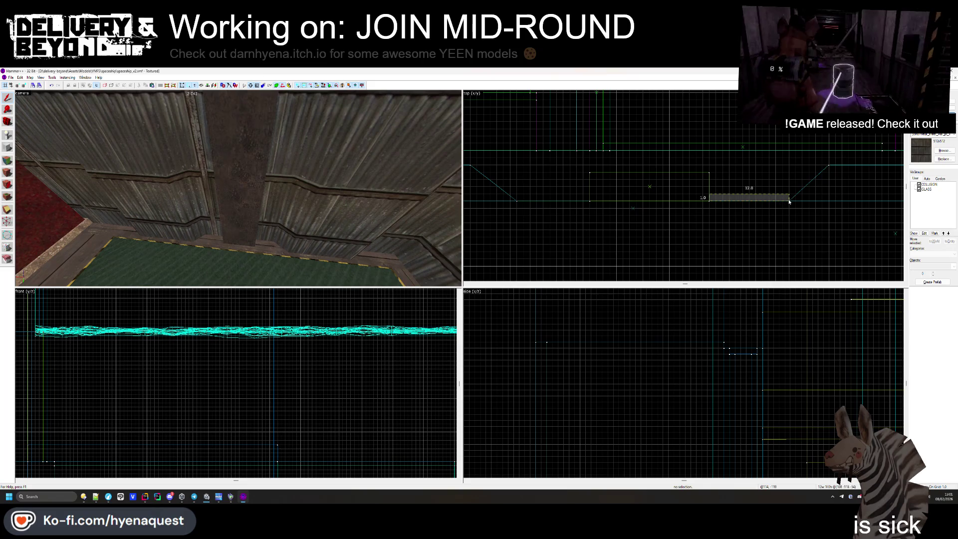
{"action": "left_click", "coordinate": [679, 197]}
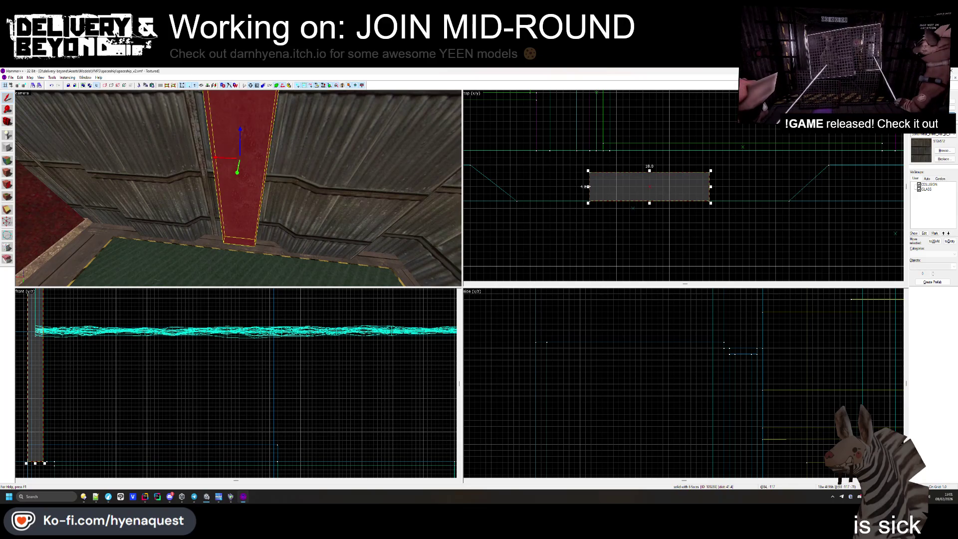
{"action": "left_click", "coordinate": [520, 203]}
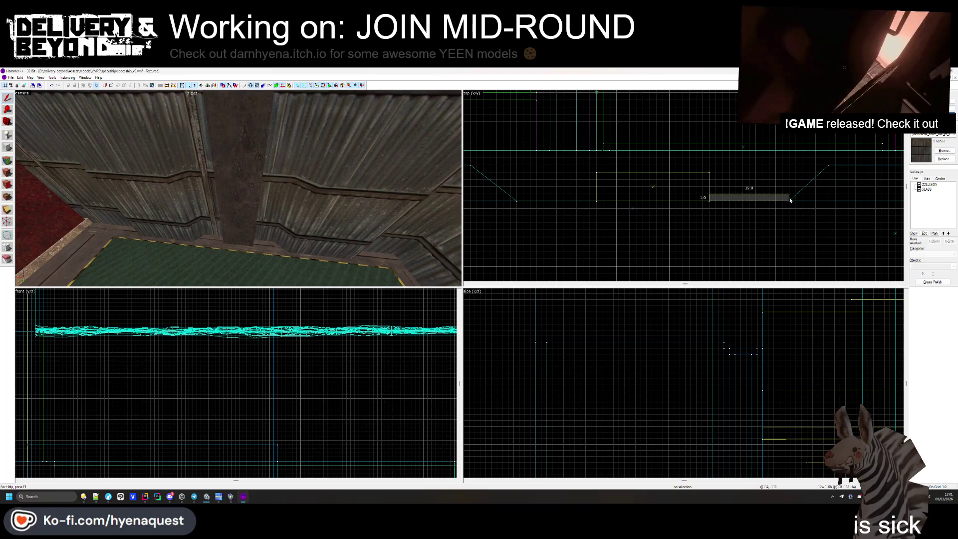
{"action": "left_click", "coordinate": [250, 180]}
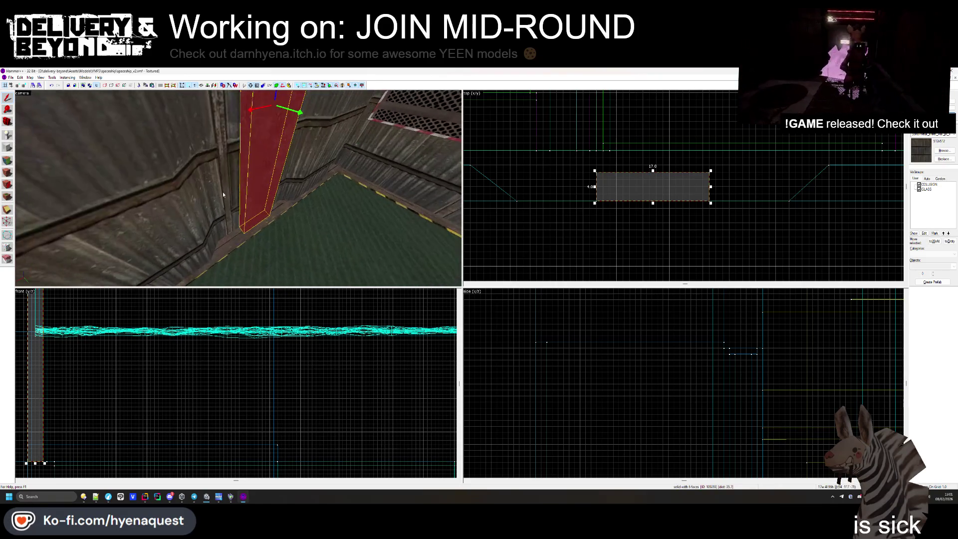
{"action": "key", "text": "Escape"}
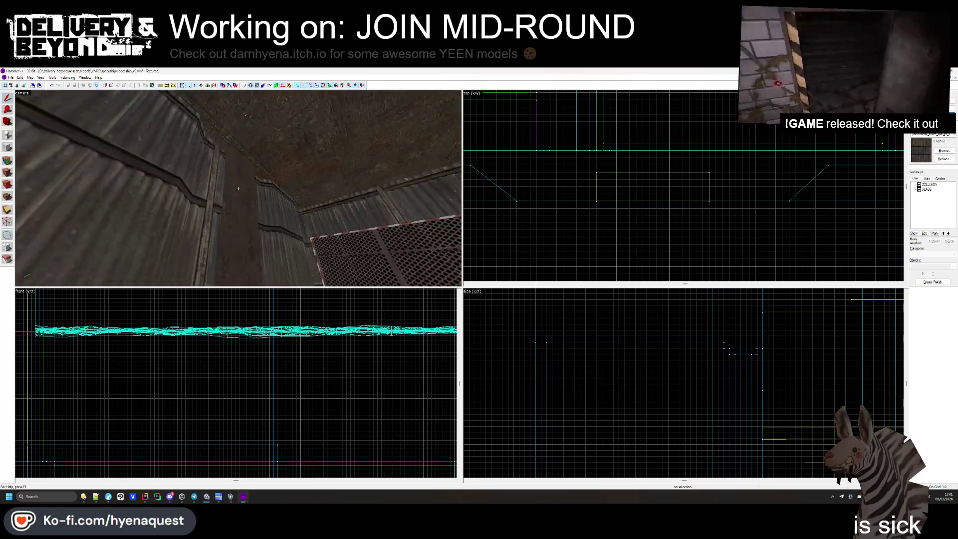
{"action": "left_click", "coordinate": [238, 188]}
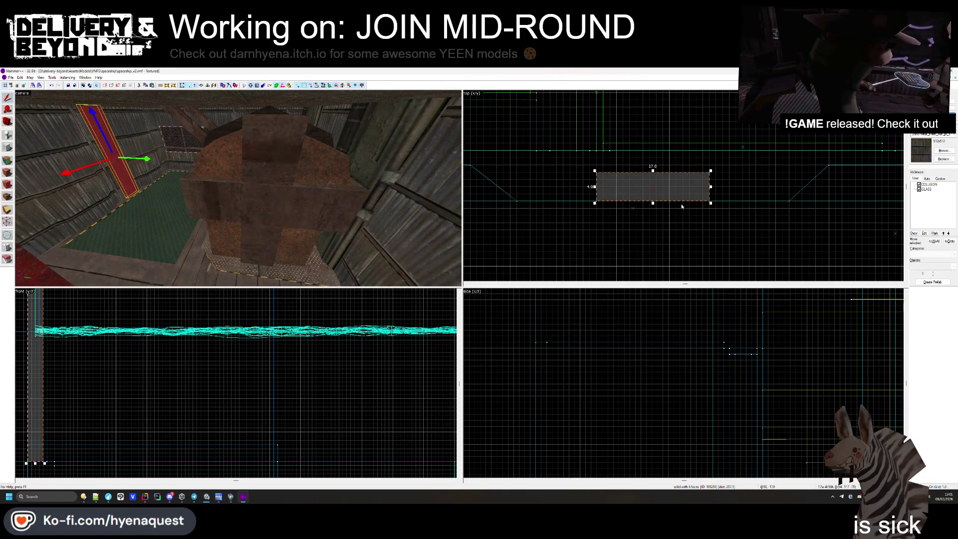
{"action": "scroll", "coordinate": [683, 207], "scroll_direction": "down", "scroll_amount": 5}
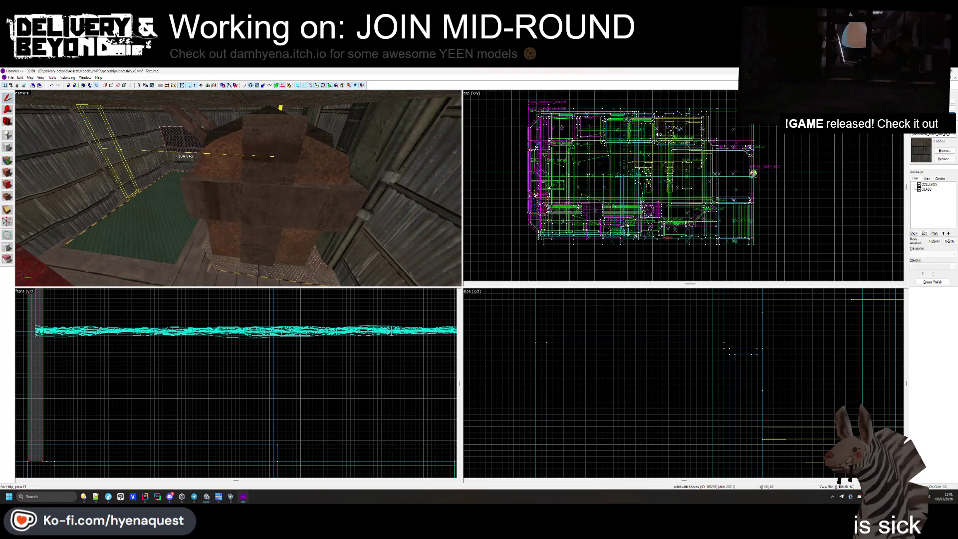
{"action": "scroll", "coordinate": [664, 125], "scroll_direction": "up", "scroll_amount": 5}
{"action": "left_click", "coordinate": [665, 103]}
{"action": "scroll", "coordinate": [285, 357], "scroll_direction": "up", "scroll_amount": 5}
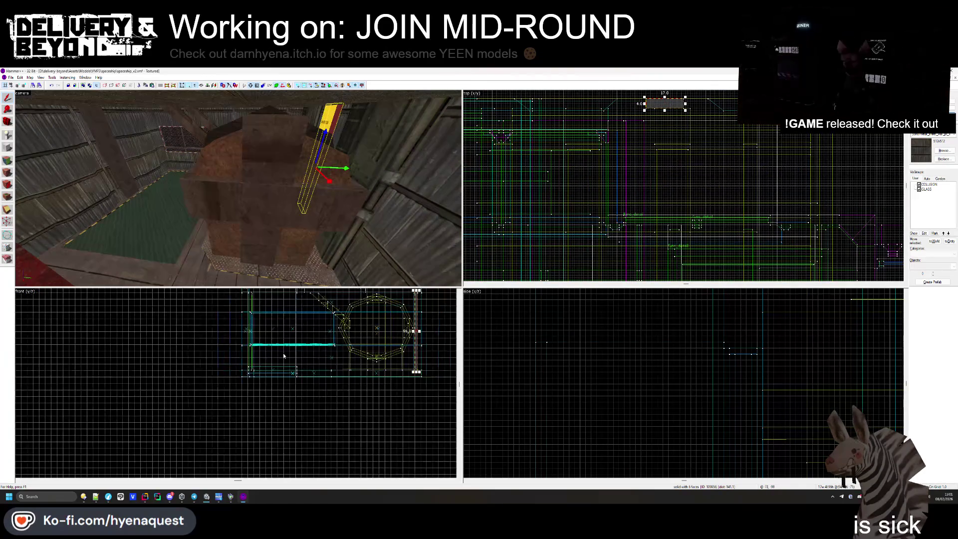
{"action": "scroll", "coordinate": [285, 356], "scroll_direction": "down", "scroll_amount": 3}
{"action": "scroll", "coordinate": [707, 323], "scroll_direction": "up", "scroll_amount": 5}
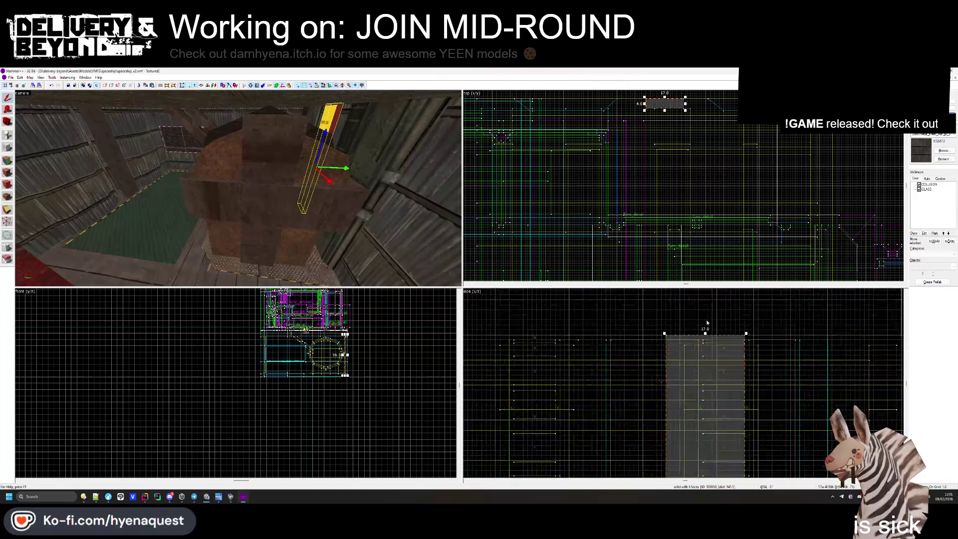
{"action": "scroll", "coordinate": [707, 323], "scroll_direction": "up", "scroll_amount": 2}
{"action": "key", "text": "Escape"}
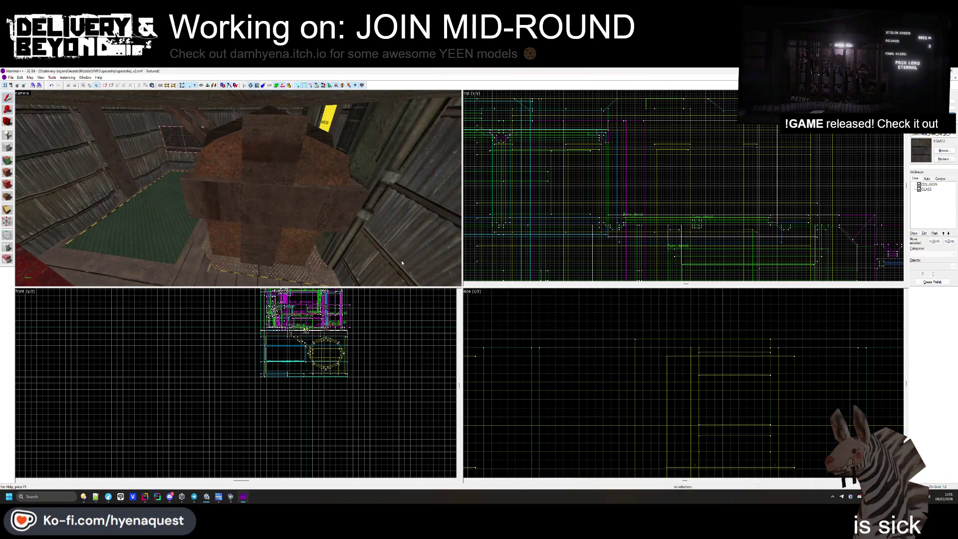
{"action": "left_click", "coordinate": [336, 130]}
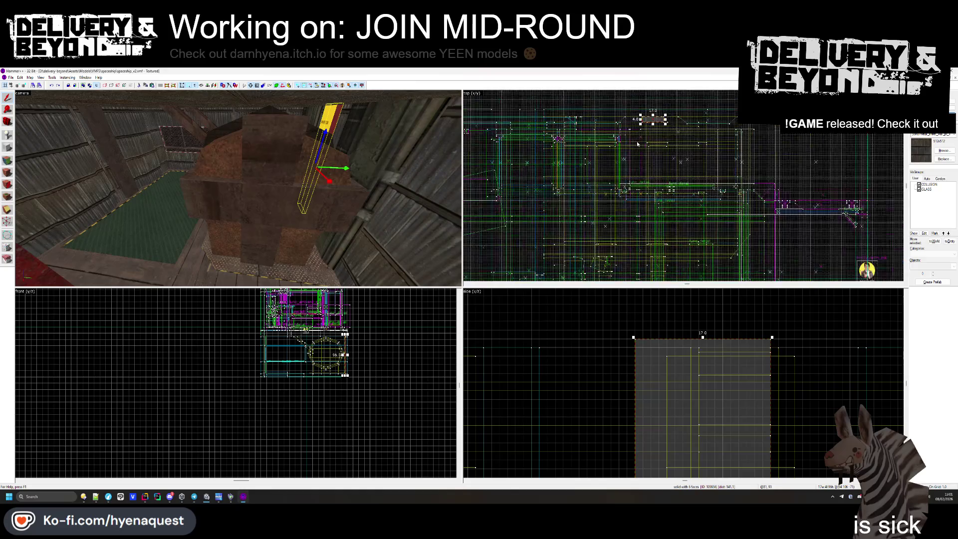
{"action": "scroll", "coordinate": [635, 128], "scroll_direction": "down", "scroll_amount": 2}
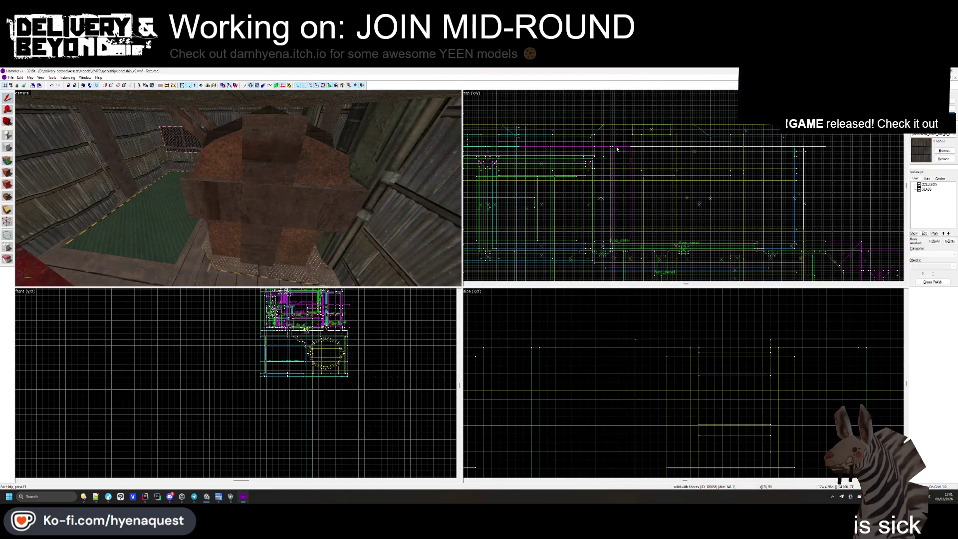
{"action": "key", "text": "shift+a"}
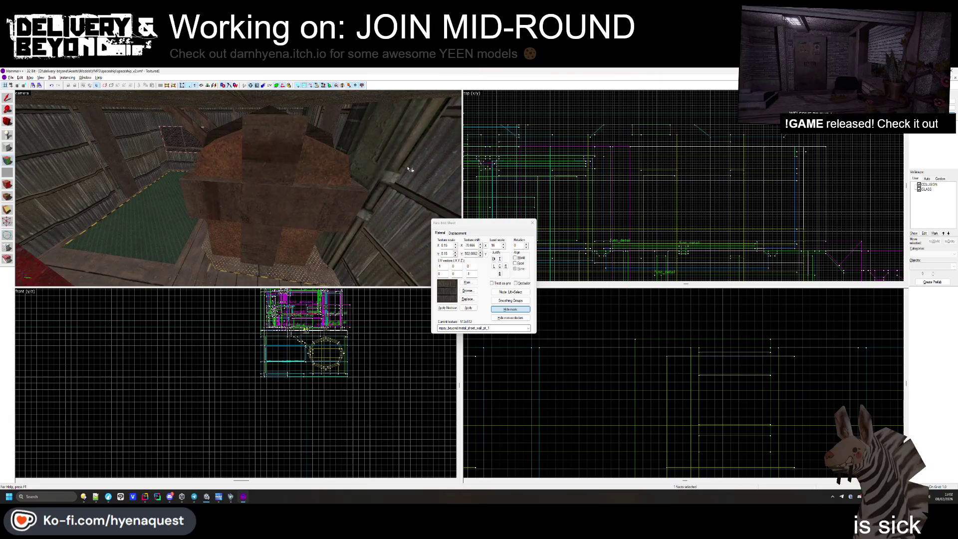
{"action": "mouse_move", "coordinate": [378, 149]}
{"action": "left_mouse_down"}
{"action": "mouse_move", "coordinate": [307, 194]}
{"action": "mouse_move", "coordinate": [238, 188]}
{"action": "mouse_move", "coordinate": [264, 195]}
{"action": "mouse_move", "coordinate": [255, 189]}
{"action": "left_mouse_up"}
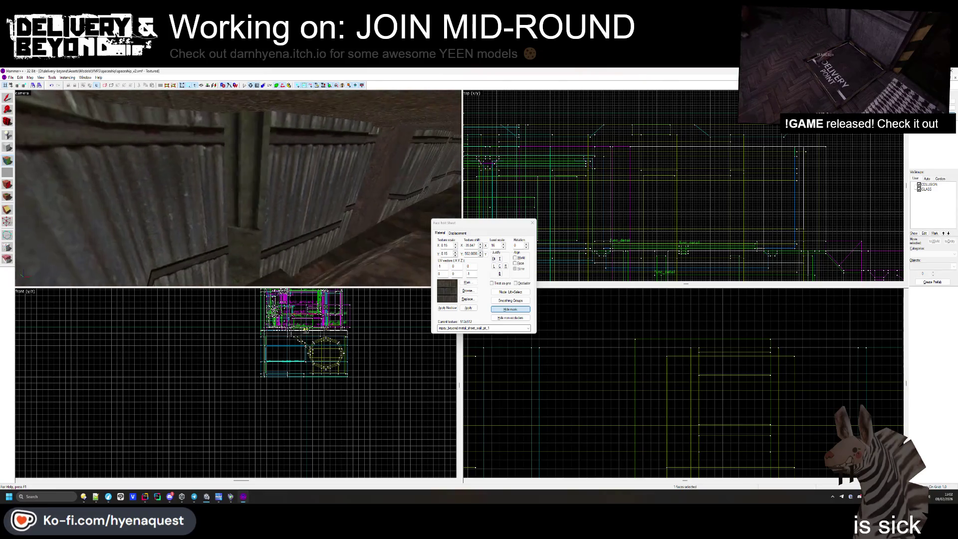
{"action": "left_click", "coordinate": [532, 223]}
{"action": "left_click_drag", "start_coordinate": [352, 207], "coordinate": [239, 191]}
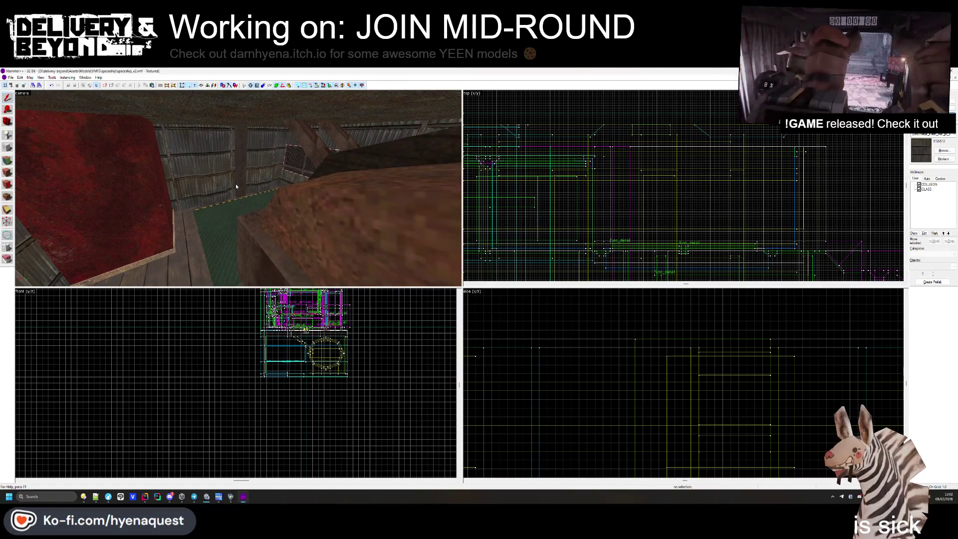
- Reposition the red wall brush and select the red pillar in the corridor corner
{"action": "left_click_drag", "start_coordinate": [236, 184], "coordinate": [238, 188]}
{"action": "left_click", "coordinate": [329, 149]}
{"action": "scroll", "coordinate": [617, 217], "scroll_direction": "down", "scroll_amount": 3}
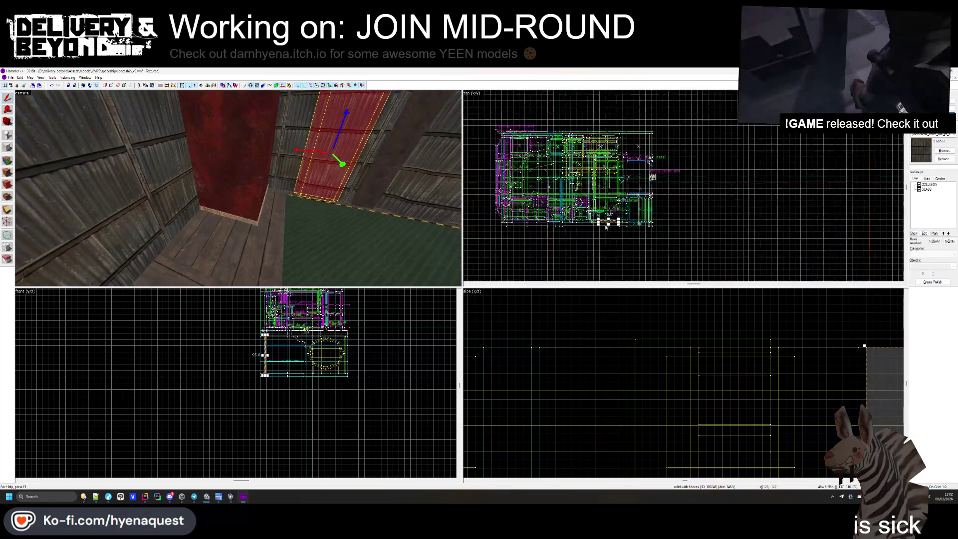
{"action": "mouse_move", "coordinate": [617, 217]}
{"action": "left_mouse_down"}
{"action": "mouse_move", "coordinate": [672, 136]}
{"action": "mouse_move", "coordinate": [686, 131]}
{"action": "mouse_move", "coordinate": [696, 102]}
{"action": "left_mouse_up"}
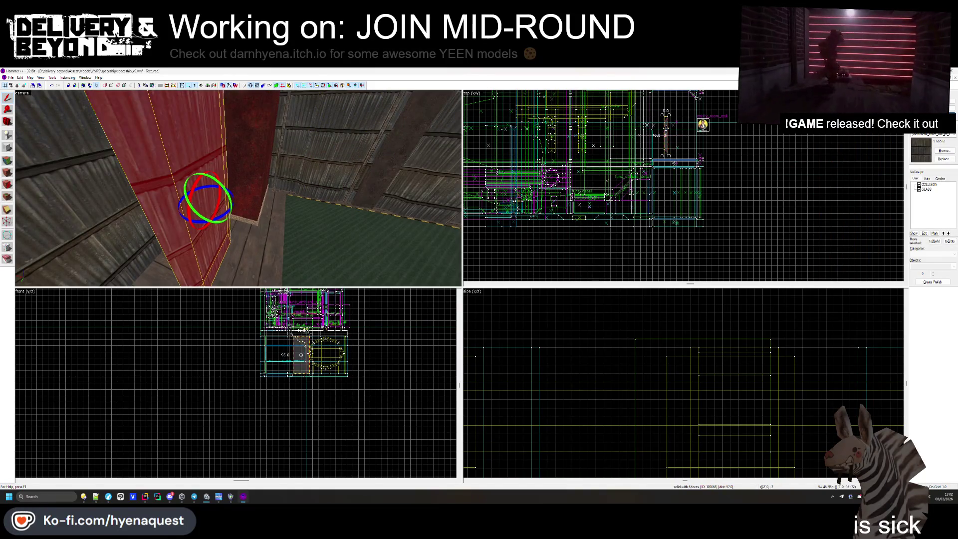
{"action": "scroll", "coordinate": [693, 127], "scroll_direction": "up", "scroll_amount": 4}
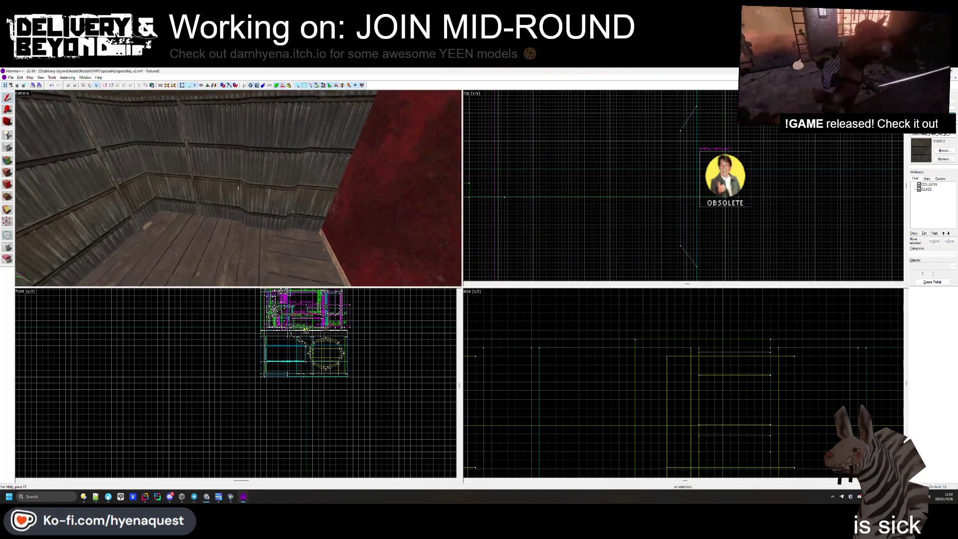
{"action": "left_click", "coordinate": [288, 217]}
{"action": "scroll", "coordinate": [684, 180], "scroll_direction": "up", "scroll_amount": 3}
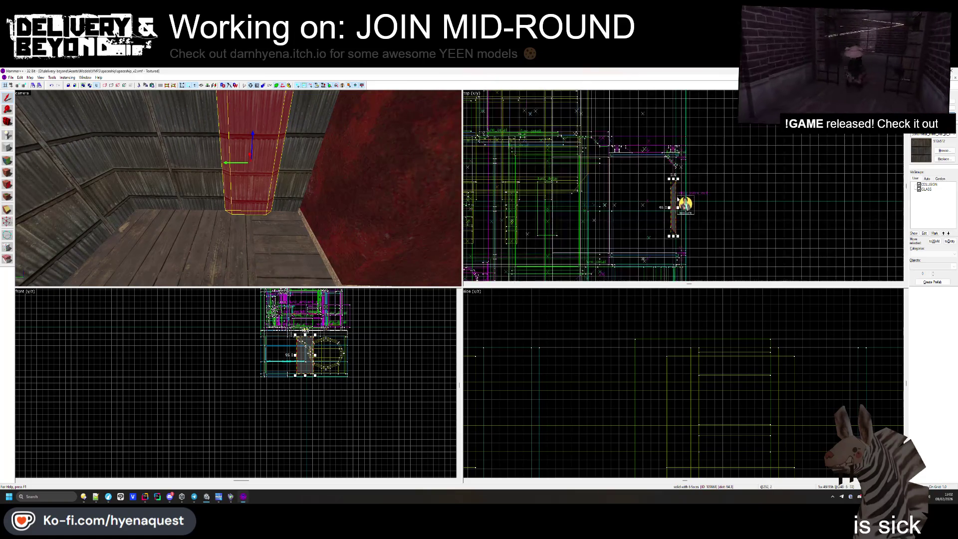
{"action": "scroll", "coordinate": [679, 170], "scroll_direction": "down", "scroll_amount": 4}
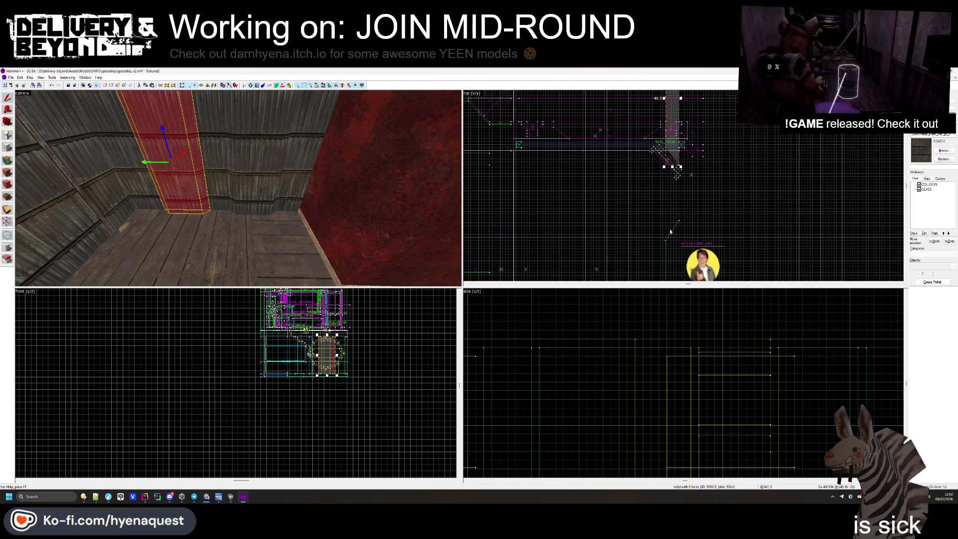
{"action": "scroll", "coordinate": [661, 229], "scroll_direction": "up", "scroll_amount": 3}
{"action": "key", "text": "Escape"}
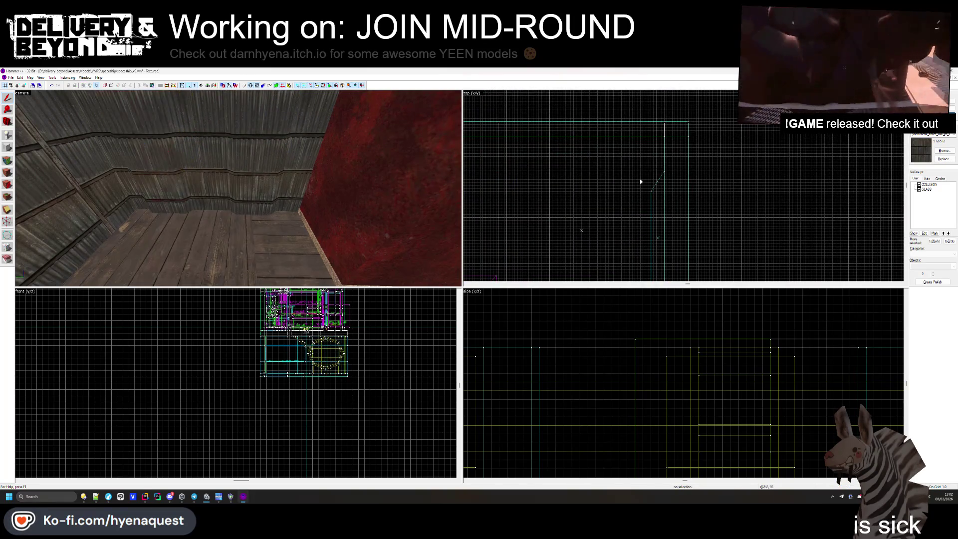
- Delete the red brush and the grate brush, then select the corridor's back wall brush
{"action": "key", "text": "z"}
{"action": "key", "text": "w"}
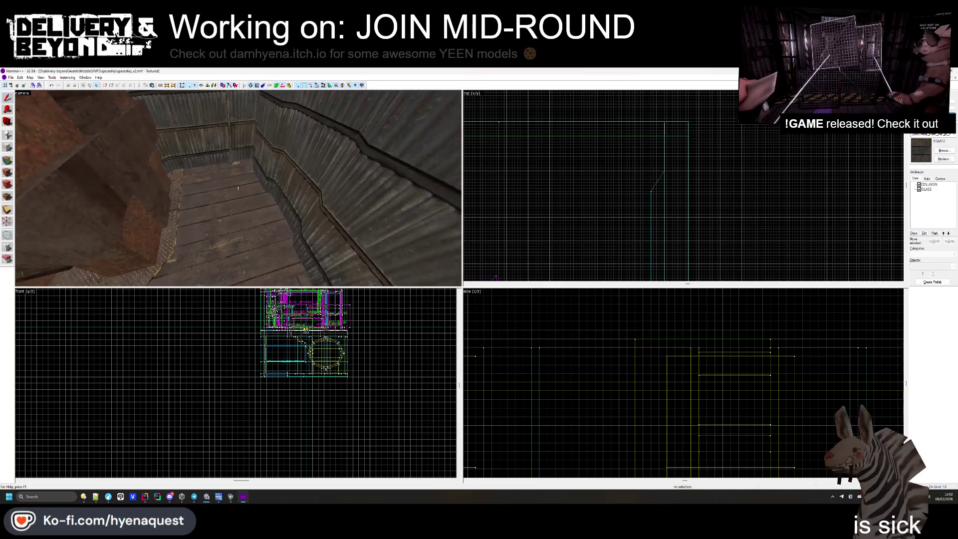
{"action": "key", "text": "z"}
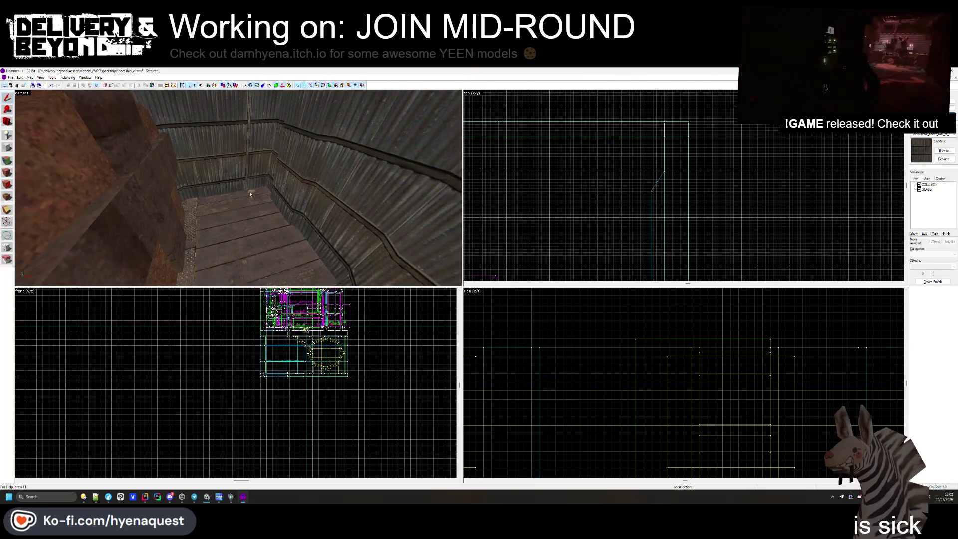
{"action": "scroll", "coordinate": [630, 182], "scroll_direction": "down", "scroll_amount": 5}
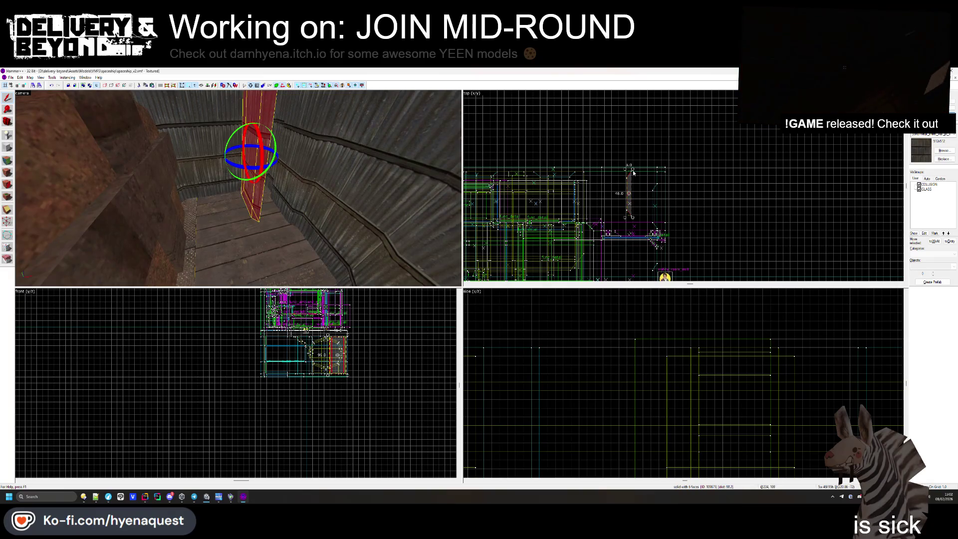
{"action": "scroll", "coordinate": [607, 188], "scroll_direction": "up", "scroll_amount": 3}
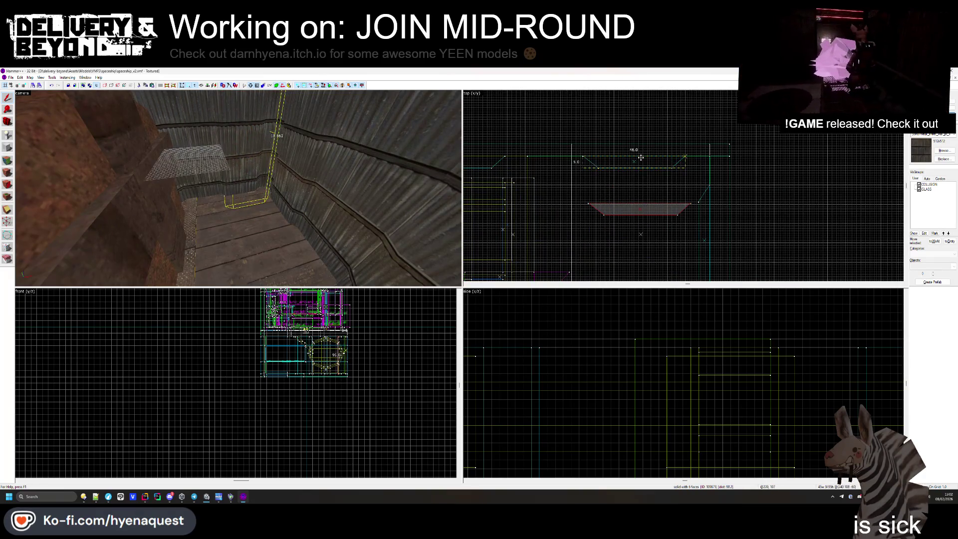
{"action": "key", "text": "Delete"}
{"action": "key", "text": "z"}
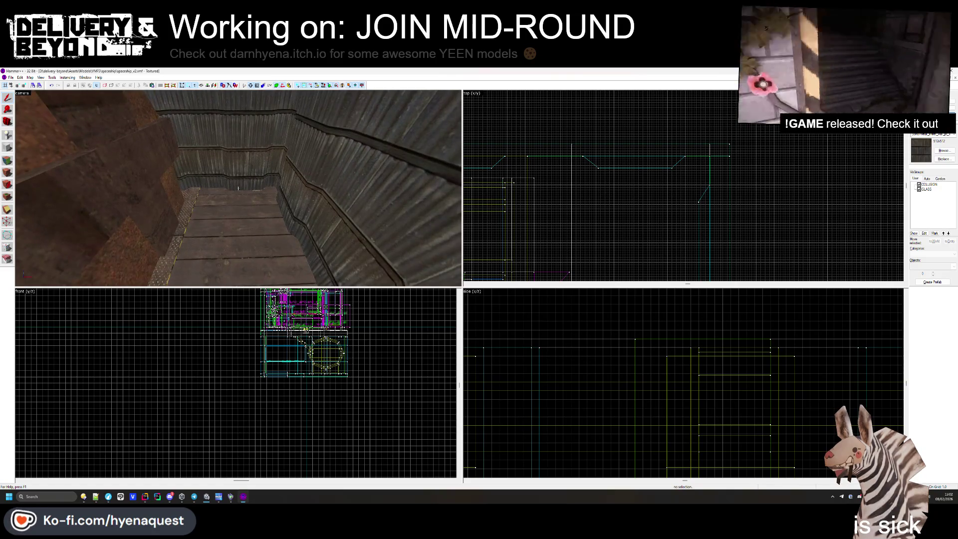
{"action": "left_click", "coordinate": [270, 145]}
{"action": "key", "text": "Delete"}
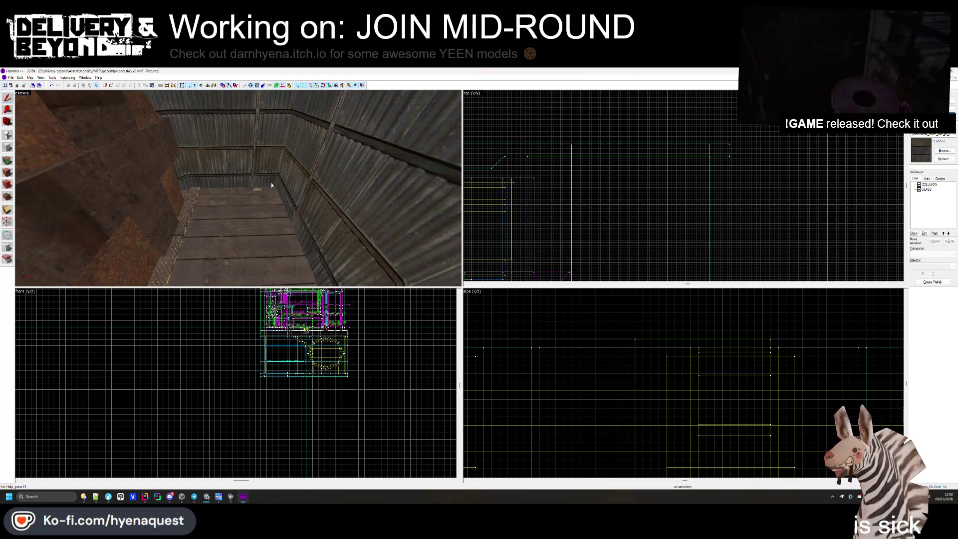
{"action": "left_click", "coordinate": [265, 182]}
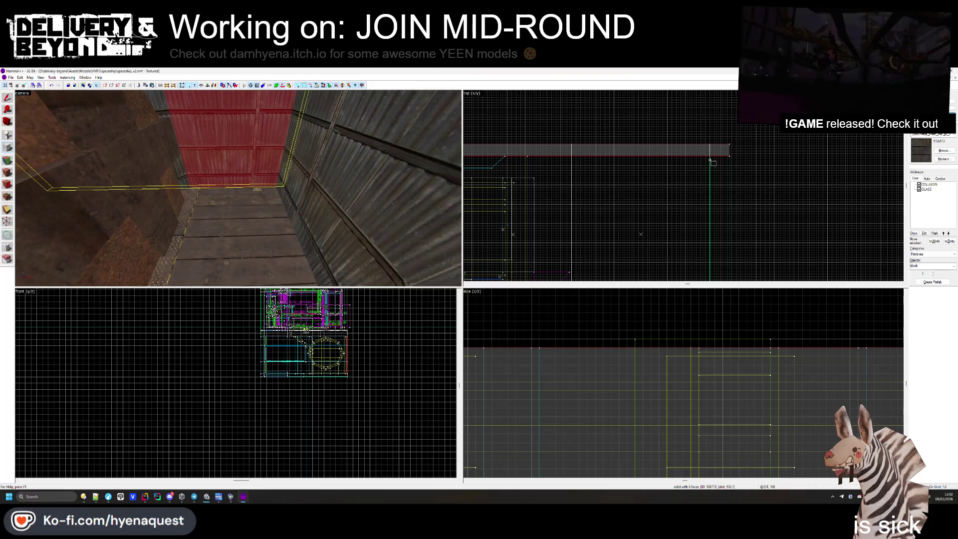
- Draw a 17 by 19 block beside the back wall and create it as a solid pillar
{"action": "left_click_drag", "start_coordinate": [710, 159], "coordinate": [672, 205]}
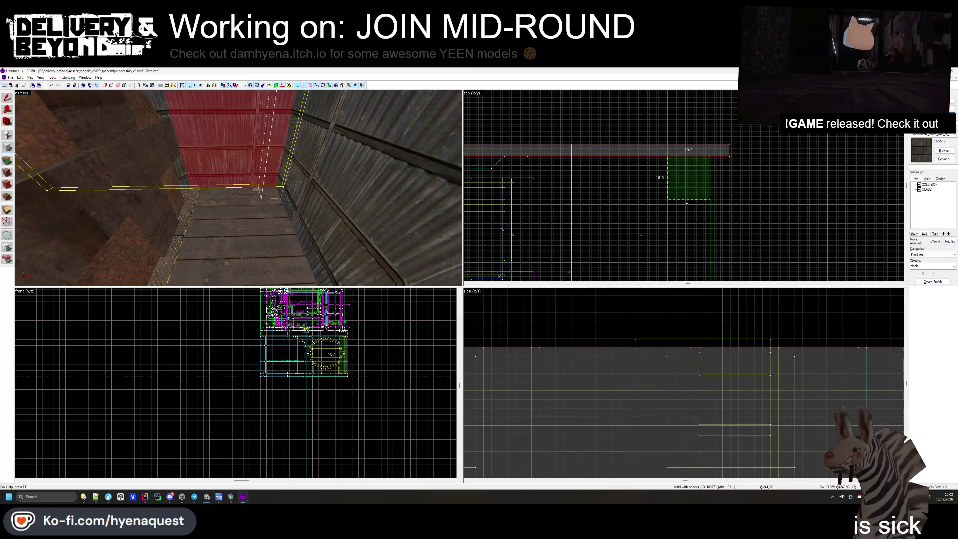
{"action": "key", "text": "Return"}
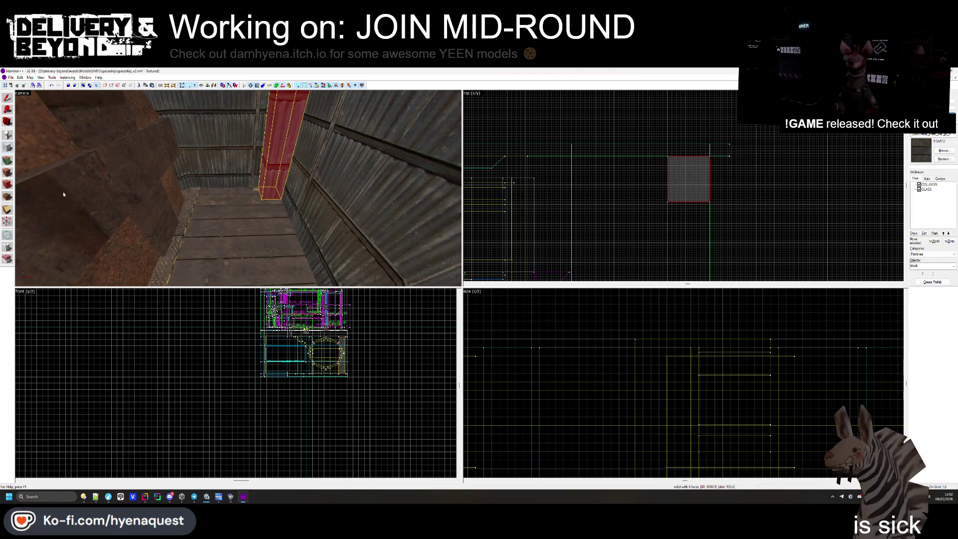
{"action": "scroll", "coordinate": [659, 169], "scroll_direction": "up", "scroll_amount": 3}
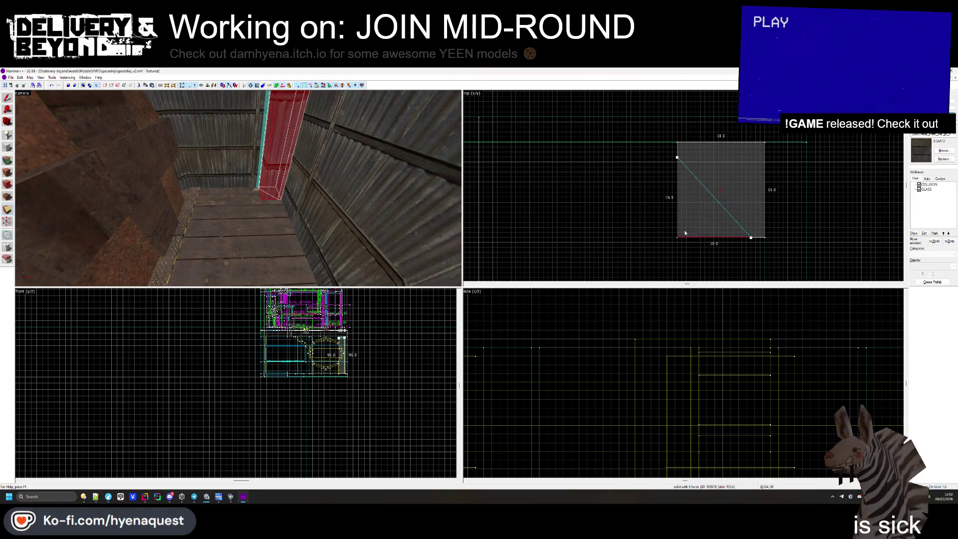
{"action": "left_click", "coordinate": [7, 159]}
{"action": "key", "text": "z"}
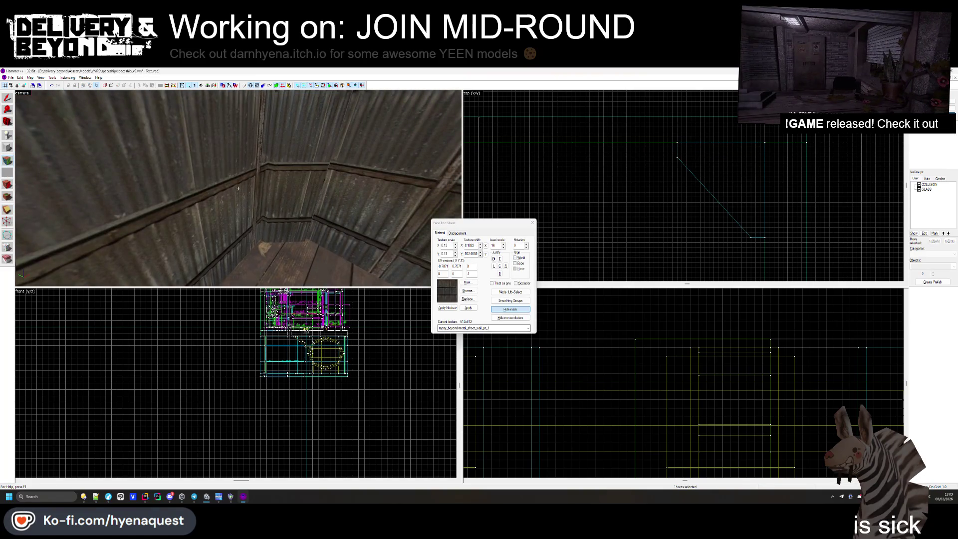
- Apply the corrugated metal sheet wall texture to the pillar's faces and close face editing
{"action": "key", "text": "z"}
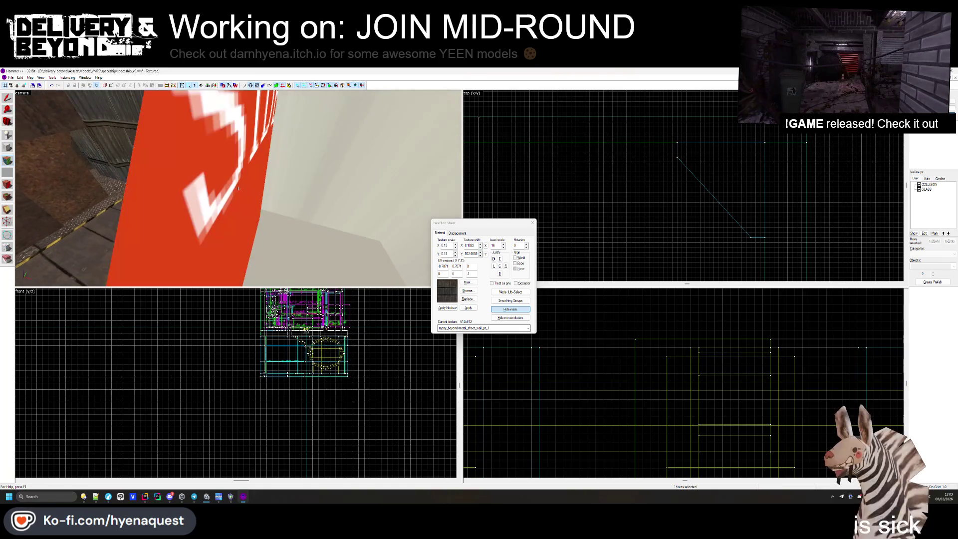
{"action": "left_click", "coordinate": [213, 210]}
{"action": "right_click", "coordinate": [213, 210]}
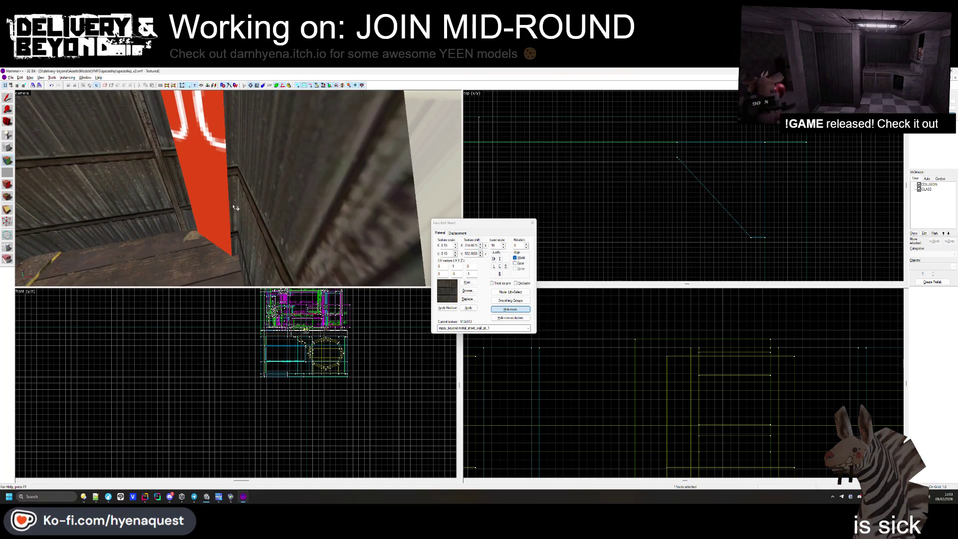
{"action": "left_click", "coordinate": [263, 203]}
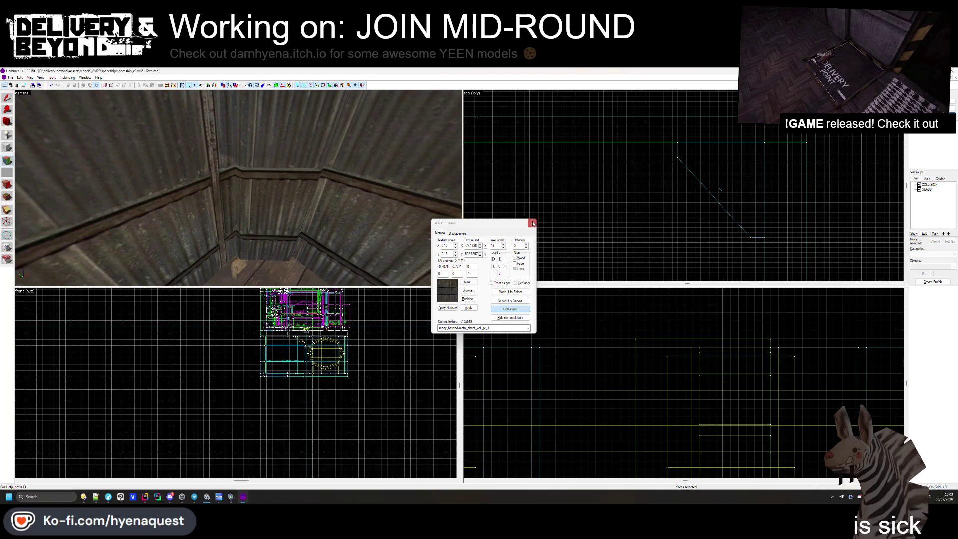
{"action": "left_click", "coordinate": [533, 223]}
{"action": "key", "text": "z"}
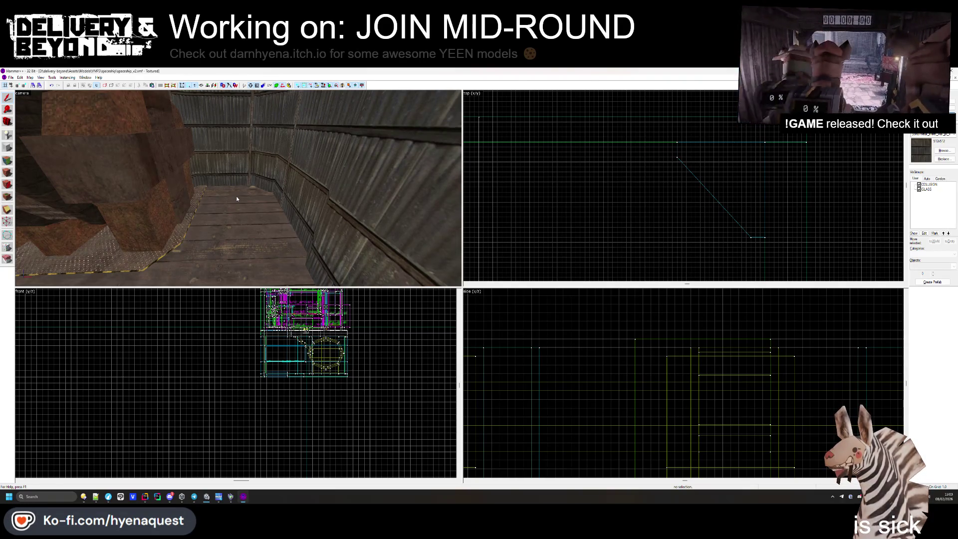
{"action": "left_click", "coordinate": [208, 192]}
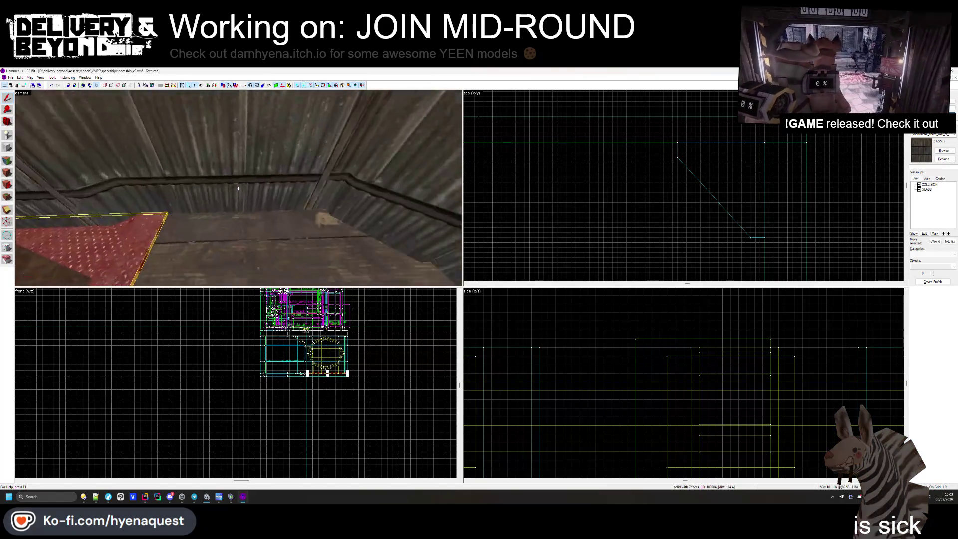
- Make OUTSIDE the current texture from the texture library
{"action": "left_click", "coordinate": [951, 152]}
{"action": "scroll", "coordinate": [599, 259], "scroll_direction": "down", "scroll_amount": 10}
{"action": "scroll", "coordinate": [599, 280], "scroll_direction": "up", "scroll_amount": 10}
{"action": "double_click", "coordinate": [531, 151]}
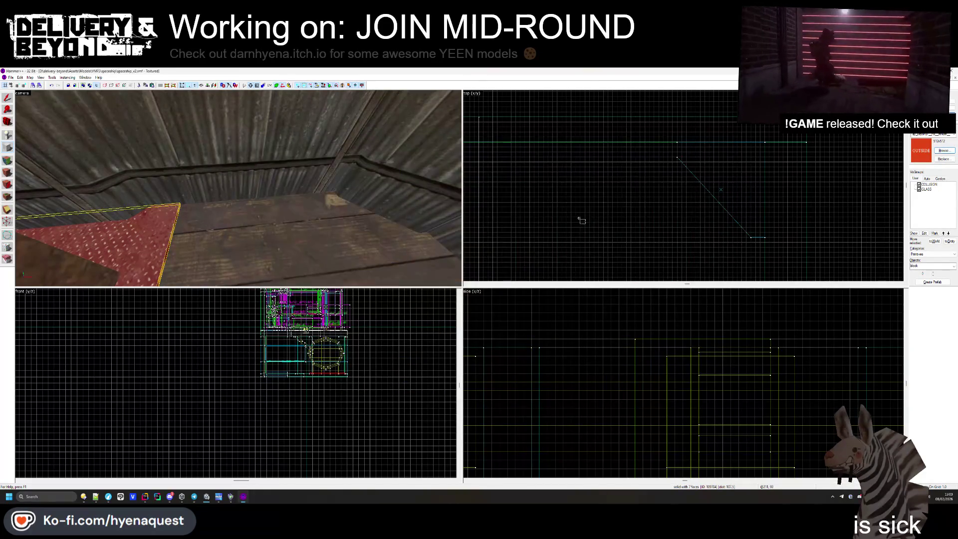
- Create a thin edging strip along the floor edge and a second edging block at the corner
{"action": "mouse_move", "coordinate": [543, 191]}
{"action": "left_mouse_down"}
{"action": "mouse_move", "coordinate": [795, 233]}
{"action": "mouse_move", "coordinate": [805, 198]}
{"action": "left_mouse_up"}
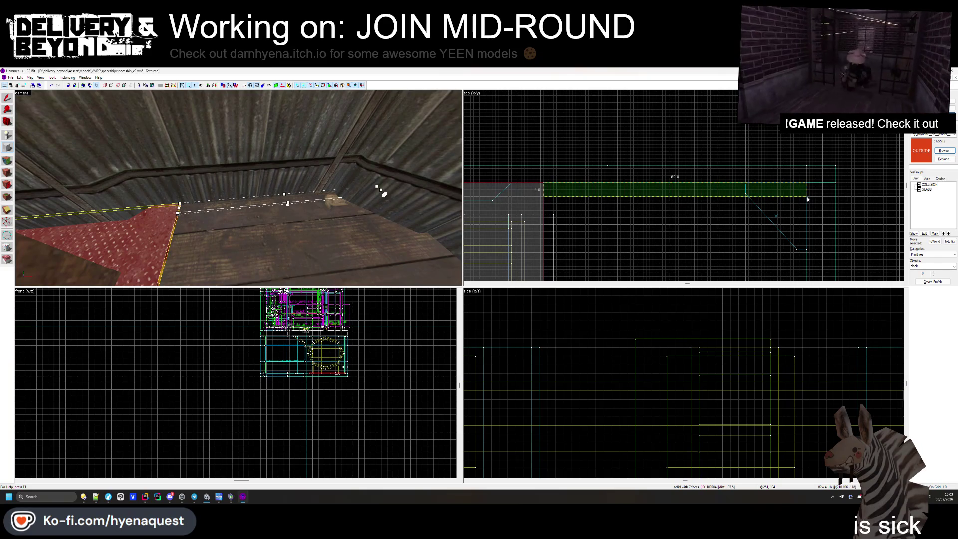
{"action": "key", "text": "Return"}
{"action": "left_click_drag", "start_coordinate": [743, 196], "coordinate": [781, 248]}
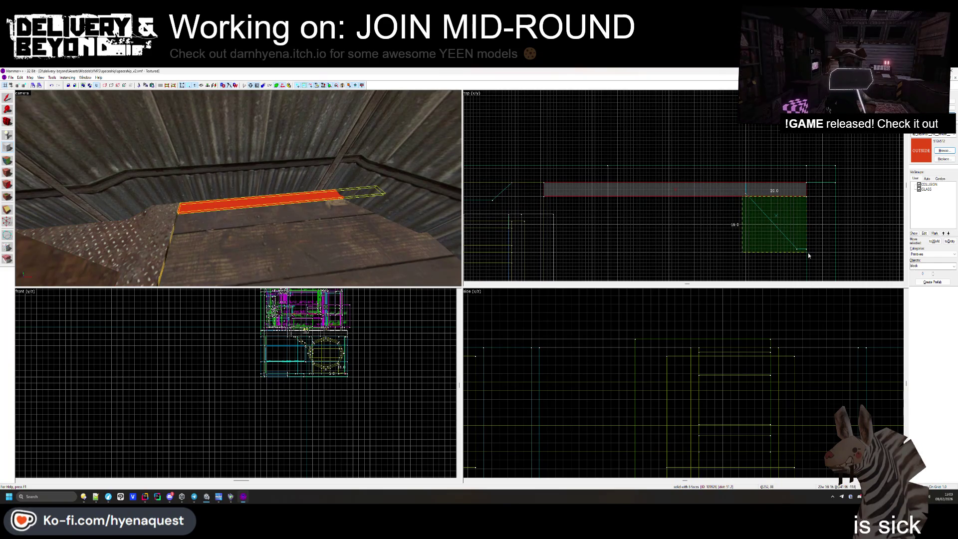
{"action": "key", "text": "Return"}
{"action": "scroll", "coordinate": [649, 200], "scroll_direction": "down", "scroll_amount": 2}
{"action": "scroll", "coordinate": [796, 196], "scroll_direction": "up", "scroll_amount": 3}
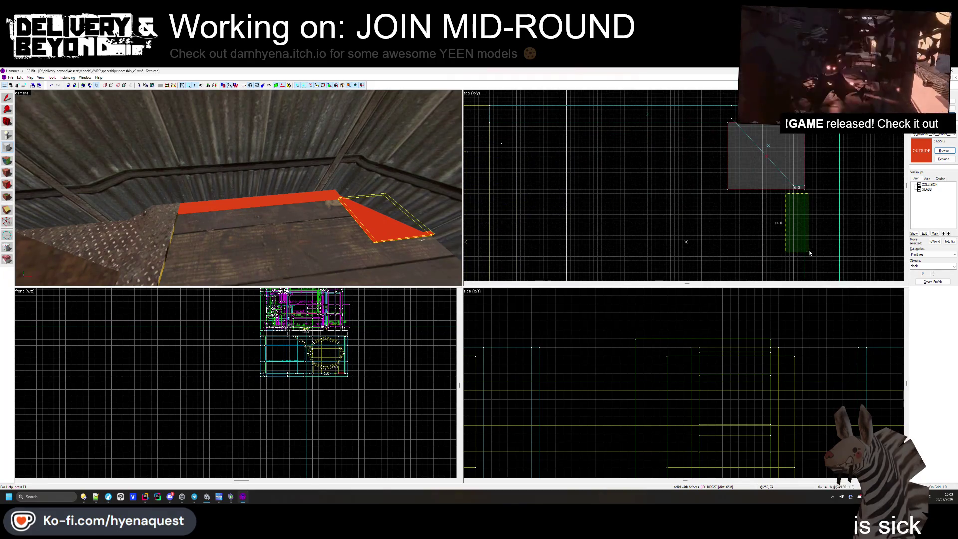
{"action": "left_click_drag", "start_coordinate": [785, 223], "coordinate": [787, 224]}
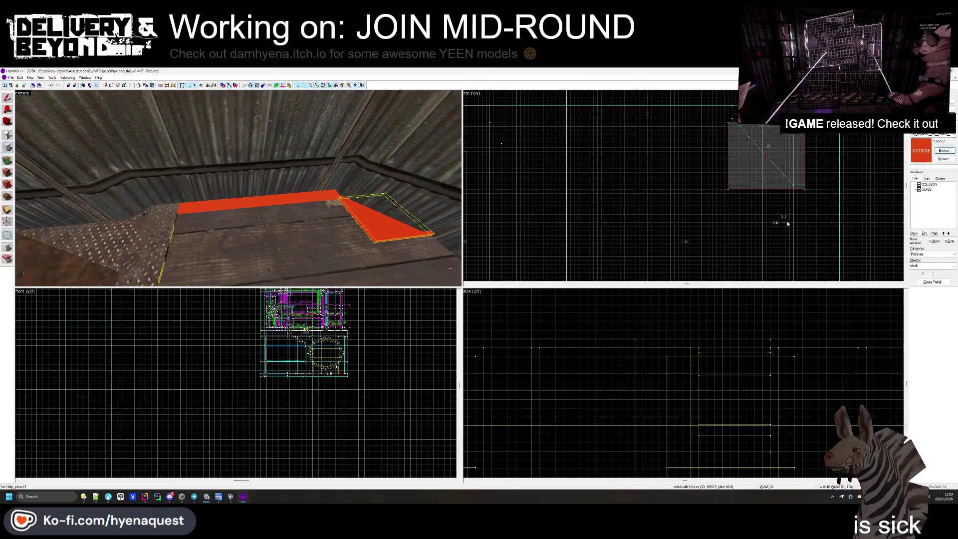
{"action": "scroll", "coordinate": [806, 259], "scroll_direction": "down", "scroll_amount": 3}
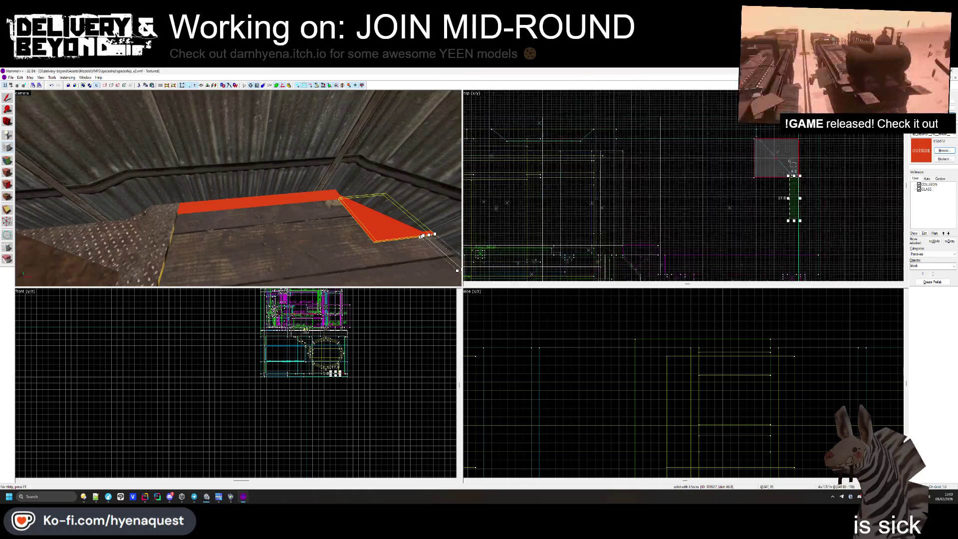
{"action": "scroll", "coordinate": [778, 170], "scroll_direction": "down", "scroll_amount": 2}
{"action": "scroll", "coordinate": [778, 170], "scroll_direction": "up", "scroll_amount": 5}
{"action": "key", "text": "Escape"}
- Look around the room and select the orange edging face on the floor
{"action": "key", "text": "z"}
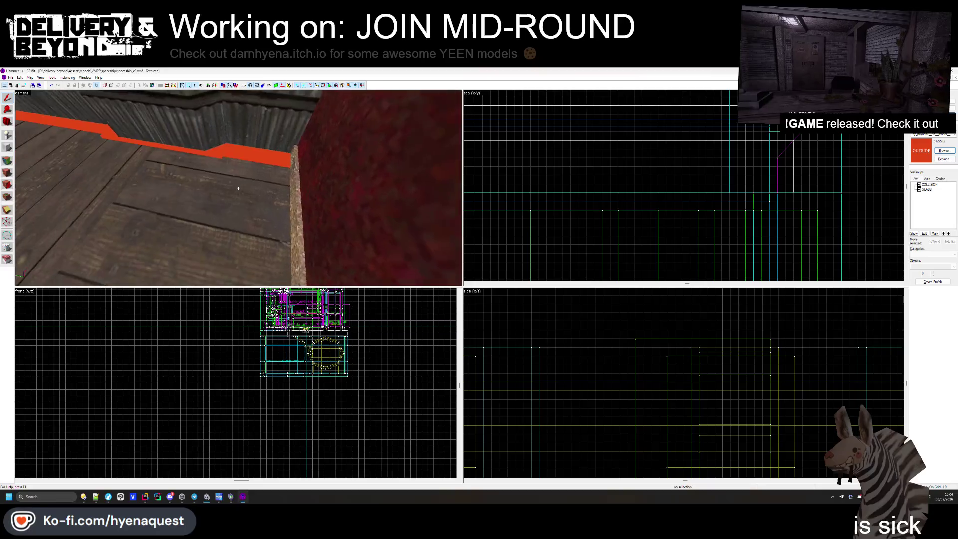
{"action": "key", "text": "z"}
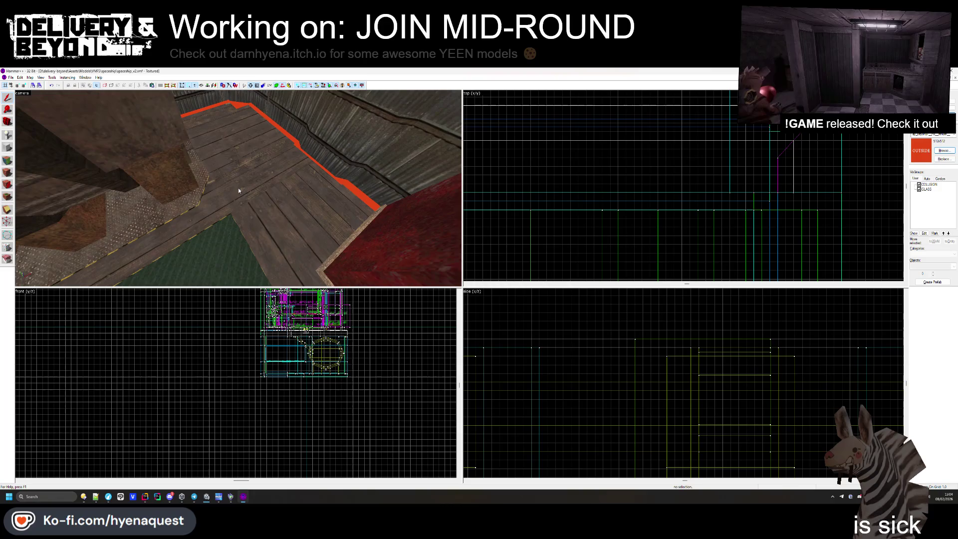
{"action": "key", "text": "z"}
{"action": "mouse_move", "coordinate": [238, 188]}
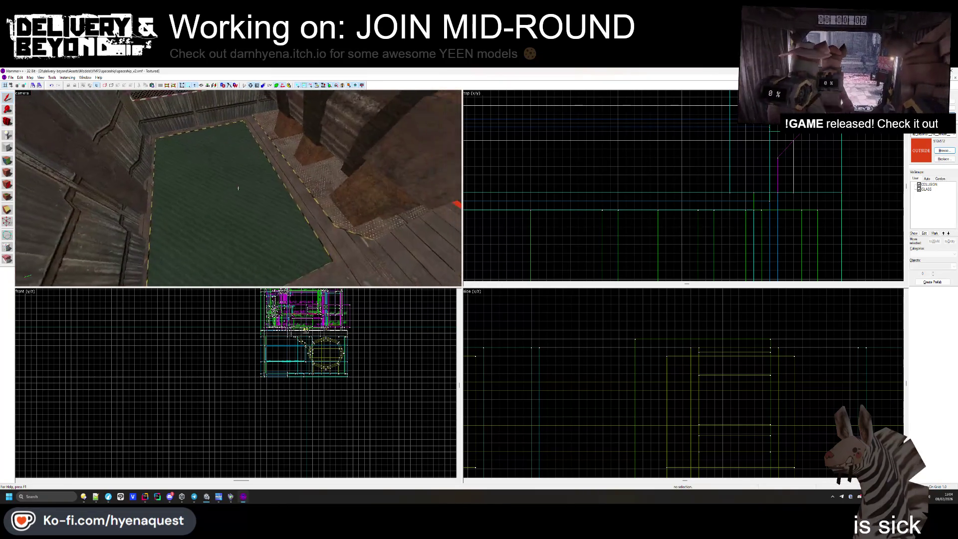
{"action": "key", "text": "z"}
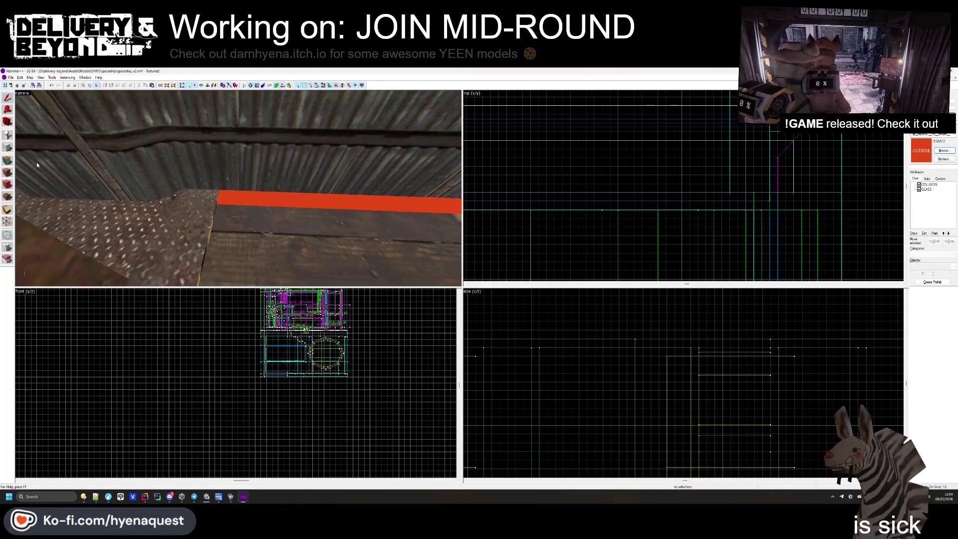
{"action": "left_click", "coordinate": [215, 211]}
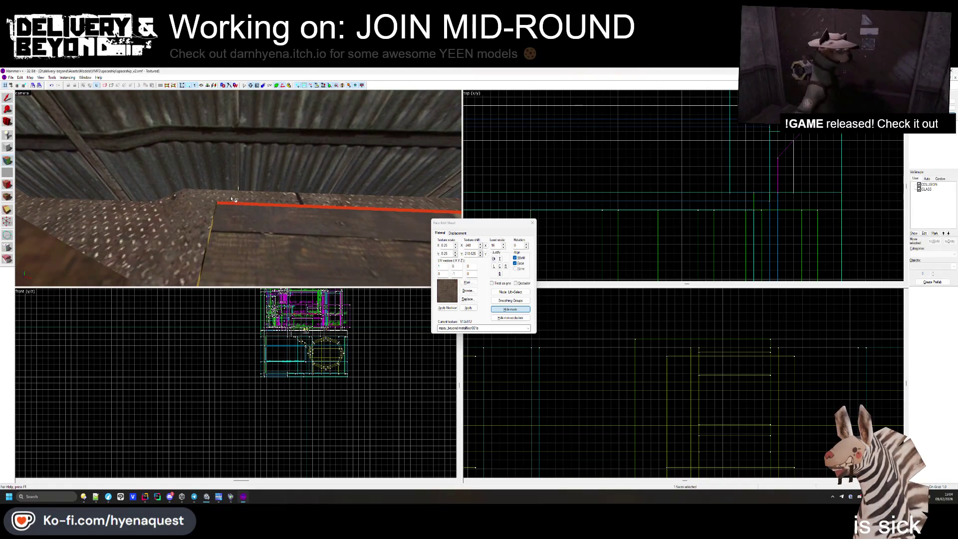
- Sample the concretewarningstripe2 hazard-stripe texture from existing edging and select another orange edging face for restriping
{"action": "key", "text": "w"}
{"action": "key", "text": "z"}
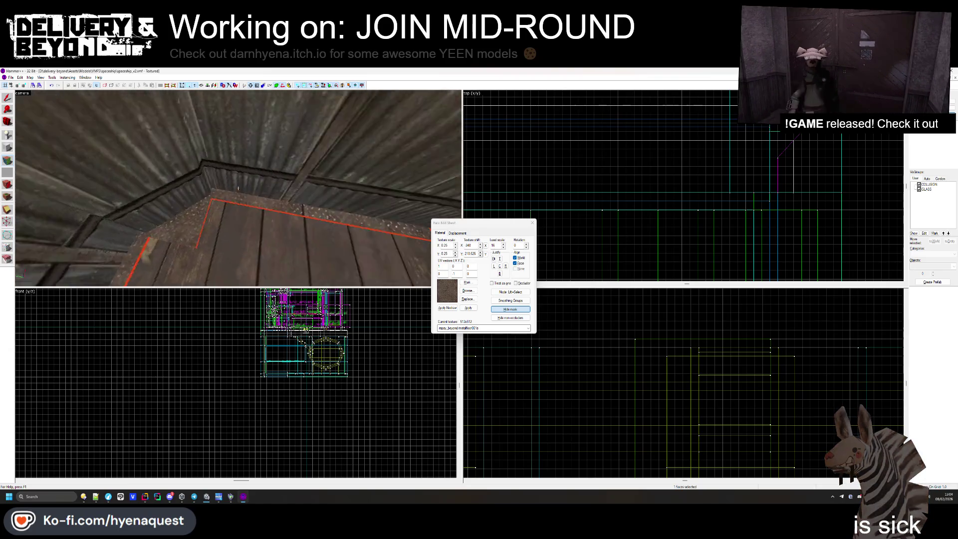
{"action": "mouse_move", "coordinate": [238, 188]}
{"action": "key", "text": "s"}
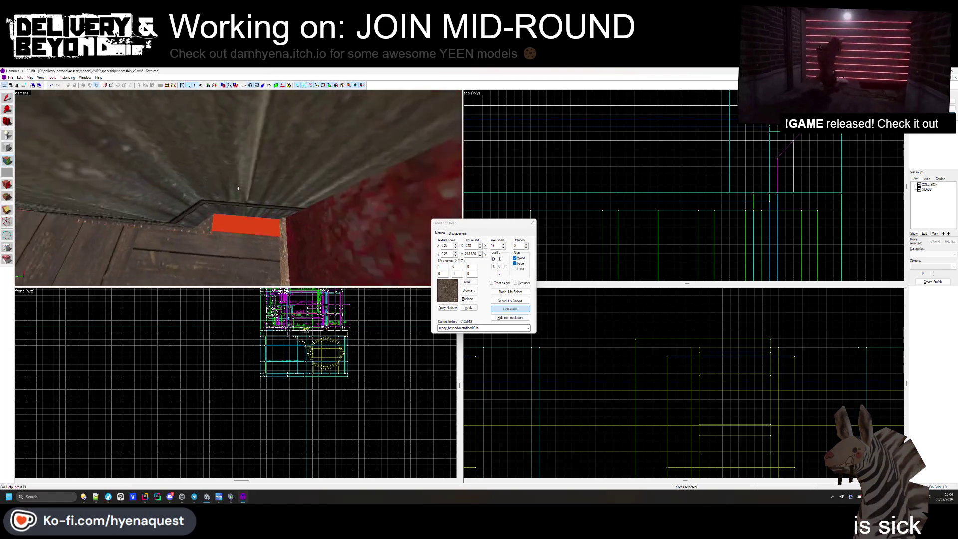
{"action": "key", "text": "w"}
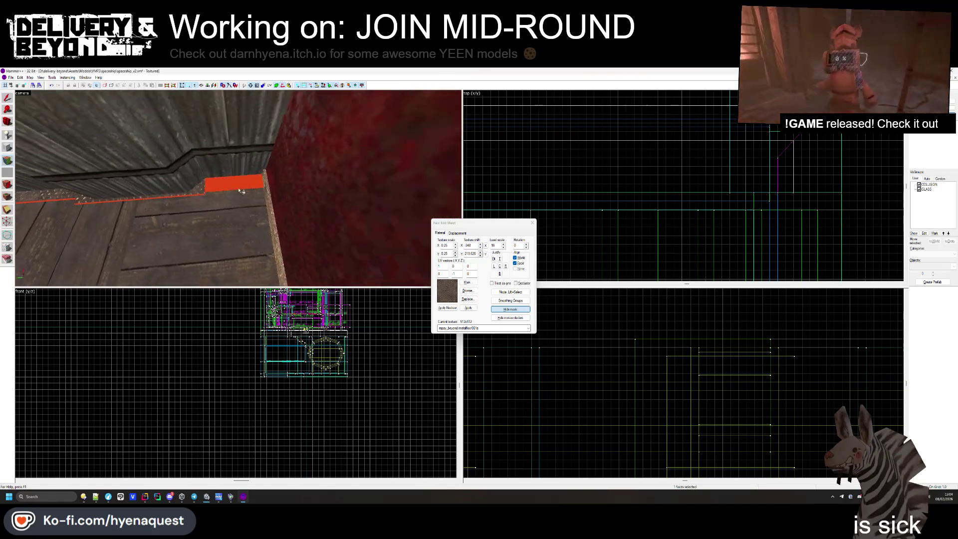
{"action": "key", "text": "z"}
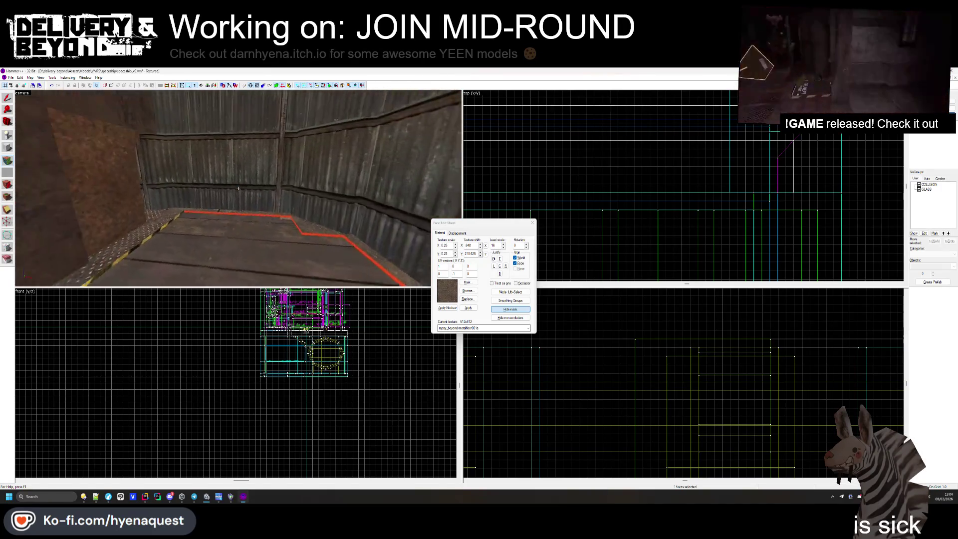
{"action": "left_click", "coordinate": [238, 188]}
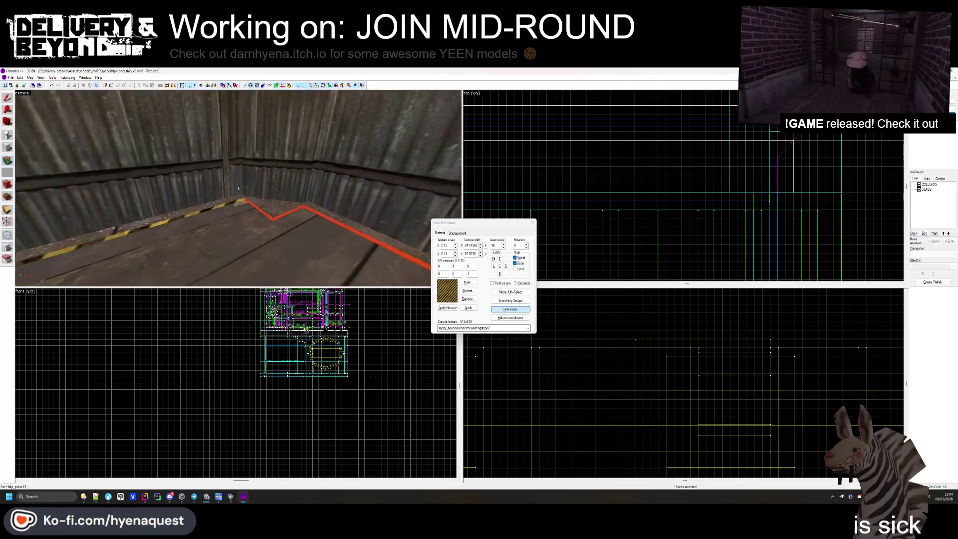
{"action": "key", "text": "z"}
{"action": "left_click", "coordinate": [260, 206]}
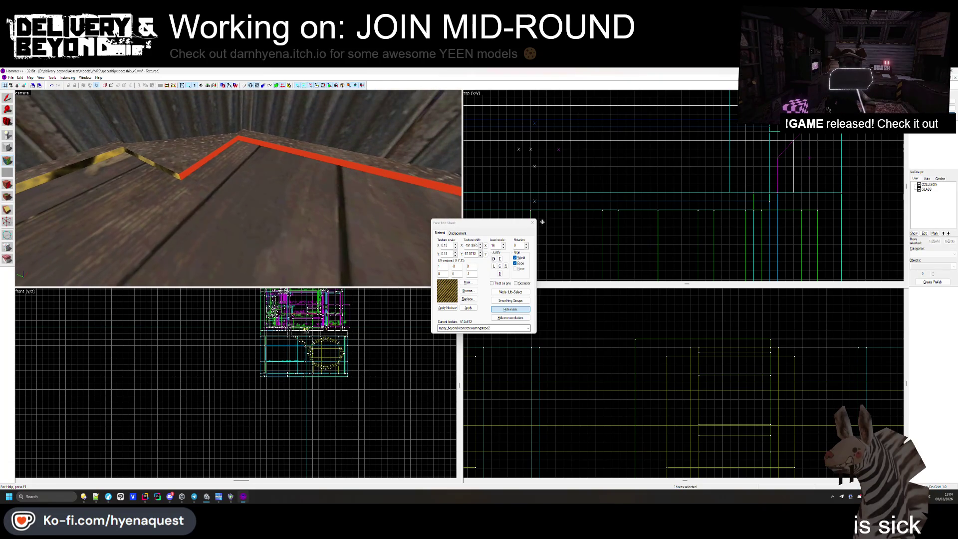
{"action": "key", "text": "shift+a"}
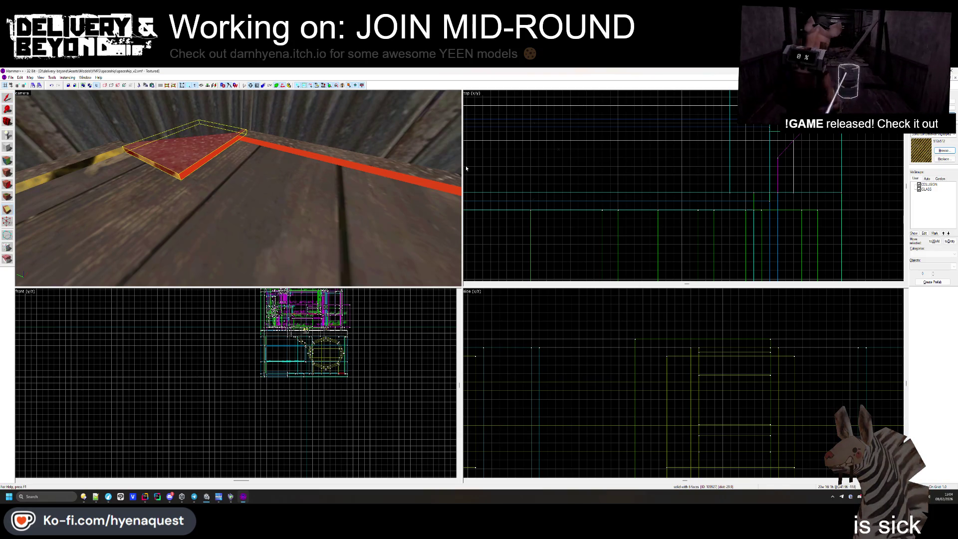
- Pull two ledge corner vertices inward so the ledge follows the floor's bend
{"action": "scroll", "coordinate": [609, 167], "scroll_direction": "down", "scroll_amount": 4}
{"action": "scroll", "coordinate": [609, 166], "scroll_direction": "up", "scroll_amount": 6}
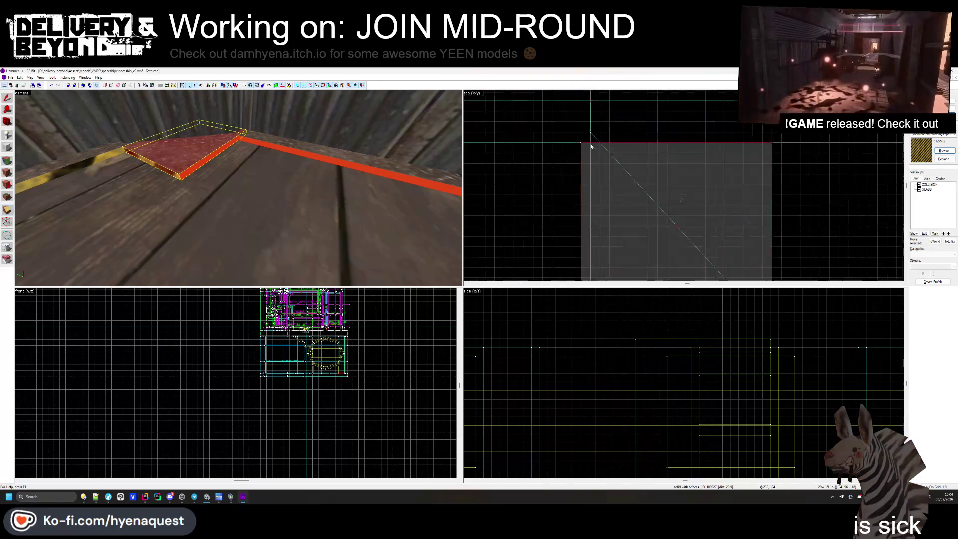
{"action": "left_click_drag", "start_coordinate": [581, 144], "coordinate": [597, 155]}
{"action": "scroll", "coordinate": [609, 167], "scroll_direction": "down", "scroll_amount": 4}
{"action": "scroll", "coordinate": [635, 192], "scroll_direction": "up", "scroll_amount": 5}
{"action": "left_click_drag", "start_coordinate": [685, 211], "coordinate": [621, 208]}
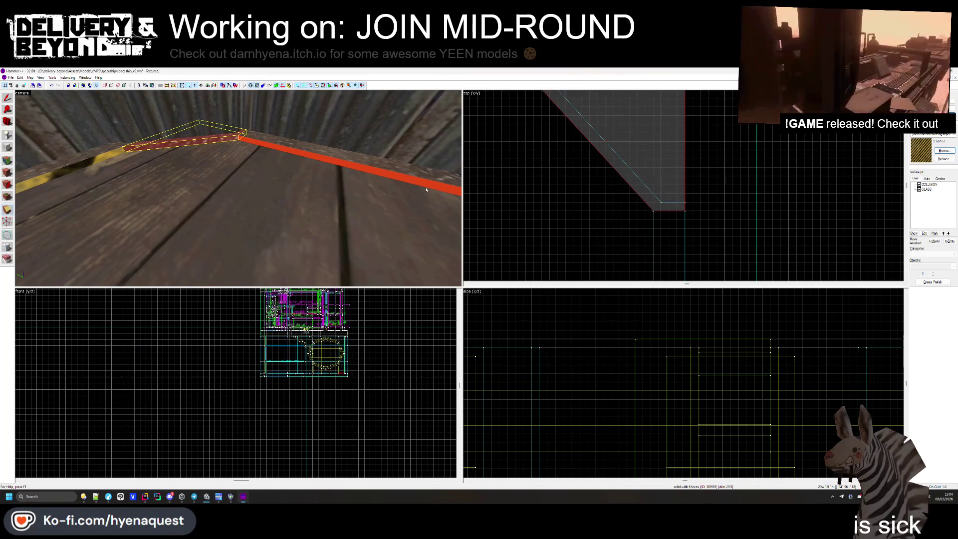
- Inspect the ledge face's texture in face edit mode, then reselect the ledge brush
{"action": "left_click", "coordinate": [10, 160]}
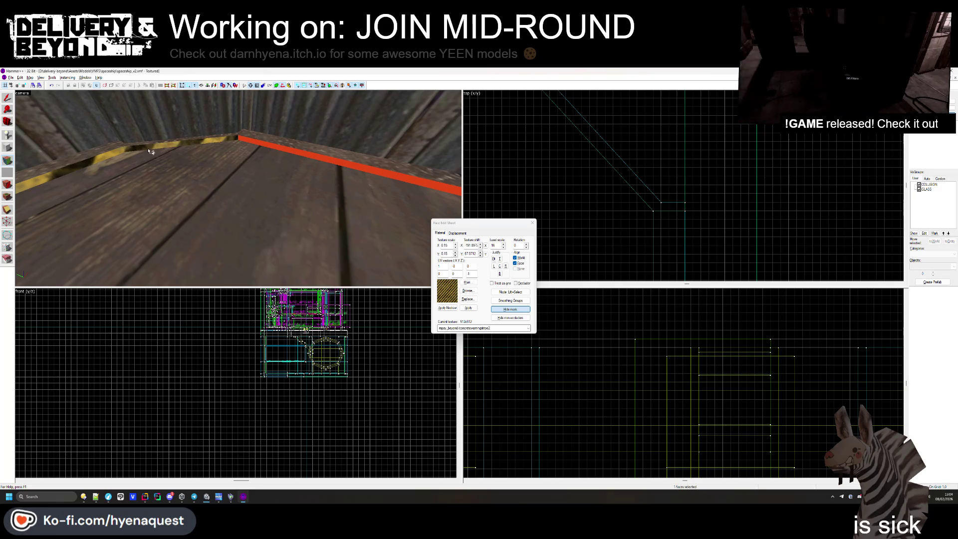
{"action": "left_click", "coordinate": [242, 142]}
{"action": "left_click_drag", "start_coordinate": [242, 142], "coordinate": [449, 205]}
{"action": "left_click", "coordinate": [533, 223]}
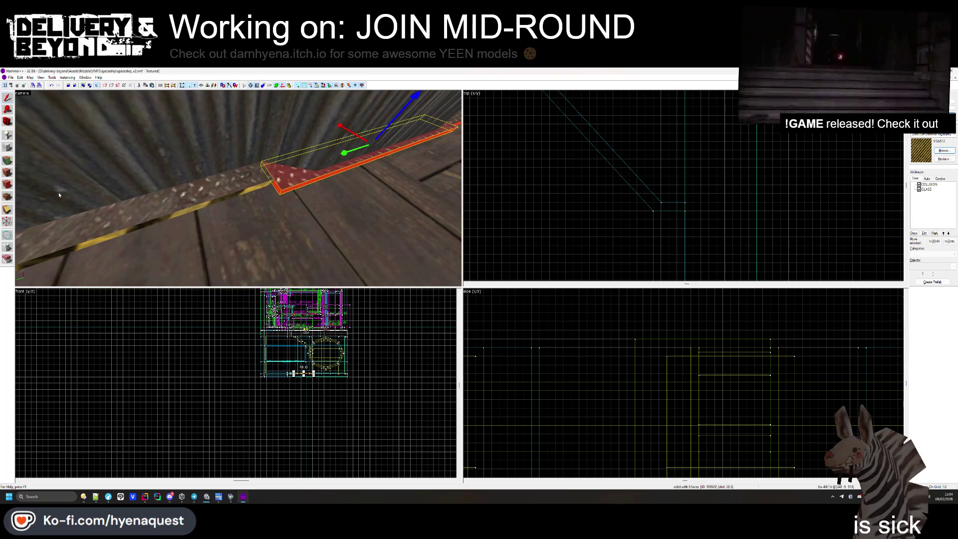
- Pull a trim corner vertex inward to chamfer the corner
{"action": "scroll", "coordinate": [557, 170], "scroll_direction": "down", "scroll_amount": 1}
{"action": "scroll", "coordinate": [554, 224], "scroll_direction": "up", "scroll_amount": 5}
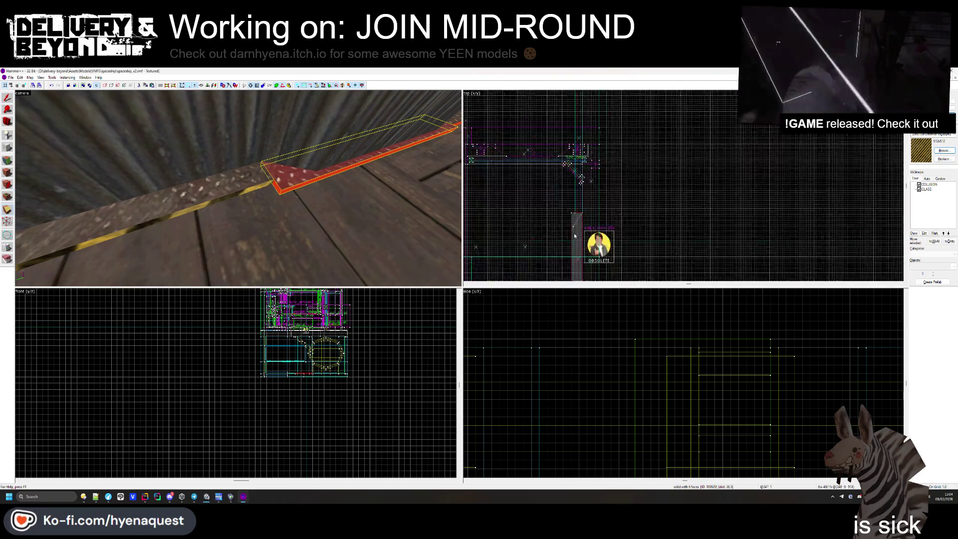
{"action": "left_click_drag", "start_coordinate": [553, 226], "coordinate": [549, 230]}
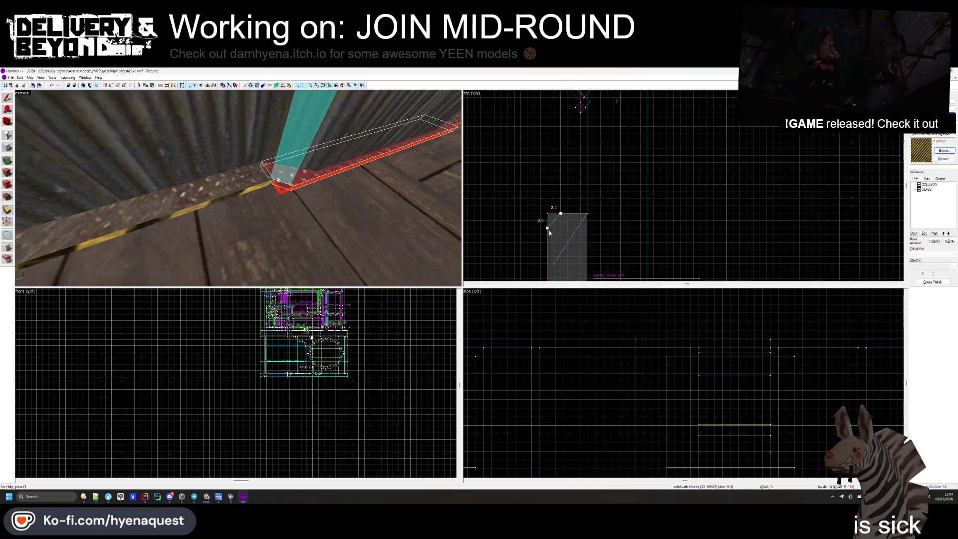
{"action": "key", "text": "shift+s"}
- Check a trim face's texture up close at the ledge corner, then clear the selection
{"action": "left_click", "coordinate": [14, 160]}
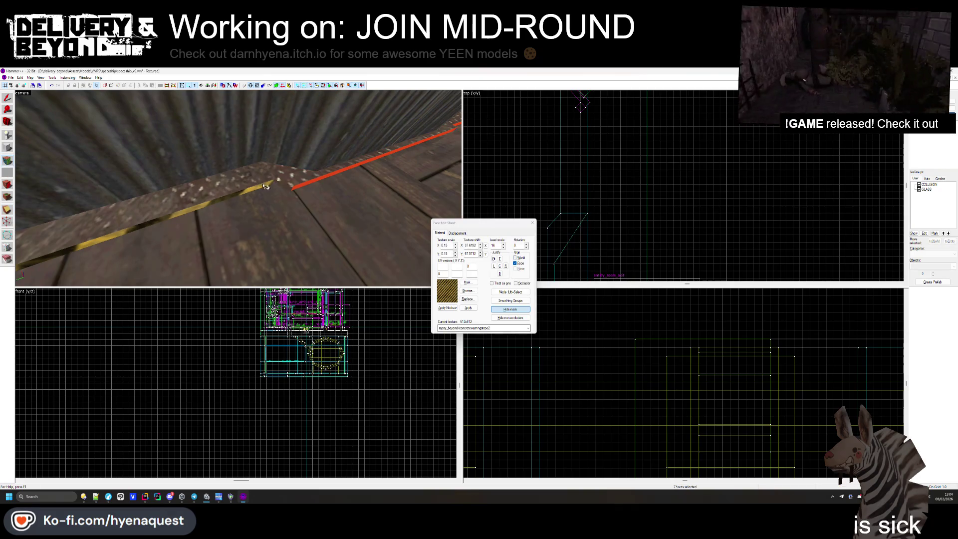
{"action": "left_click", "coordinate": [289, 183]}
{"action": "key", "text": "w"}
{"action": "key", "text": "w"}
{"action": "key", "text": "w"}
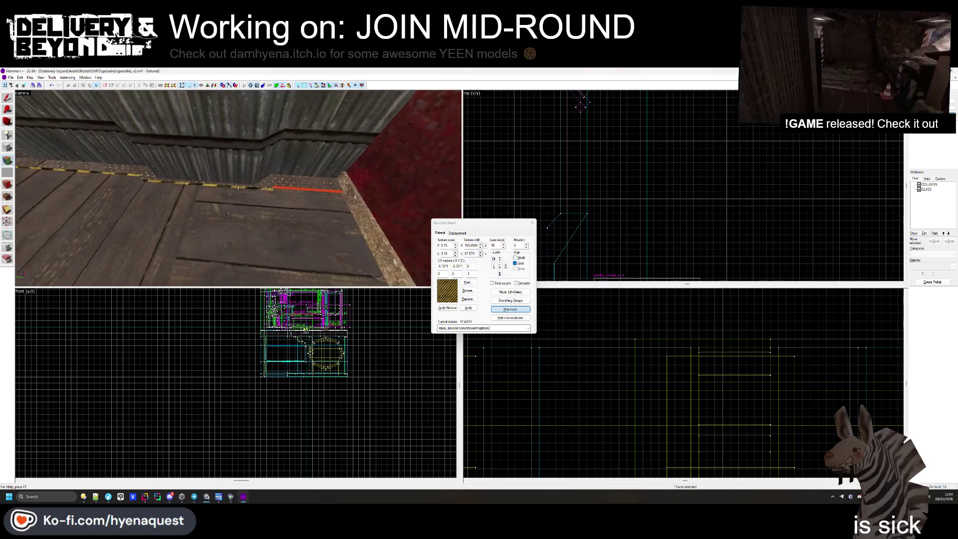
{"action": "key", "text": "shift+s"}
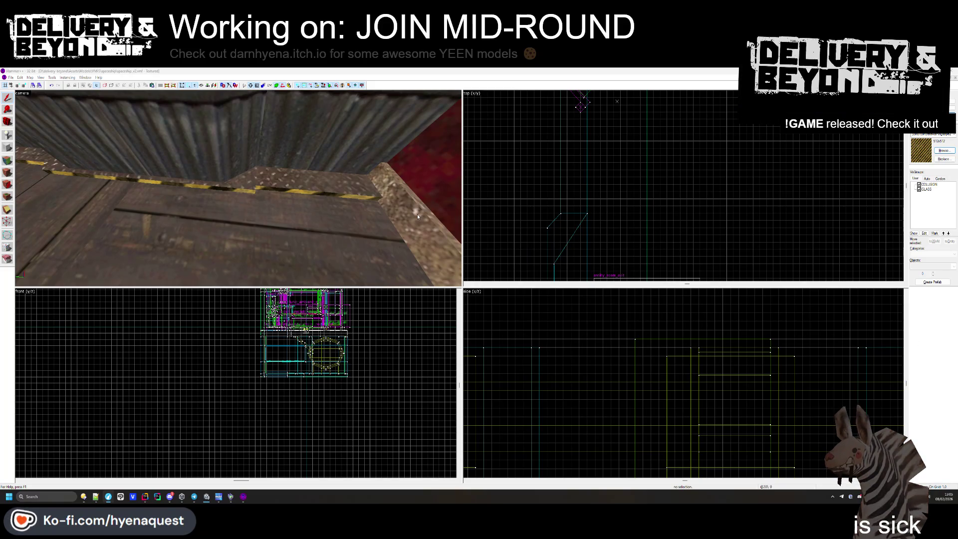
- Clip off the yellow-striped trim brush's corner along a diagonal cut line
{"action": "left_click", "coordinate": [257, 189]}
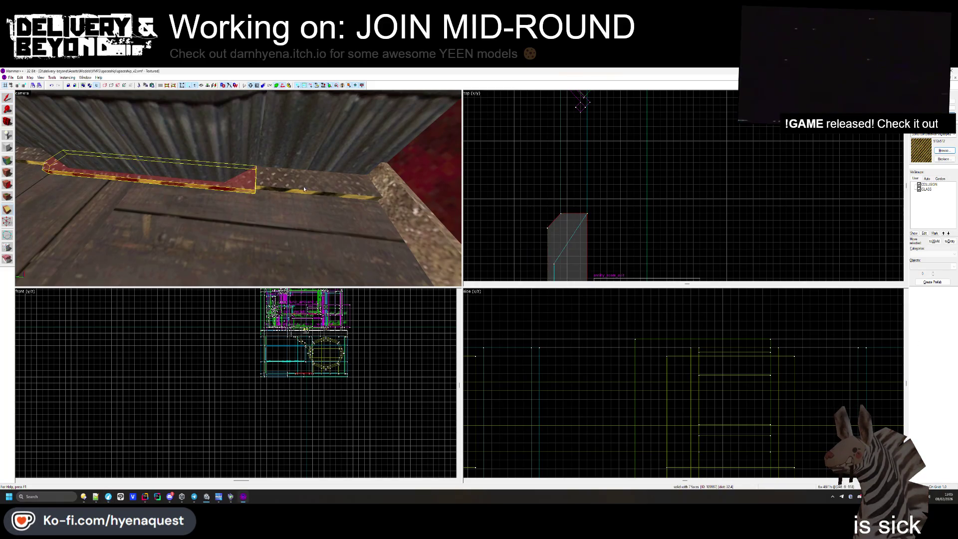
{"action": "scroll", "coordinate": [577, 97], "scroll_direction": "up", "scroll_amount": 2}
{"action": "scroll", "coordinate": [579, 192], "scroll_direction": "up", "scroll_amount": 5}
{"action": "key", "text": "shift+x"}
{"action": "left_click_drag", "start_coordinate": [589, 186], "coordinate": [578, 148]}
{"action": "key", "text": "Return"}
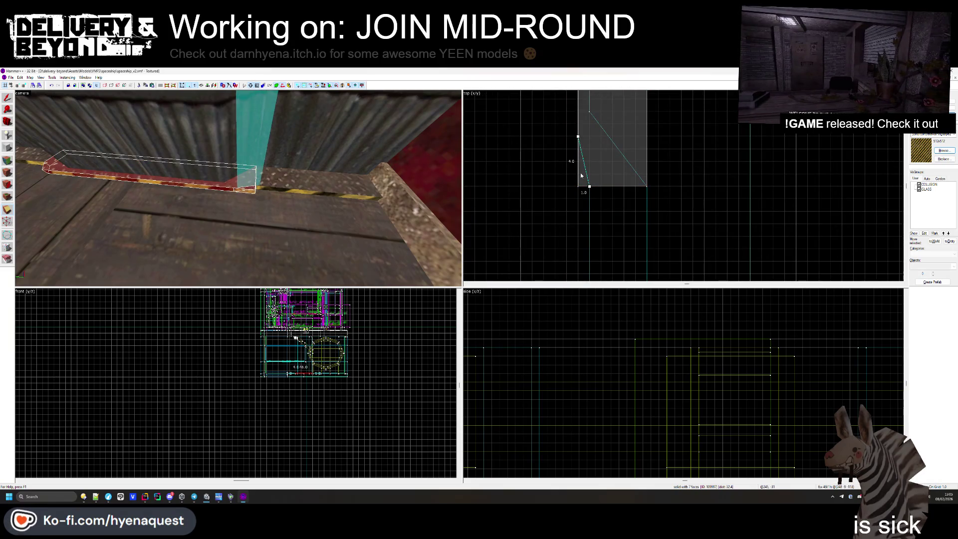
- Verify the clipped trim face's texture and clear the selection
{"action": "key", "text": "shift+a"}
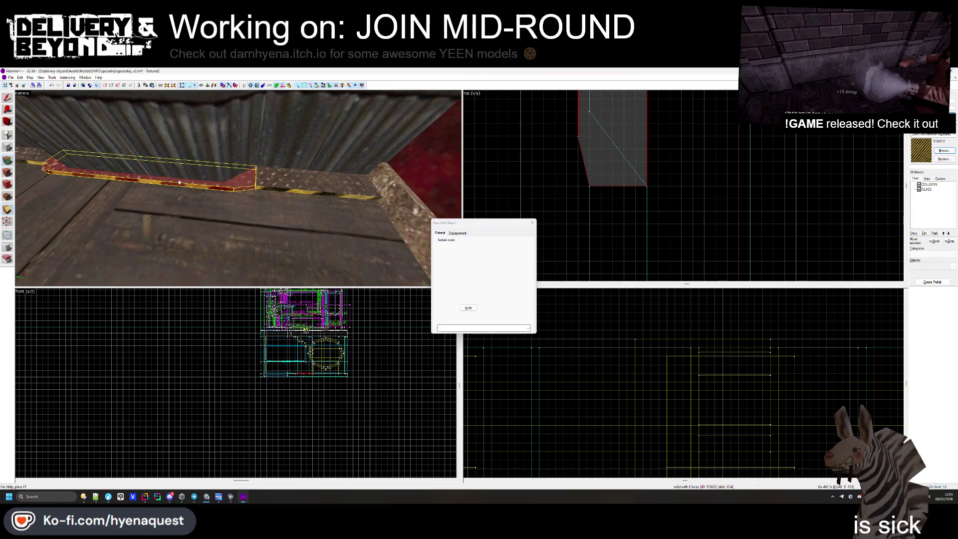
{"action": "left_click", "coordinate": [268, 191]}
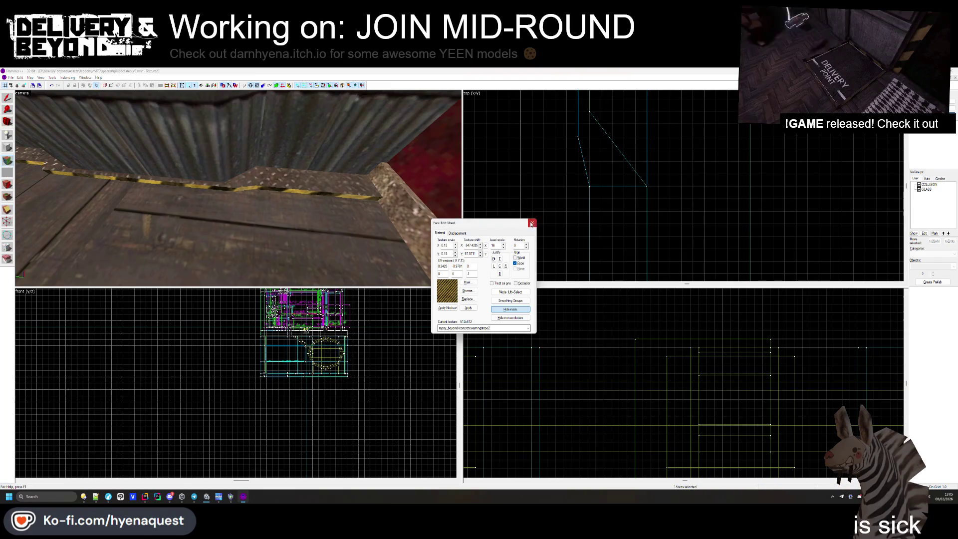
{"action": "left_click", "coordinate": [532, 223]}
{"action": "key", "text": "z"}
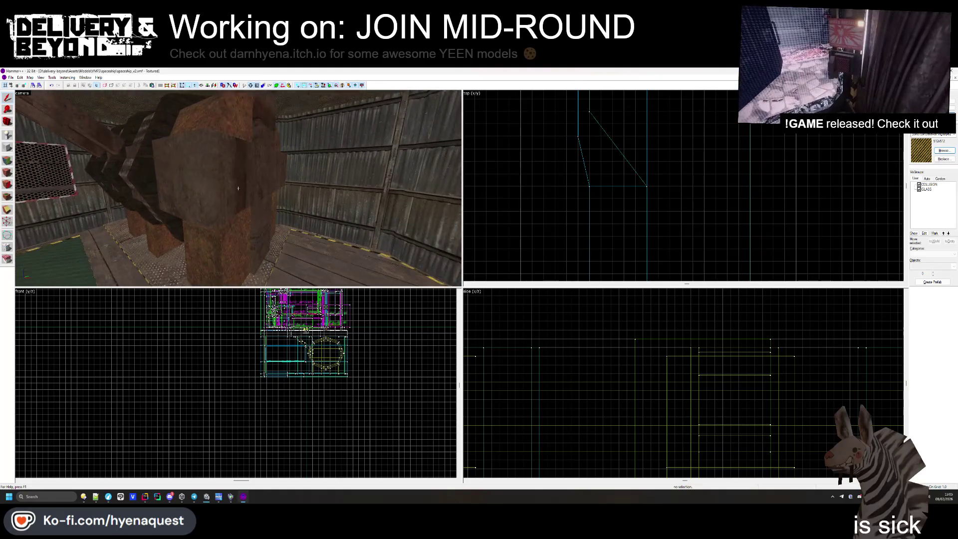
- Apply the dark material to two faces of the central beam block
{"action": "key", "text": "z"}
{"action": "left_click", "coordinate": [7, 172]}
{"action": "left_click", "coordinate": [268, 168]}
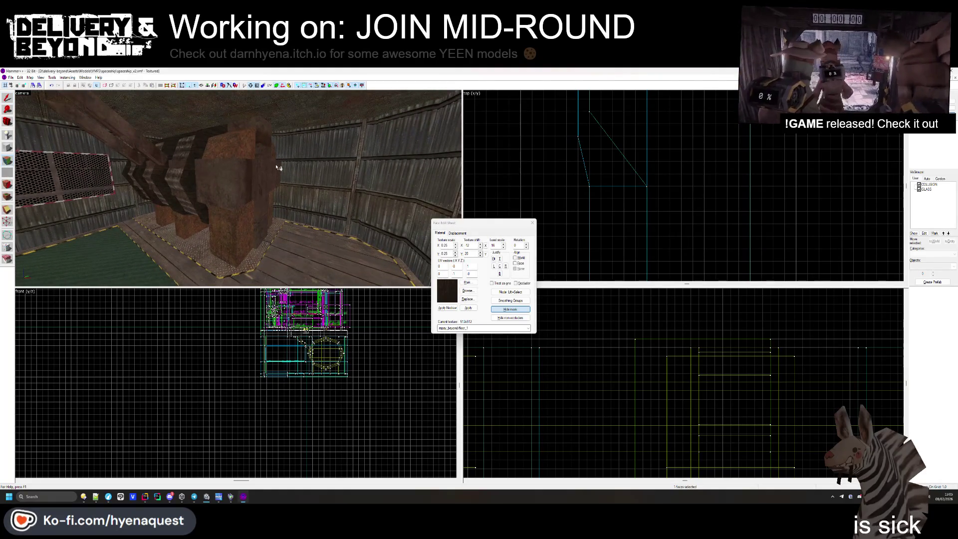
{"action": "right_click", "coordinate": [211, 181]}
{"action": "right_click", "coordinate": [249, 181]}
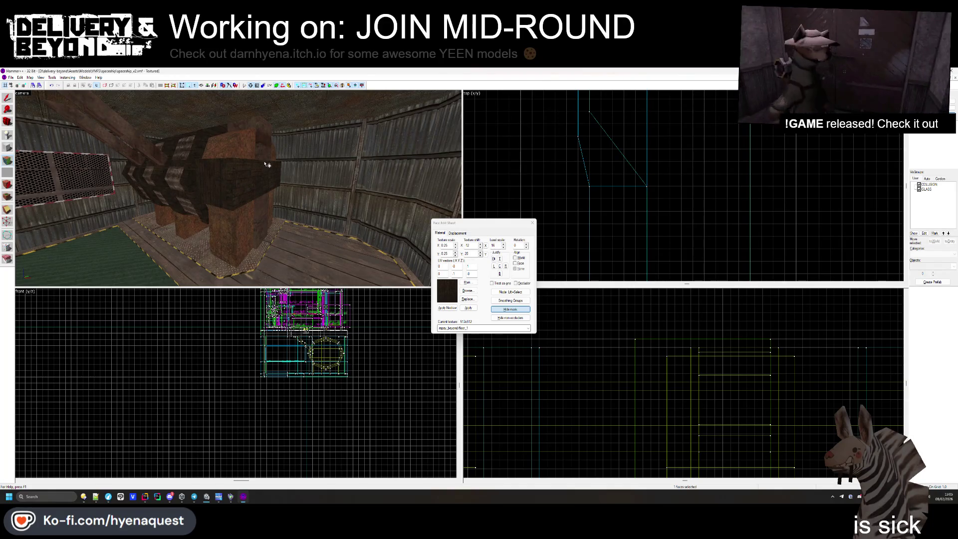
- Inspect the darkened block from several angles, then bring the mesh optimization progress window forward
{"action": "key", "text": "w"}
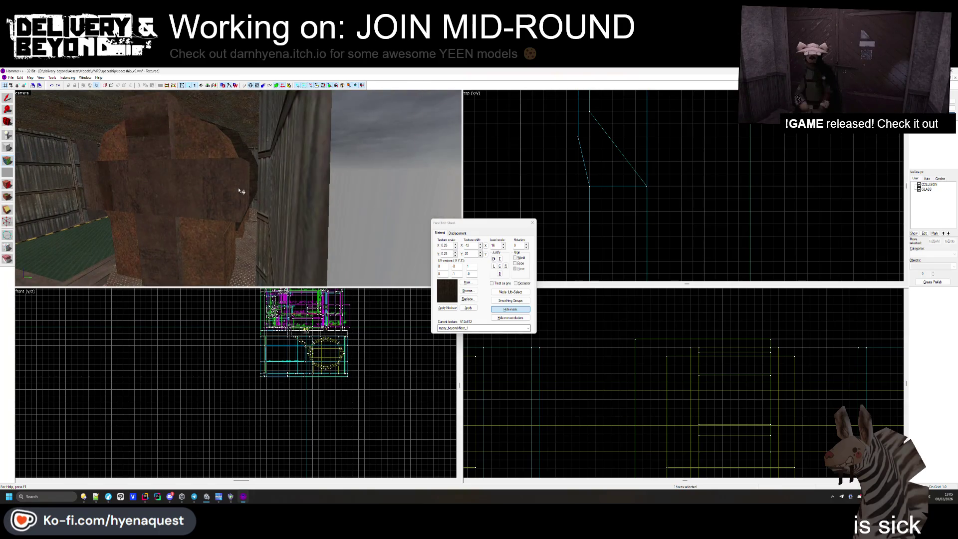
{"action": "key", "text": "w"}
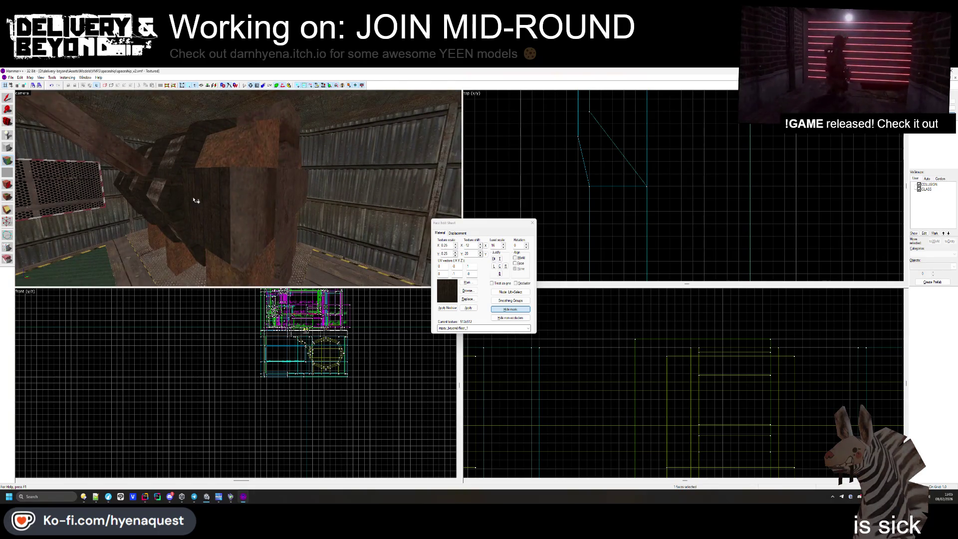
{"action": "key", "text": "w"}
{"action": "key", "text": "z"}
{"action": "left_click", "coordinate": [532, 223]}
{"action": "key", "text": "z"}
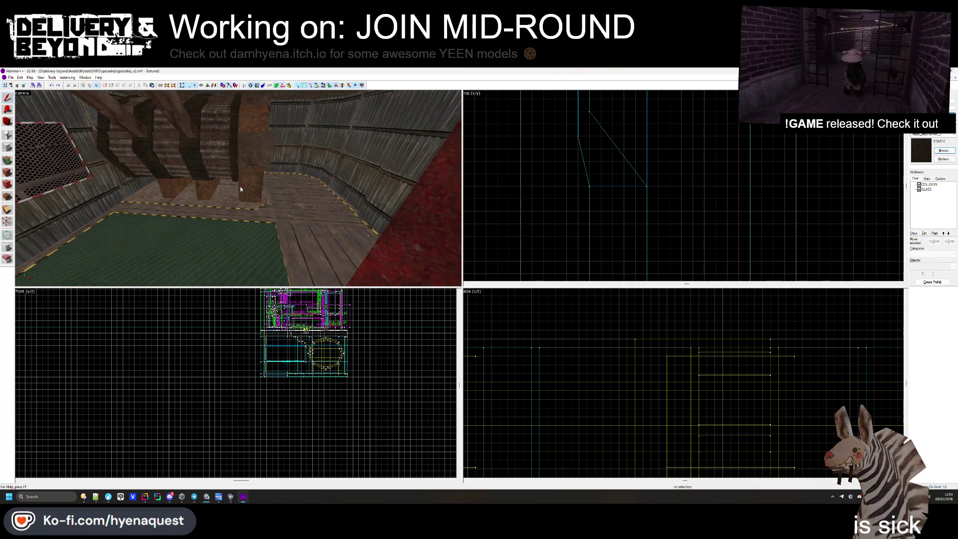
{"action": "key", "text": "w"}
{"action": "key", "text": "s"}
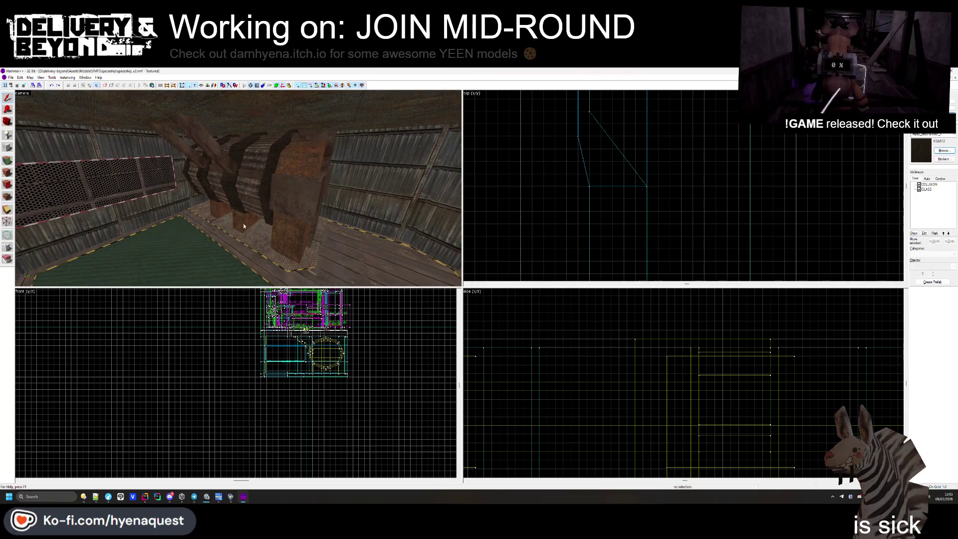
{"action": "mouse_move", "coordinate": [206, 496]}
{"action": "left_click", "coordinate": [230, 468]}
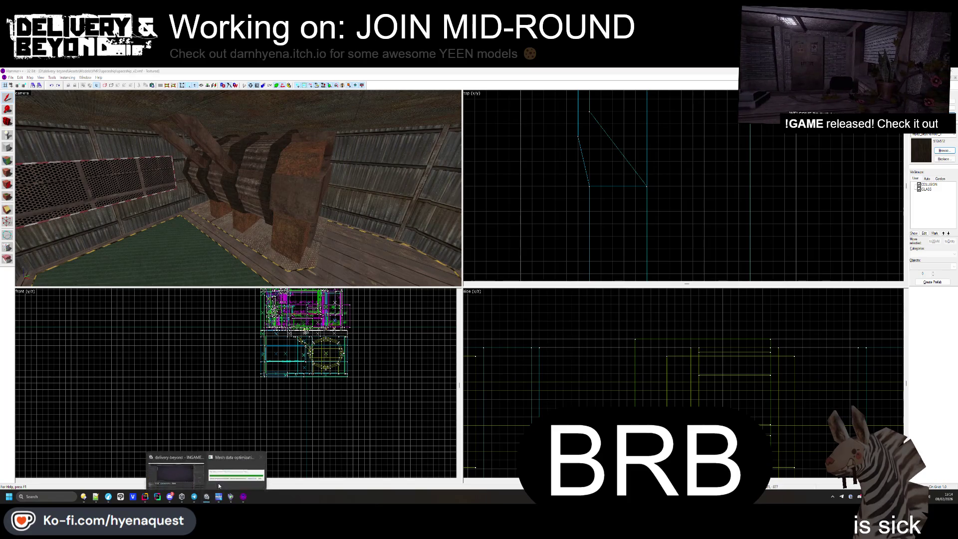
- Bring the mesh data optimization progress dialog to the front from its taskbar thumbnail
{"action": "left_click", "coordinate": [221, 467]}
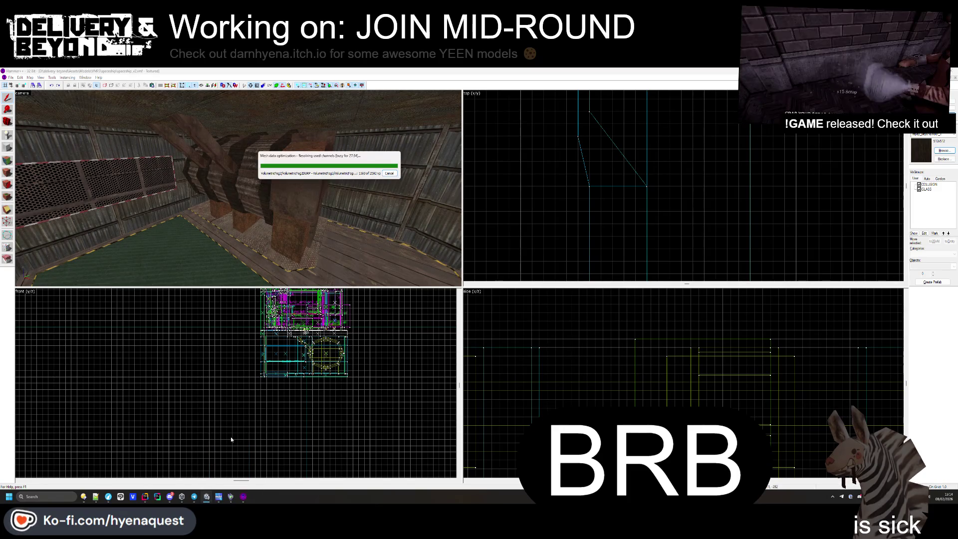
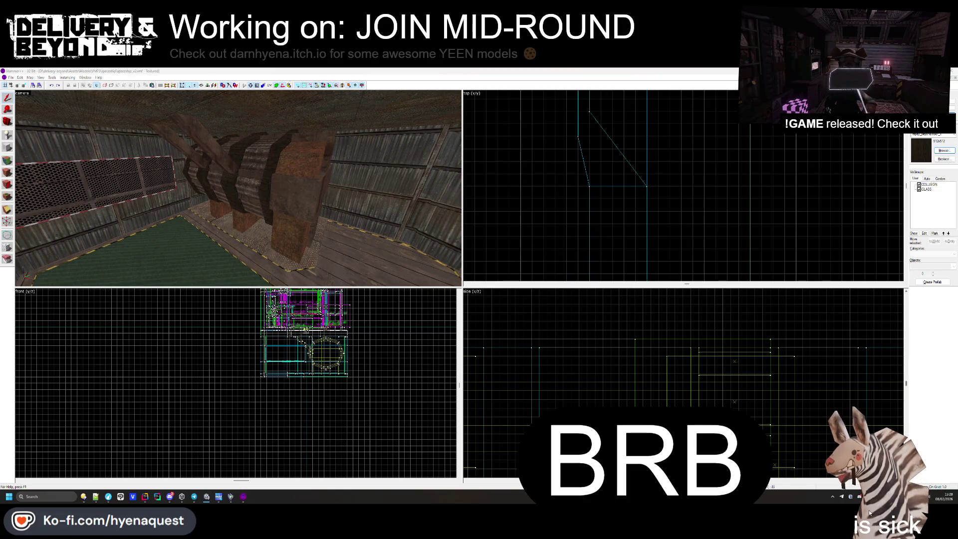
- Open the Face Edit Sheet and browse textures for the wall face, trying misc_pt_1 first
{"action": "key", "text": "z"}
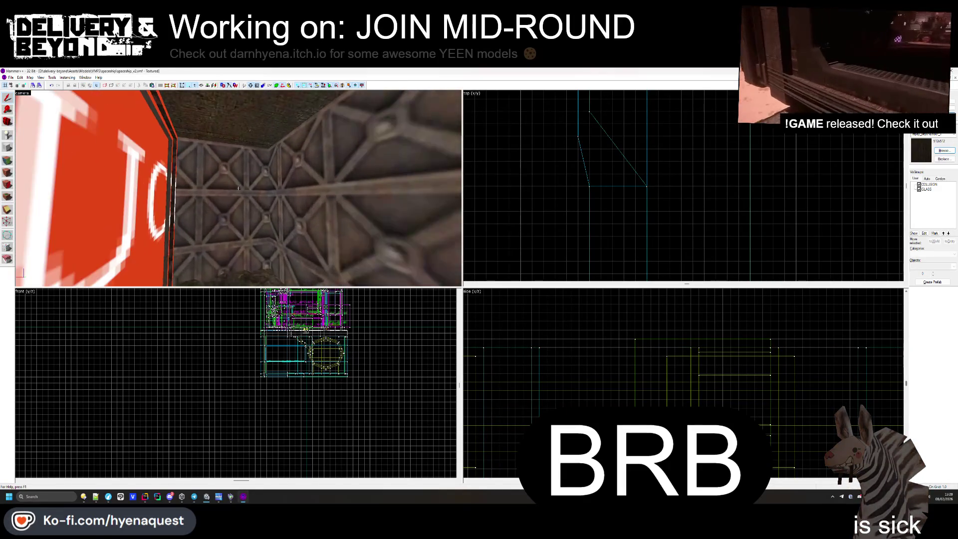
{"action": "key", "text": "z"}
{"action": "left_click", "coordinate": [8, 172]}
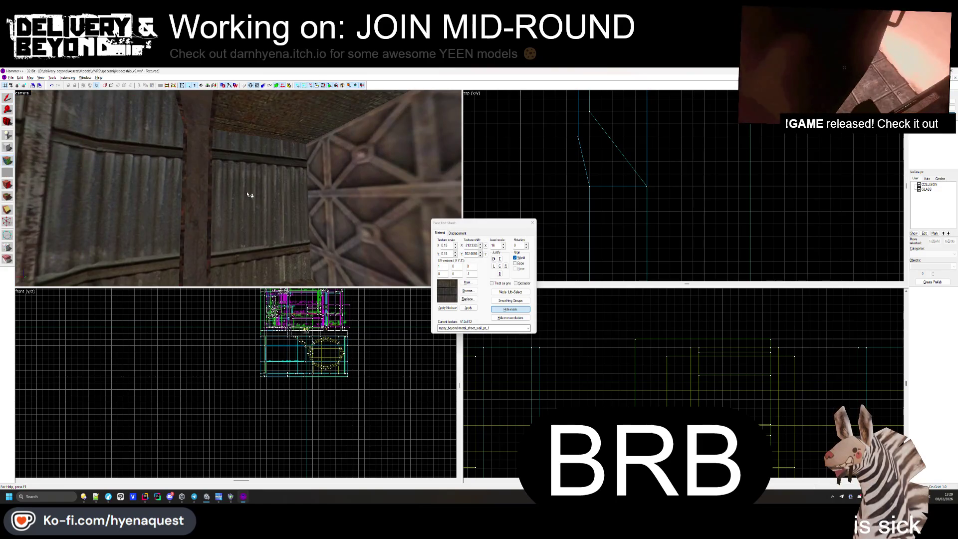
{"action": "key", "text": "z"}
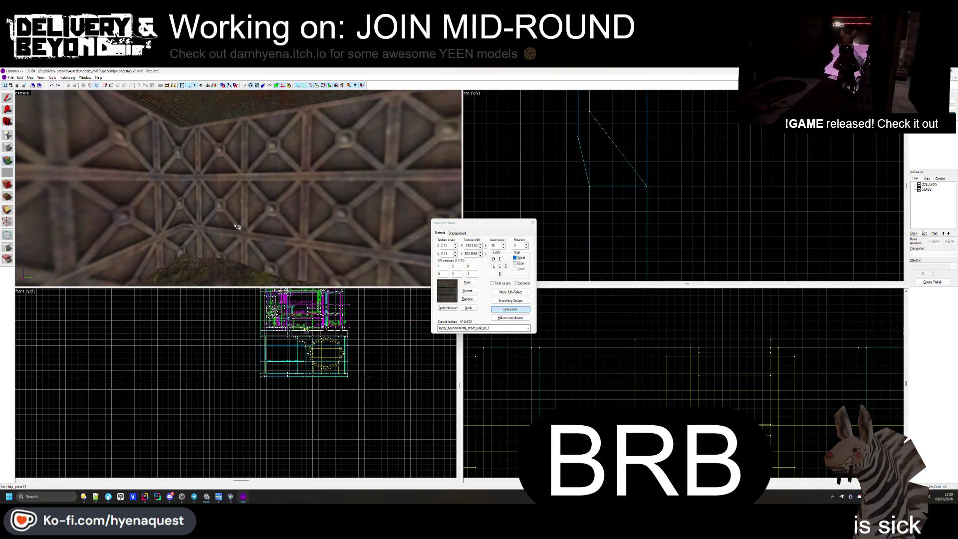
{"action": "left_click", "coordinate": [468, 290]}
{"action": "left_click", "coordinate": [463, 248]}
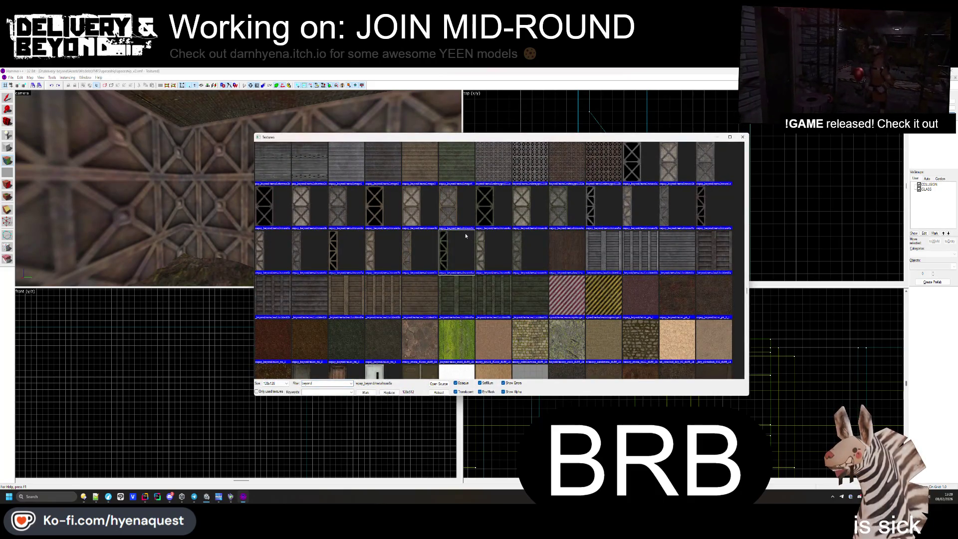
{"action": "scroll", "coordinate": [509, 263], "scroll_direction": "down", "scroll_amount": 3}
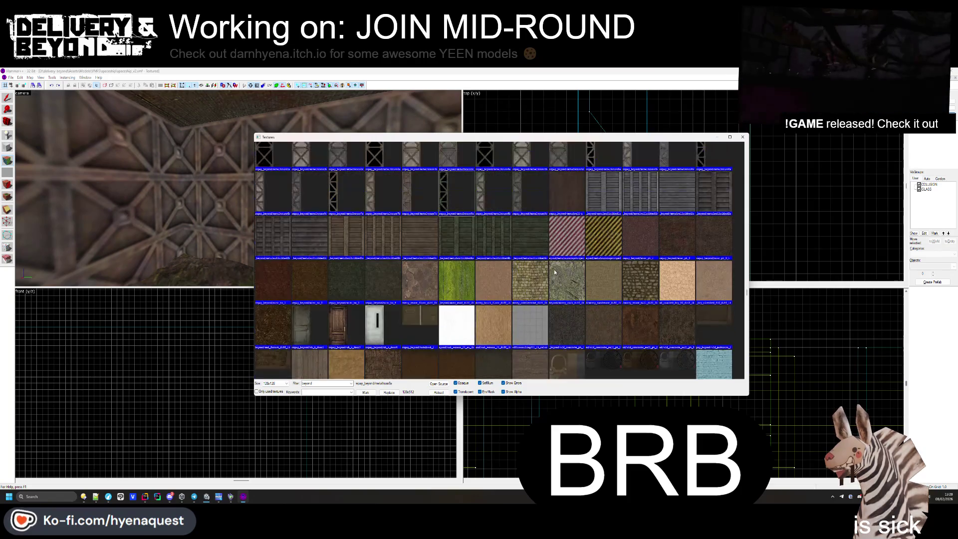
{"action": "double_click", "coordinate": [641, 247]}
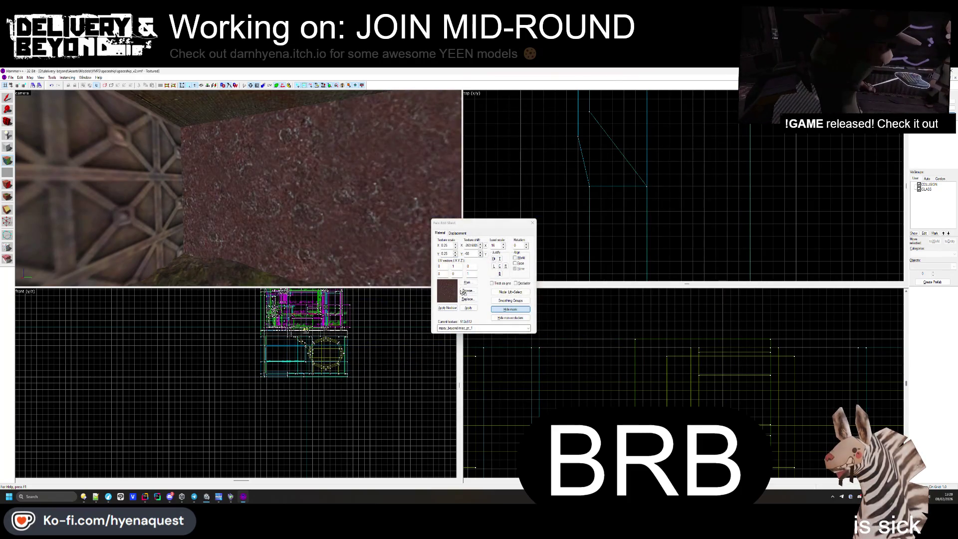
- Apply old_tile_wall_pt_1 to the truss wall face and close the Face Edit Sheet
{"action": "left_click", "coordinate": [461, 292]}
{"action": "double_click", "coordinate": [385, 288]}
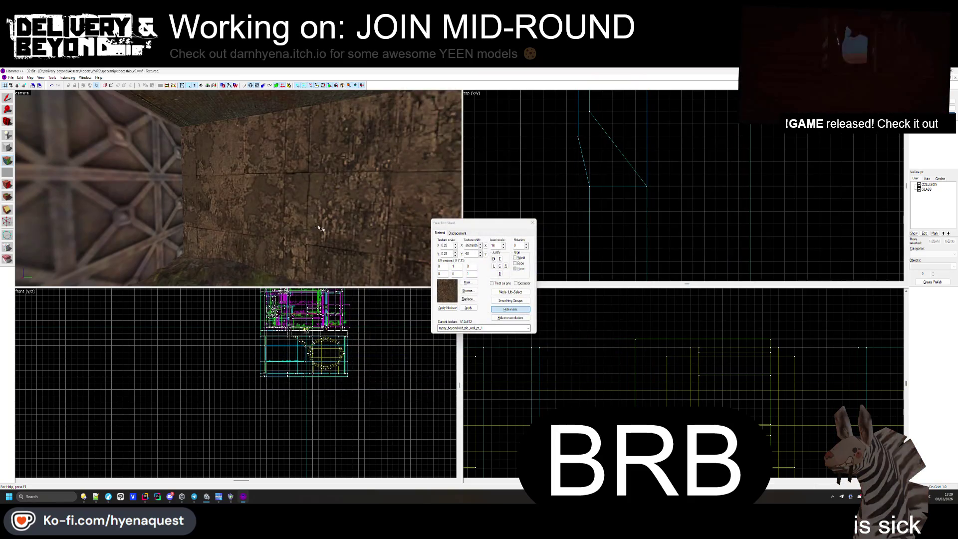
{"action": "right_click", "coordinate": [181, 220]}
{"action": "mouse_move", "coordinate": [181, 220]}
{"action": "left_mouse_down"}
{"action": "mouse_move", "coordinate": [241, 191]}
{"action": "mouse_move", "coordinate": [268, 190]}
{"action": "mouse_move", "coordinate": [238, 188]}
{"action": "left_mouse_up"}
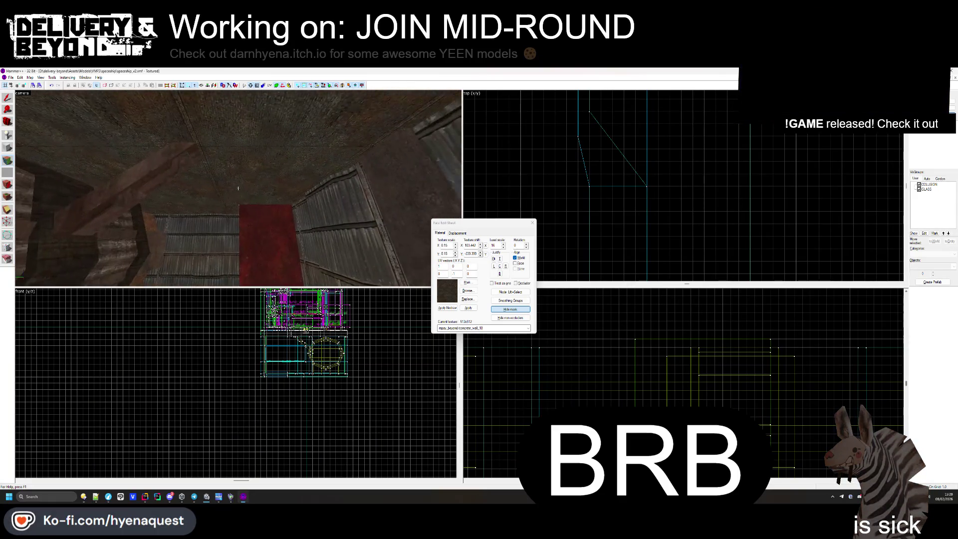
{"action": "mouse_move", "coordinate": [356, 139]}
{"action": "left_mouse_down"}
{"action": "mouse_move", "coordinate": [238, 188]}
{"action": "mouse_move", "coordinate": [460, 202]}
{"action": "left_mouse_up"}
{"action": "left_click", "coordinate": [533, 224]}
{"action": "left_click_drag", "start_coordinate": [238, 188], "coordinate": [238, 188]}
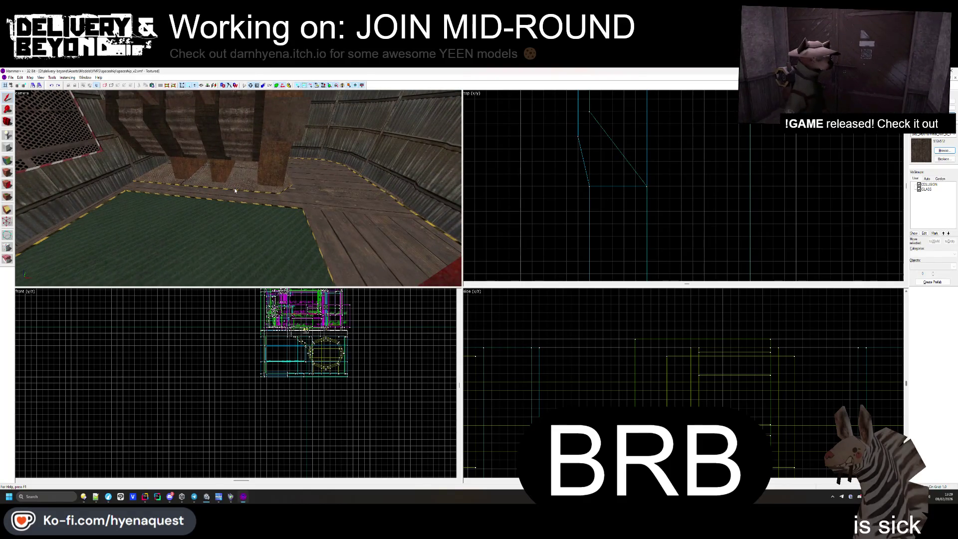
- Select the grated floor platform and make OUTSIDE the current texture
{"action": "left_click", "coordinate": [234, 188]}
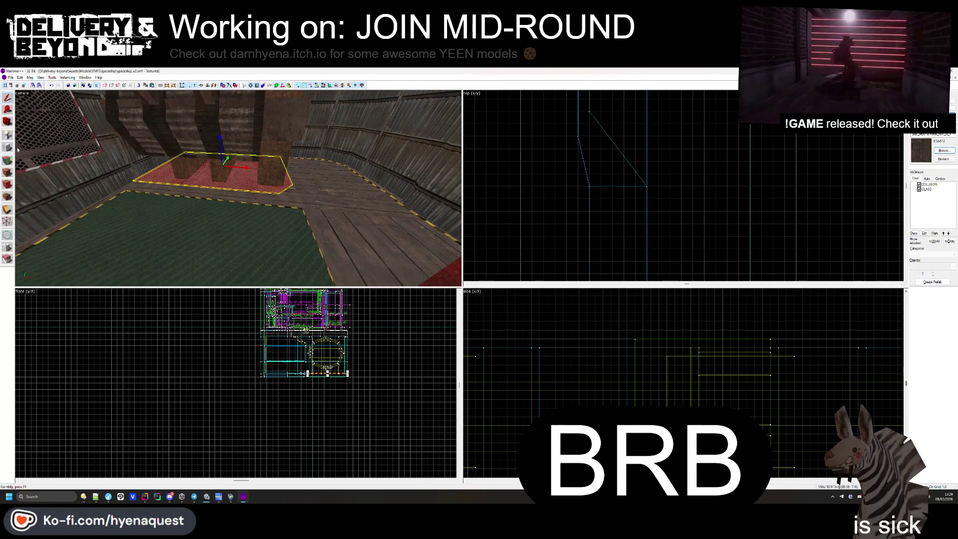
{"action": "left_click", "coordinate": [943, 151]}
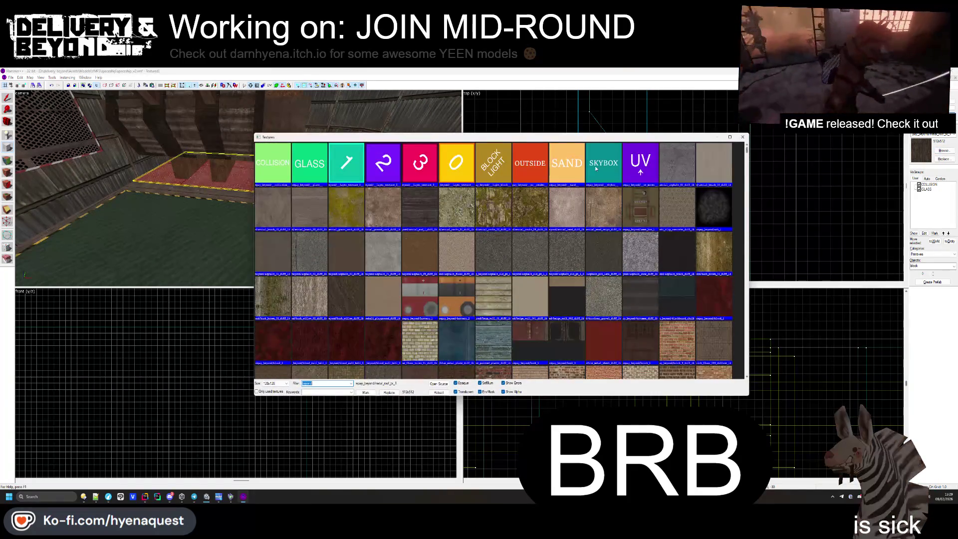
{"action": "double_click", "coordinate": [532, 160]}
{"action": "scroll", "coordinate": [593, 185], "scroll_direction": "up", "scroll_amount": 5}
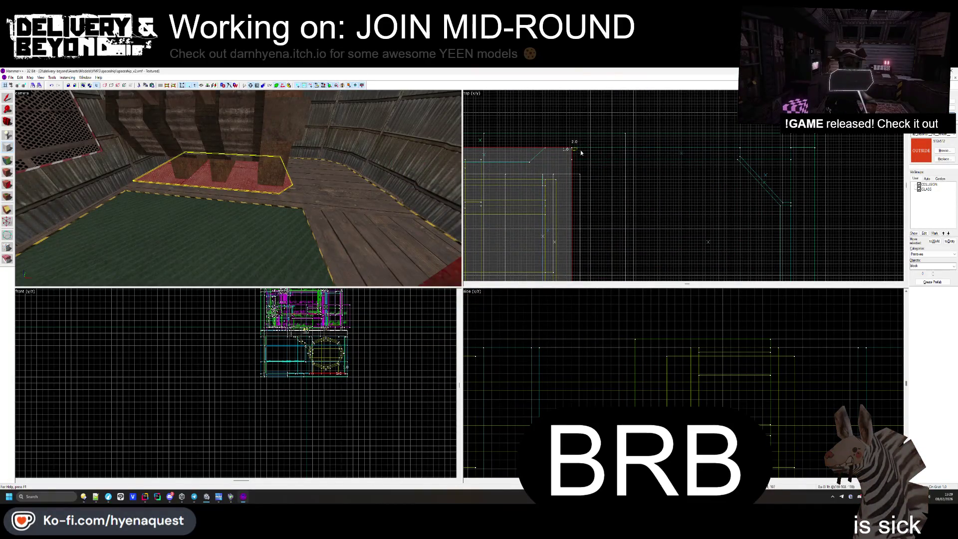
- Outline a thin block in the top view and fit it to the floor edge, 72 units long
{"action": "left_click_drag", "start_coordinate": [582, 153], "coordinate": [723, 167]}
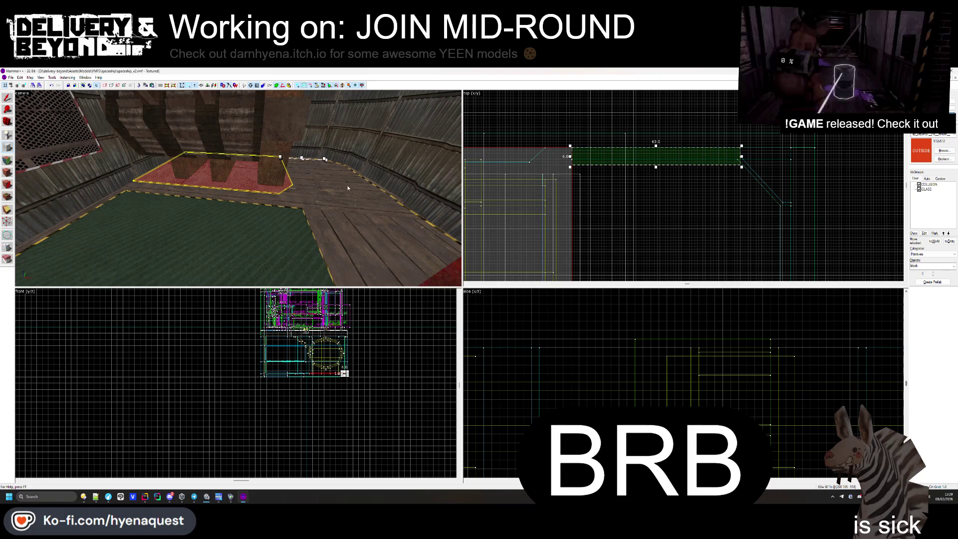
{"action": "scroll", "coordinate": [683, 171], "scroll_direction": "down", "scroll_amount": 6}
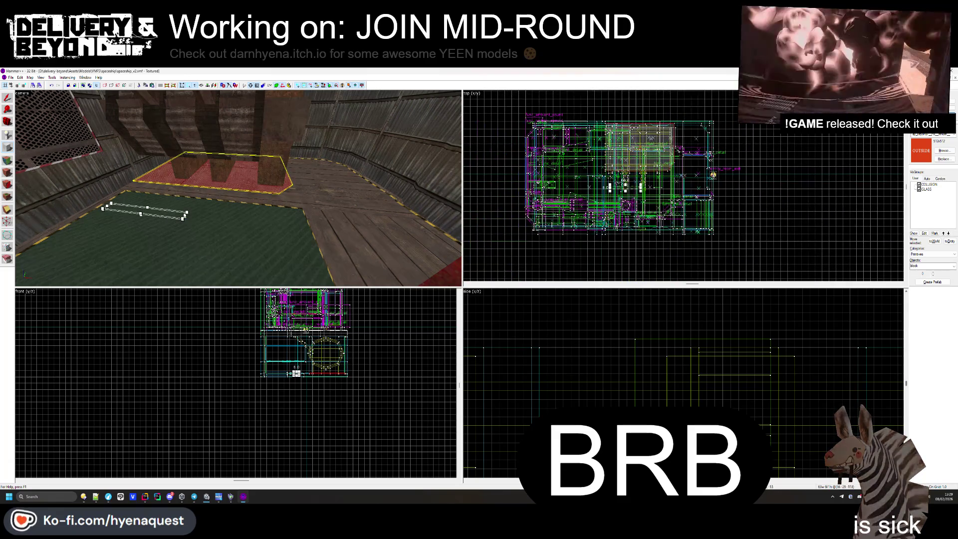
{"action": "scroll", "coordinate": [713, 175], "scroll_direction": "up", "scroll_amount": 5}
{"action": "mouse_move", "coordinate": [609, 163]}
{"action": "left_mouse_down"}
{"action": "mouse_move", "coordinate": [610, 187]}
{"action": "mouse_move", "coordinate": [612, 175]}
{"action": "left_mouse_up"}
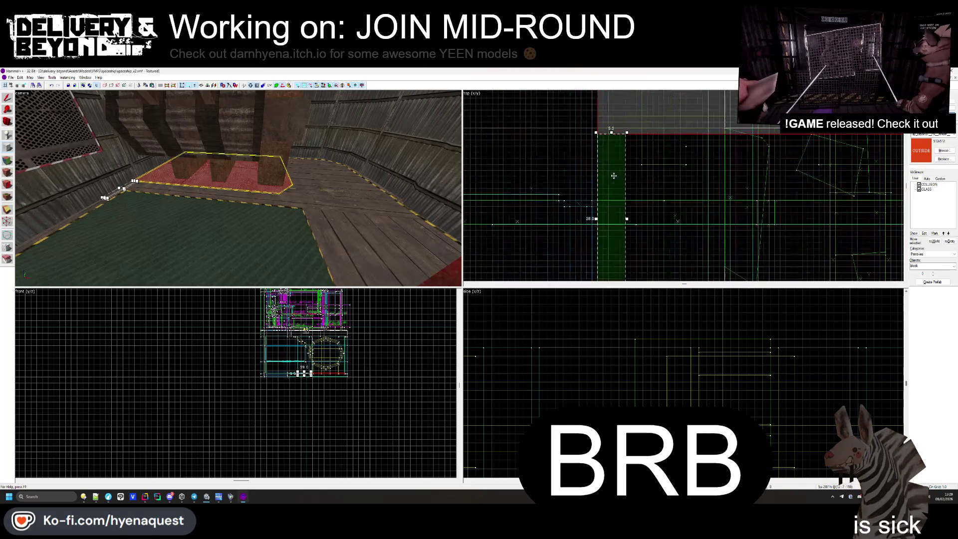
{"action": "left_click_drag", "start_coordinate": [627, 218], "coordinate": [615, 219]}
{"action": "scroll", "coordinate": [618, 149], "scroll_direction": "down", "scroll_amount": 3}
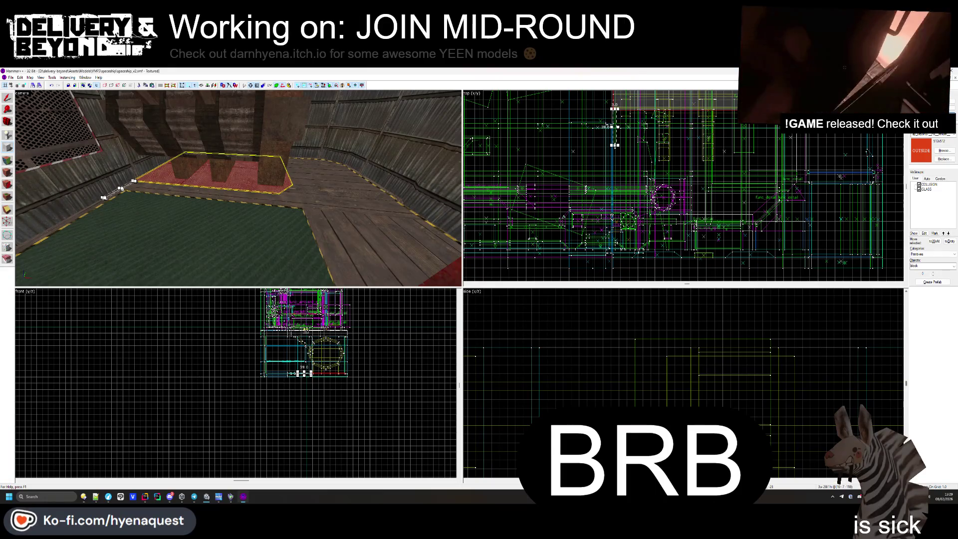
{"action": "left_click_drag", "start_coordinate": [615, 145], "coordinate": [616, 195]}
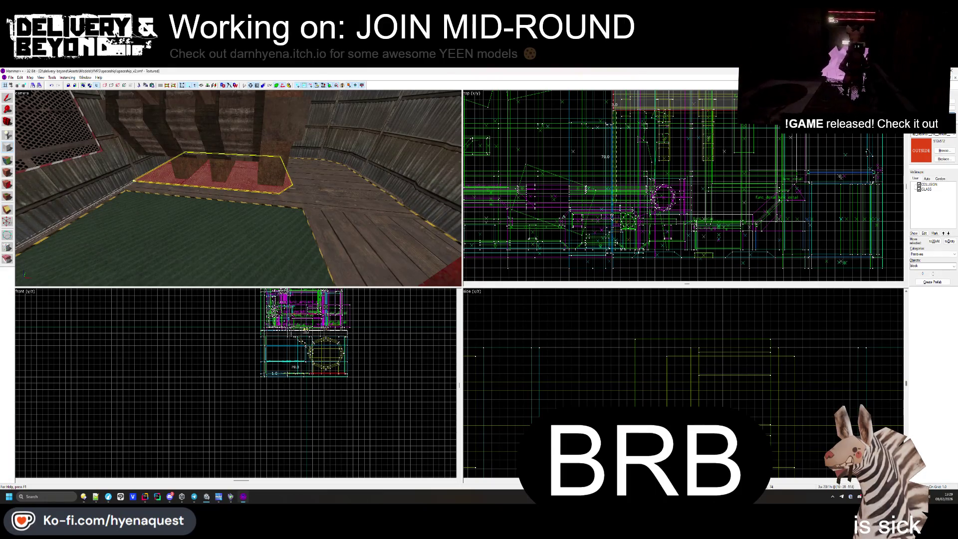
{"action": "scroll", "coordinate": [612, 256], "scroll_direction": "up", "scroll_amount": 4}
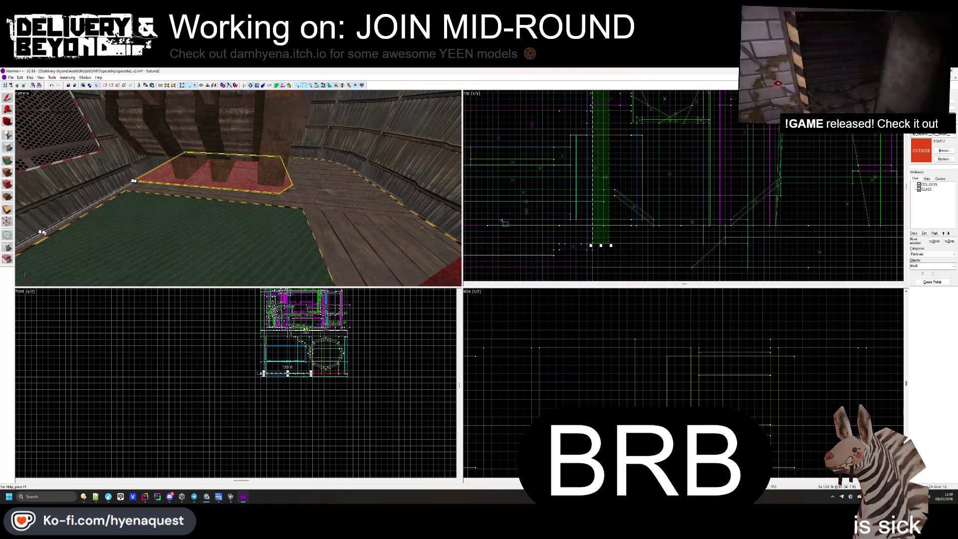
- Turn the outlined box into a solid block along the green floor's edge
{"action": "key", "text": "z"}
{"action": "key", "text": "z"}
{"action": "key", "text": "Return"}
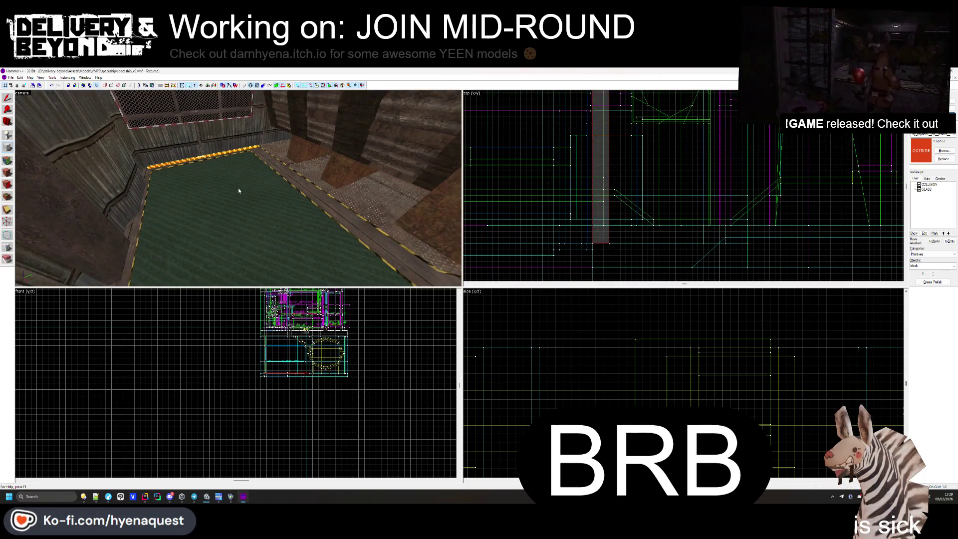
{"action": "key", "text": "z"}
{"action": "key", "text": "w"}
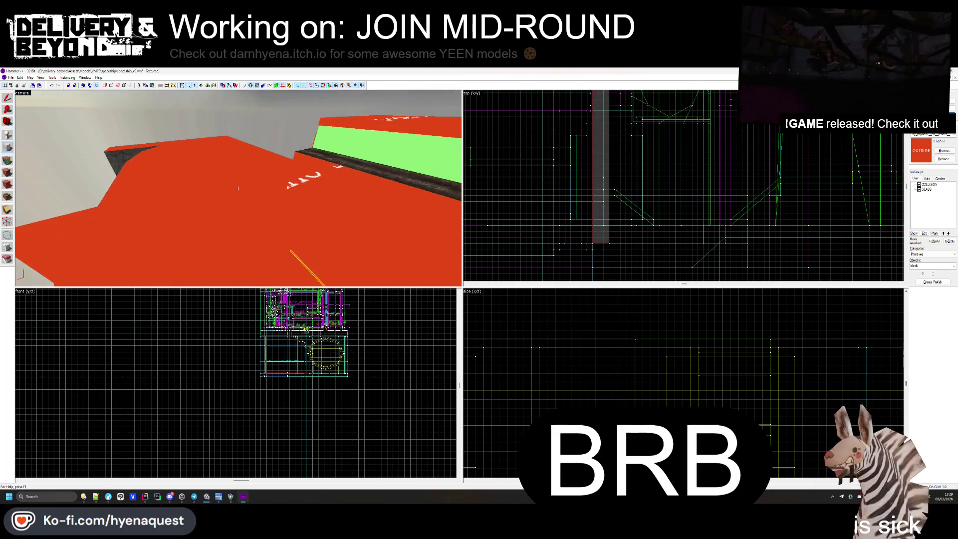
{"action": "key", "text": "s"}
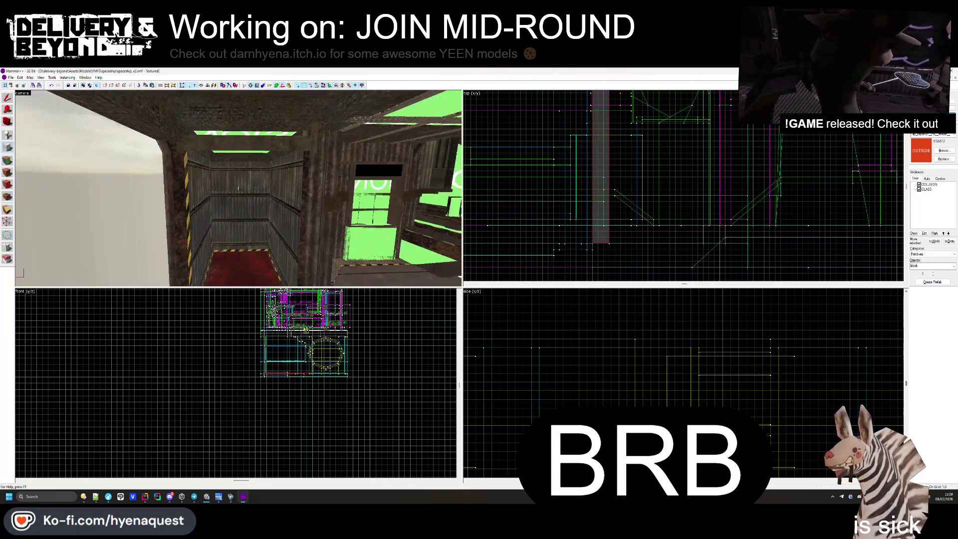
{"action": "key", "text": "z"}
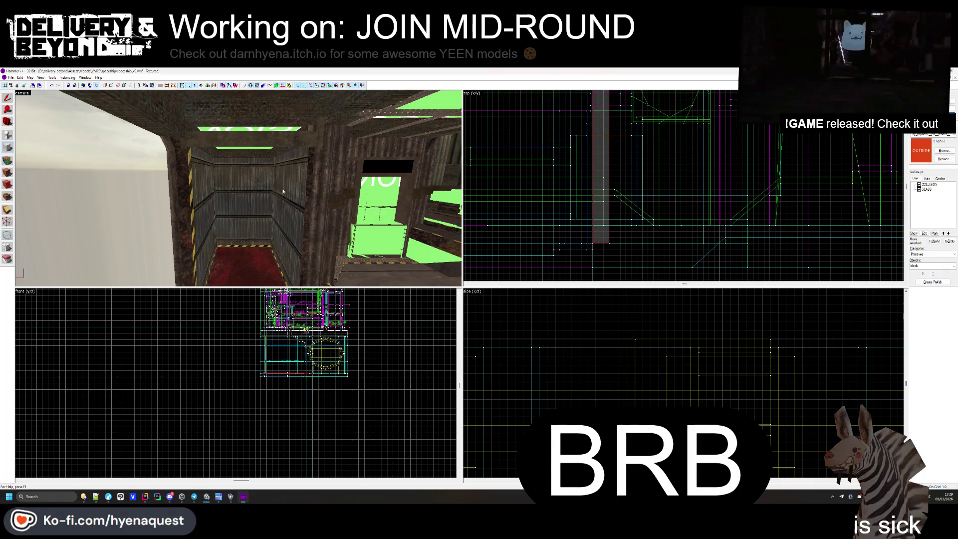
- Fly through the corridor to inspect the new red strip by the wall, then deselect it
{"action": "key", "text": "z"}
{"action": "key", "text": "w"}
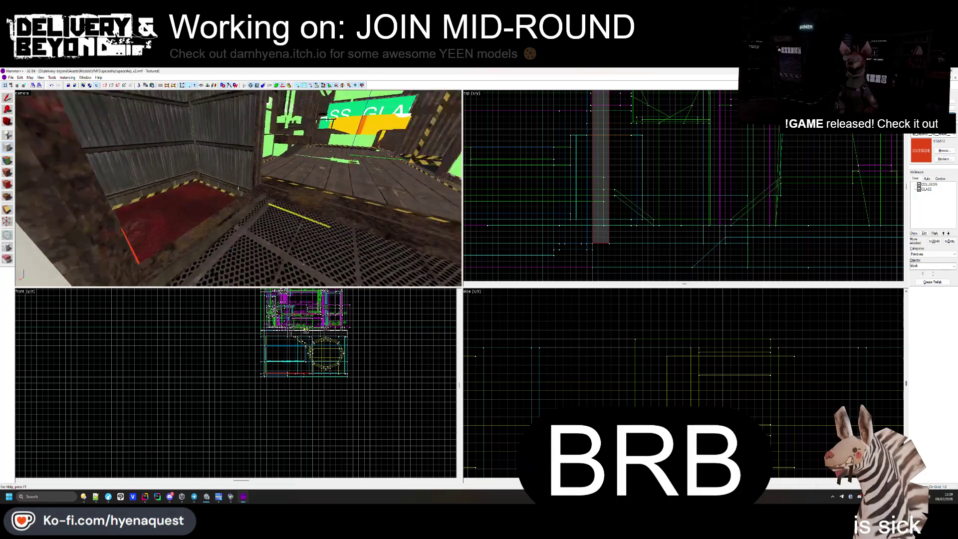
{"action": "key", "text": "w"}
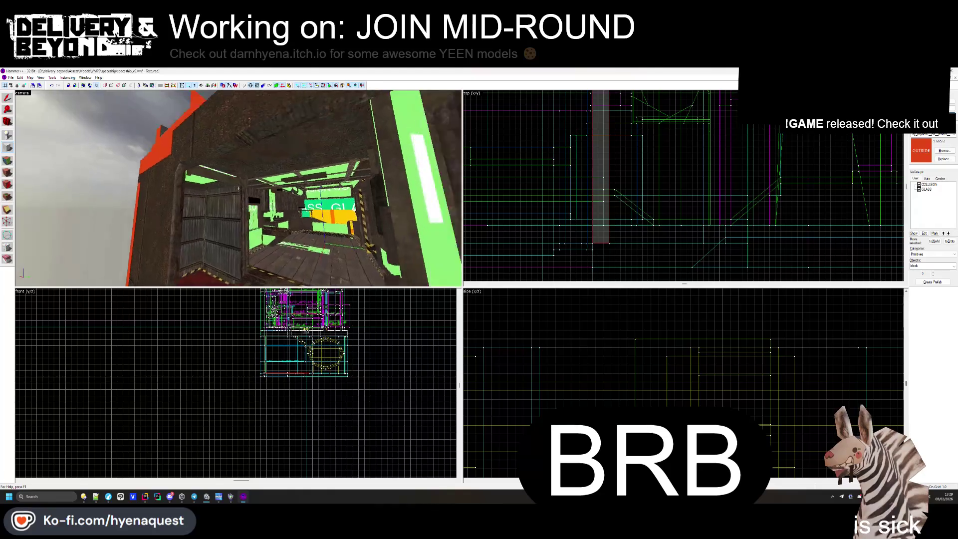
{"action": "key", "text": "w"}
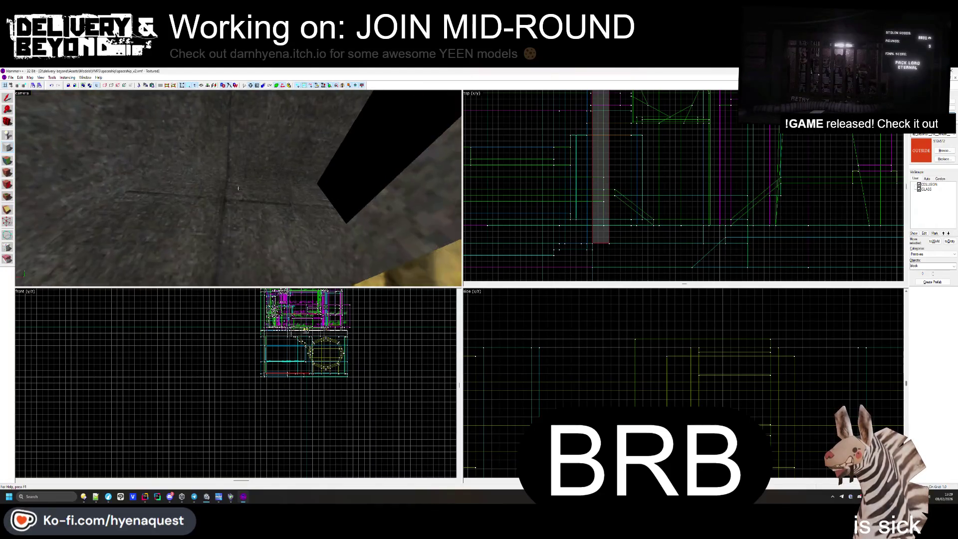
{"action": "key", "text": "w"}
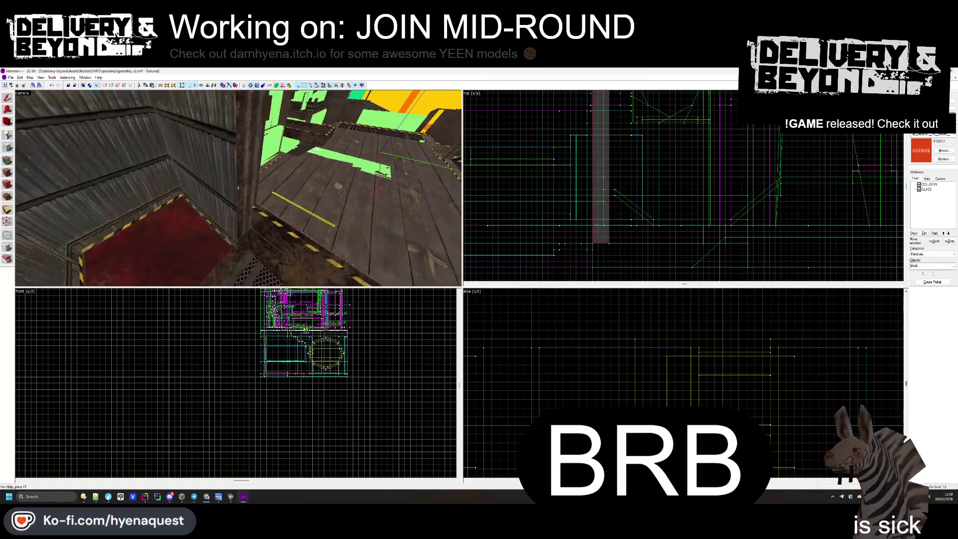
{"action": "key", "text": "w"}
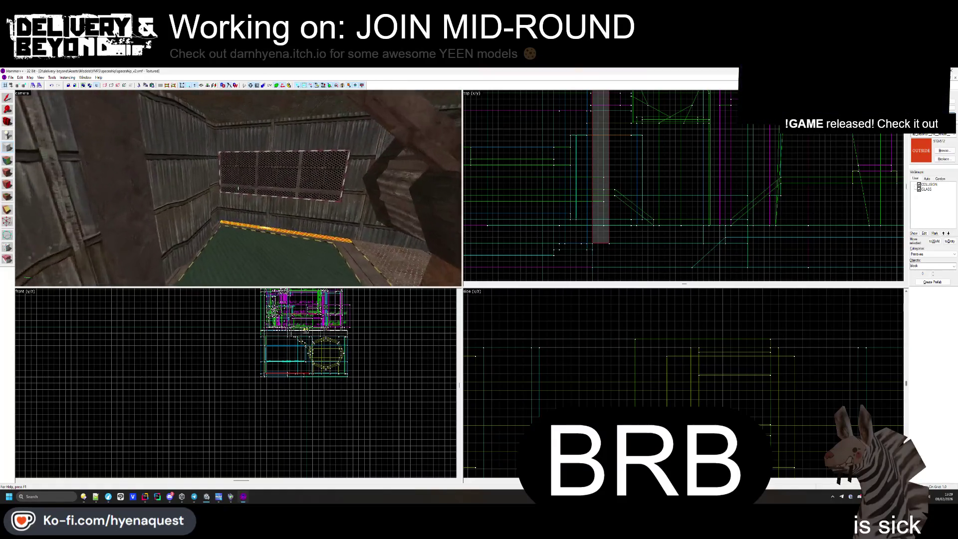
{"action": "key", "text": "w"}
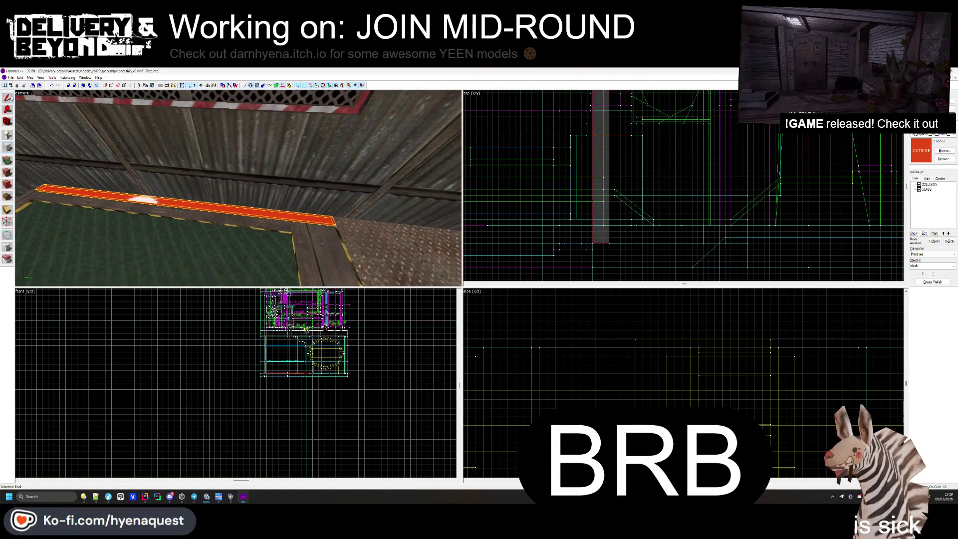
{"action": "key", "text": "Escape"}
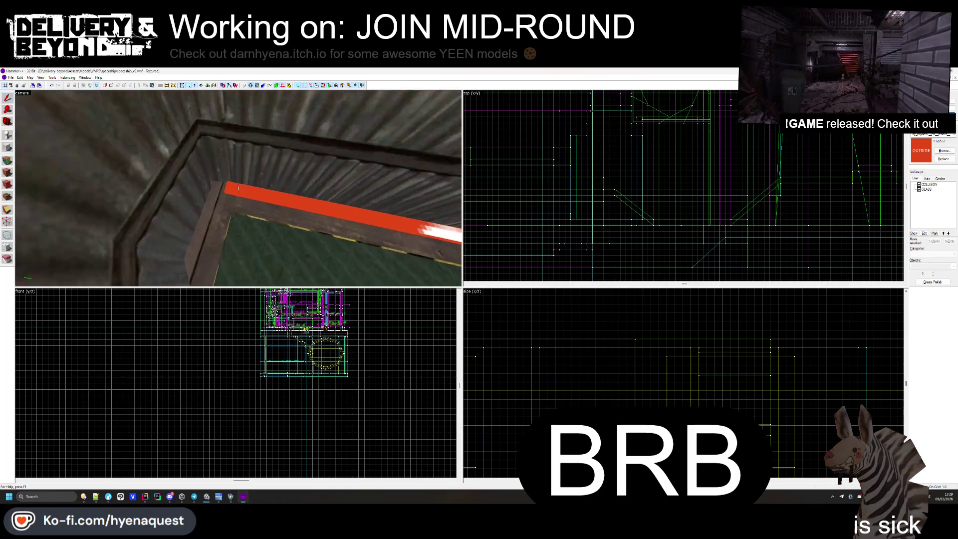
- Select the red floor-edge strip in the 3D view
{"action": "left_click", "coordinate": [452, 234]}
{"action": "scroll", "coordinate": [594, 234], "scroll_direction": "down", "scroll_amount": 3}
{"action": "scroll", "coordinate": [594, 235], "scroll_direction": "down", "scroll_amount": 2}
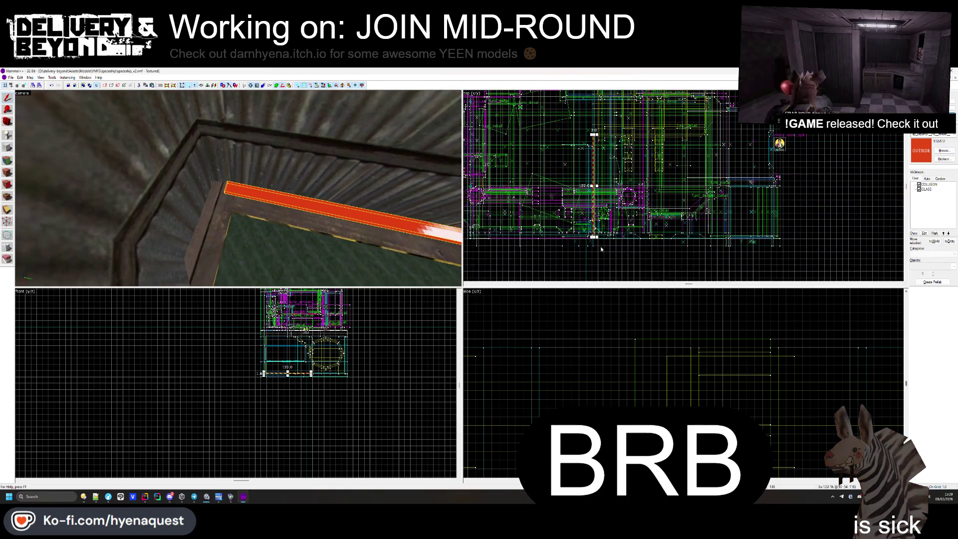
{"action": "scroll", "coordinate": [601, 247], "scroll_direction": "up", "scroll_amount": 5}
{"action": "key", "text": "Escape"}
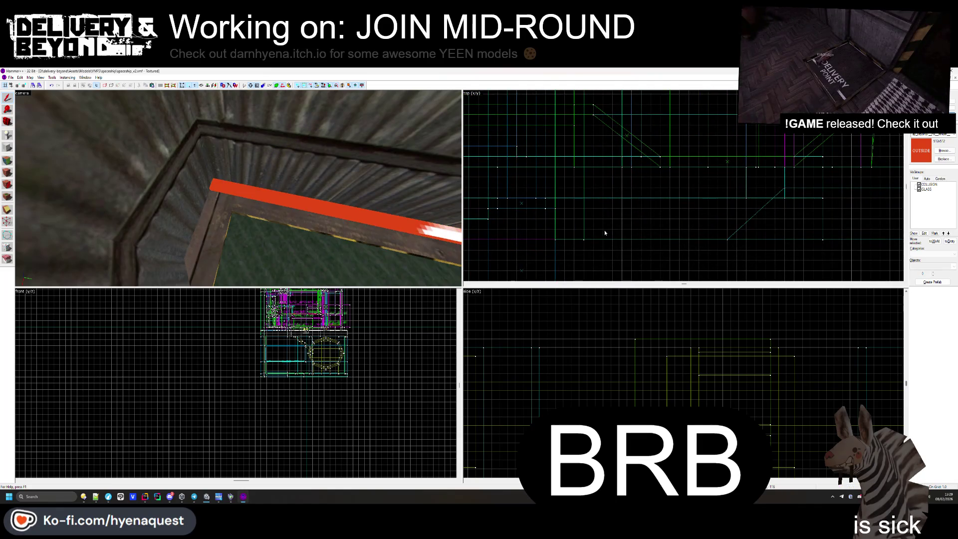
{"action": "left_click", "coordinate": [248, 197]}
- Draw and create several more trim blocks along the floor edge with the Block tool
{"action": "left_click", "coordinate": [7, 147]}
{"action": "mouse_move", "coordinate": [584, 208]}
{"action": "left_mouse_down"}
{"action": "mouse_move", "coordinate": [748, 247]}
{"action": "mouse_move", "coordinate": [734, 245]}
{"action": "left_mouse_up"}
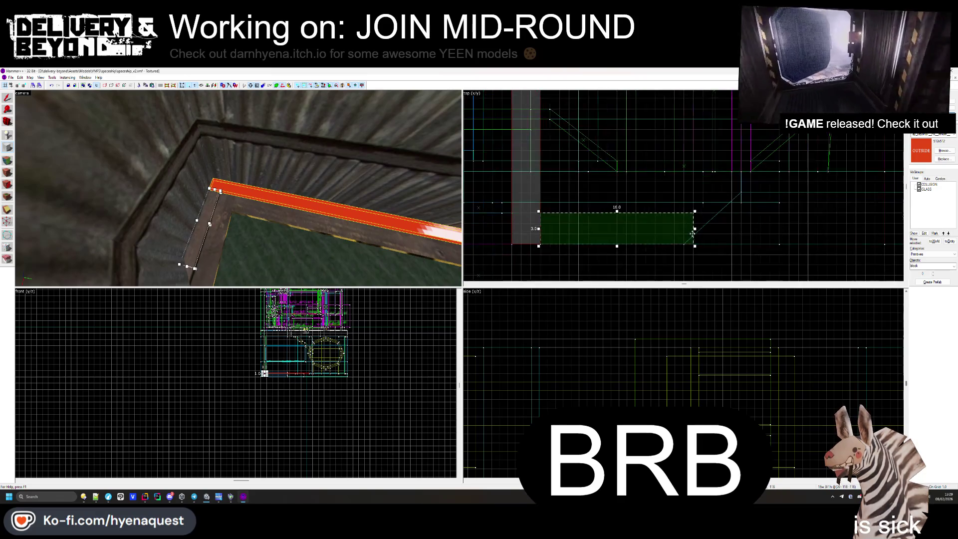
{"action": "key", "text": "Return"}
{"action": "mouse_move", "coordinate": [684, 244]}
{"action": "left_mouse_down"}
{"action": "mouse_move", "coordinate": [767, 183]}
{"action": "mouse_move", "coordinate": [774, 213]}
{"action": "mouse_move", "coordinate": [870, 227]}
{"action": "left_mouse_up"}
{"action": "key", "text": "Return"}
{"action": "scroll", "coordinate": [716, 209], "scroll_direction": "up", "scroll_amount": 1}
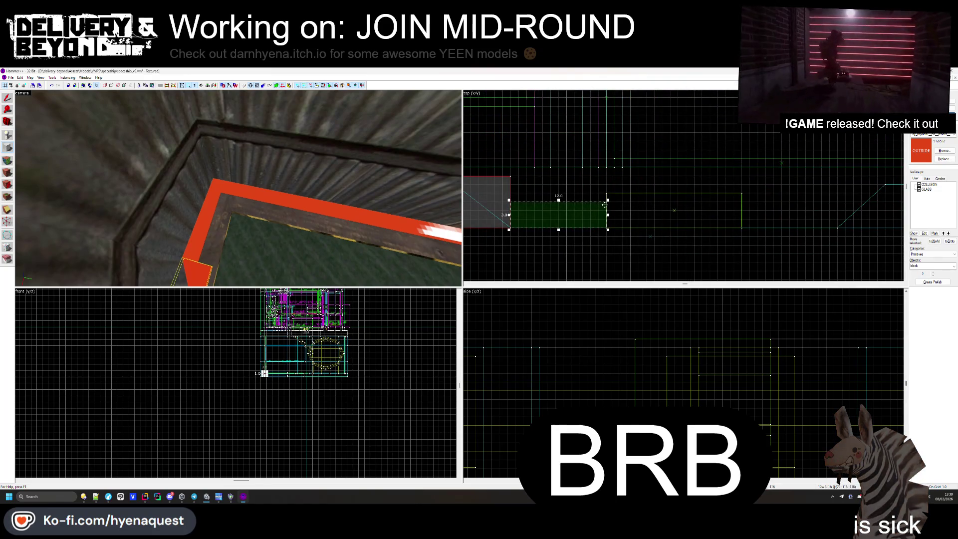
{"action": "key", "text": "Return"}
{"action": "left_click_drag", "start_coordinate": [601, 186], "coordinate": [749, 228]}
{"action": "key", "text": "Return"}
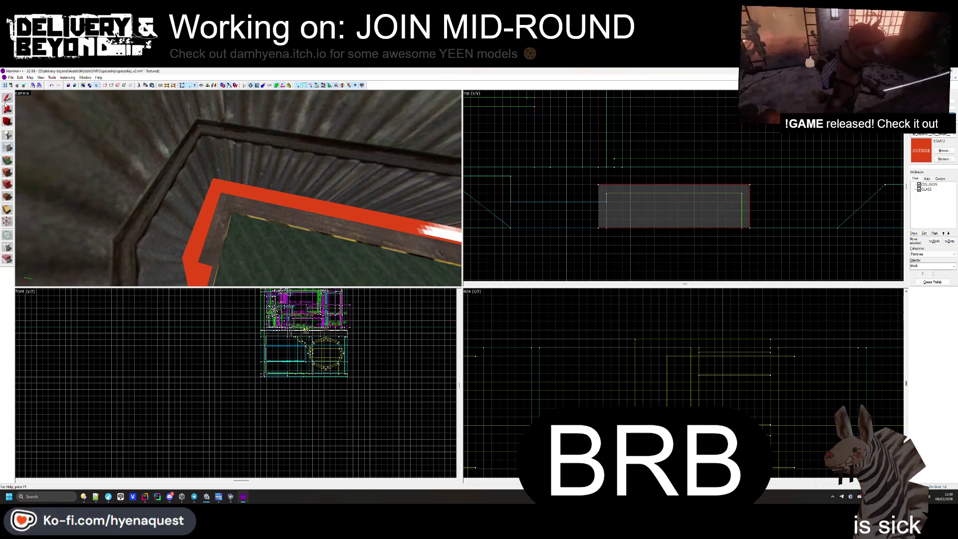
- Select the large new trim block next to the smaller adjacent brush
{"action": "key", "text": "shift+s"}
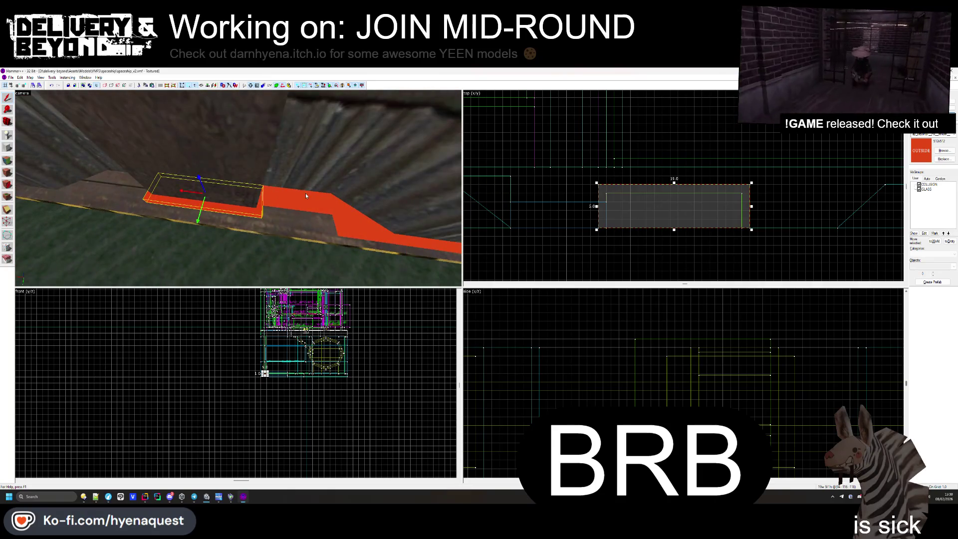
{"action": "left_click", "coordinate": [595, 210]}
{"action": "key", "text": "Escape"}
{"action": "left_click", "coordinate": [292, 206]}
{"action": "left_click", "coordinate": [204, 199]}
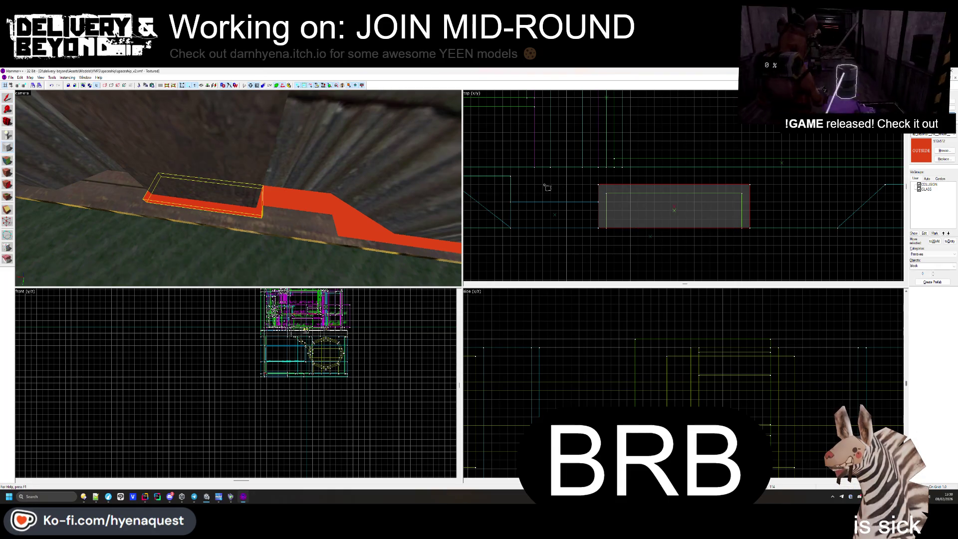
- Add a 6-unit and a 39-unit trim block beside the previous ones
{"action": "key", "text": "shift+b"}
{"action": "scroll", "coordinate": [641, 205], "scroll_direction": "down", "scroll_amount": 2}
{"action": "scroll", "coordinate": [640, 205], "scroll_direction": "up", "scroll_amount": 3}
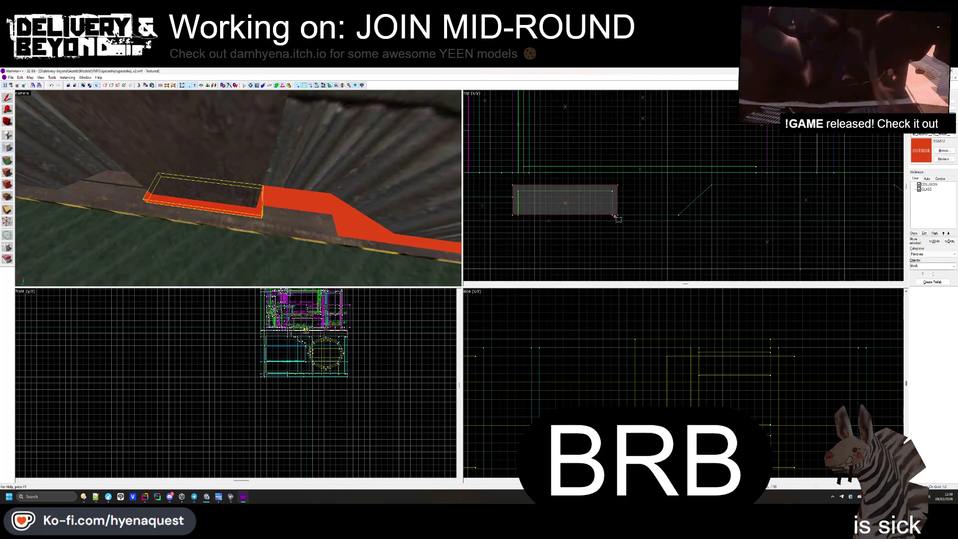
{"action": "mouse_move", "coordinate": [612, 184]}
{"action": "left_mouse_down"}
{"action": "mouse_move", "coordinate": [684, 214]}
{"action": "mouse_move", "coordinate": [755, 172]}
{"action": "left_mouse_up"}
{"action": "key", "text": "Return"}
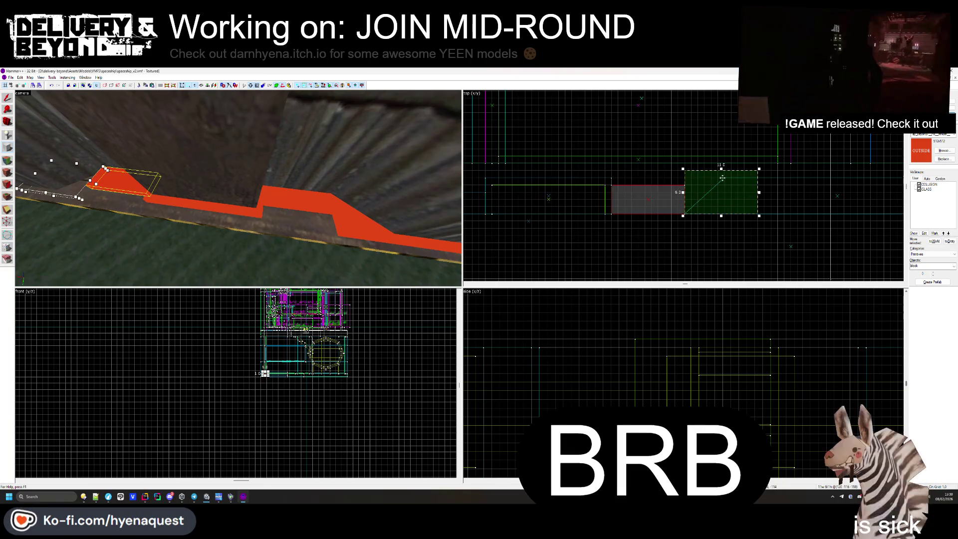
{"action": "scroll", "coordinate": [755, 172], "scroll_direction": "down", "scroll_amount": 2}
{"action": "mouse_move", "coordinate": [632, 179]}
{"action": "left_mouse_down"}
{"action": "mouse_move", "coordinate": [742, 178]}
{"action": "mouse_move", "coordinate": [814, 193]}
{"action": "left_mouse_up"}
{"action": "key", "text": "Return"}
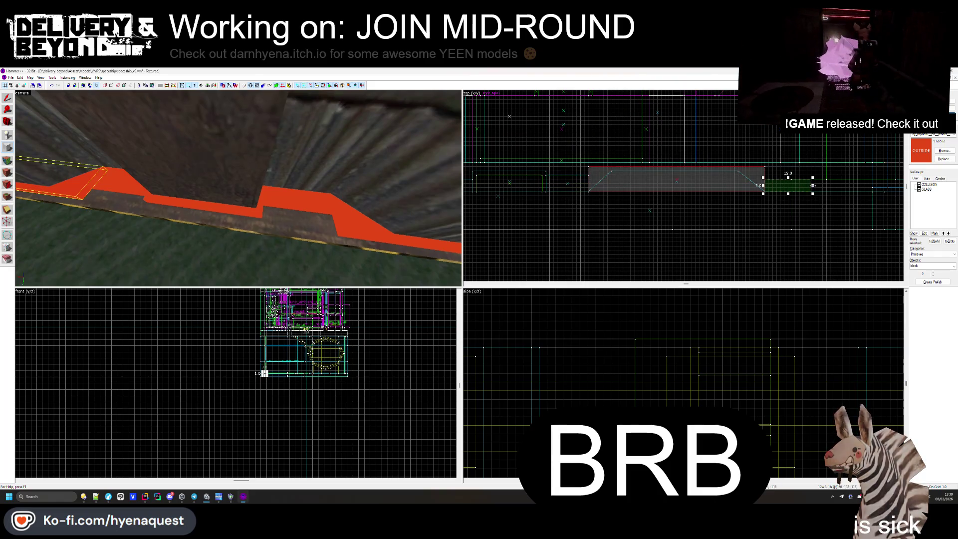
- Create a 23-unit trim block along the next wall section
{"action": "left_click_drag", "start_coordinate": [235, 177], "coordinate": [235, 177]}
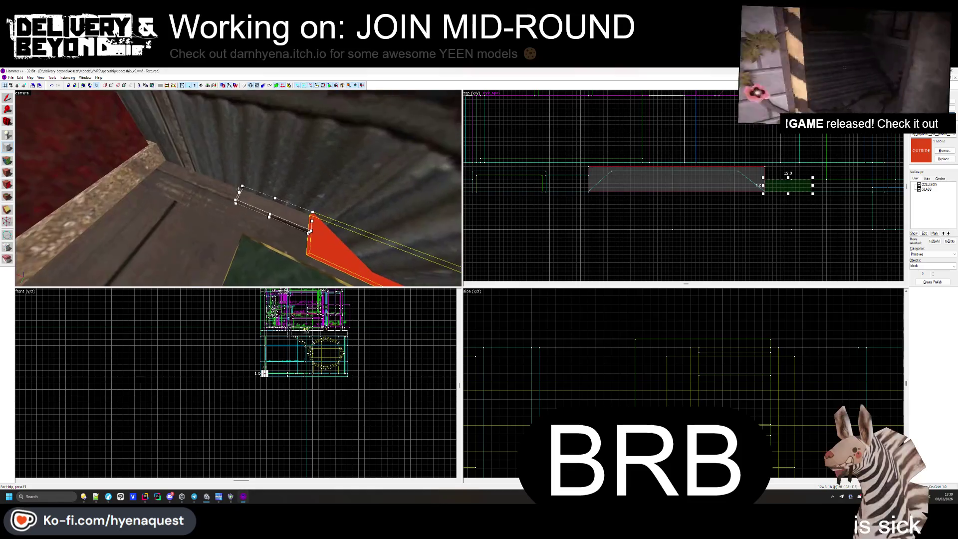
{"action": "scroll", "coordinate": [555, 199], "scroll_direction": "up", "scroll_amount": 2}
{"action": "left_click_drag", "start_coordinate": [749, 190], "coordinate": [838, 194]}
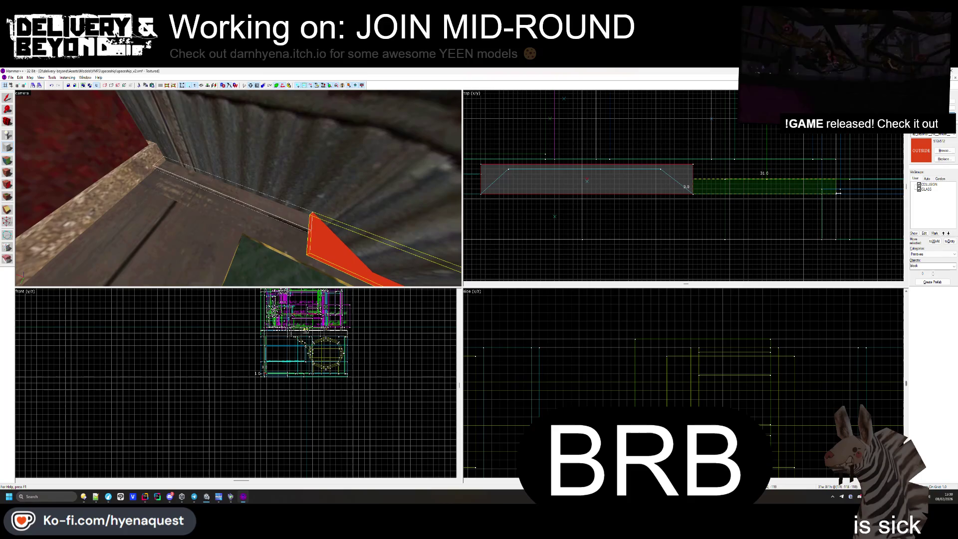
{"action": "key", "text": "Return"}
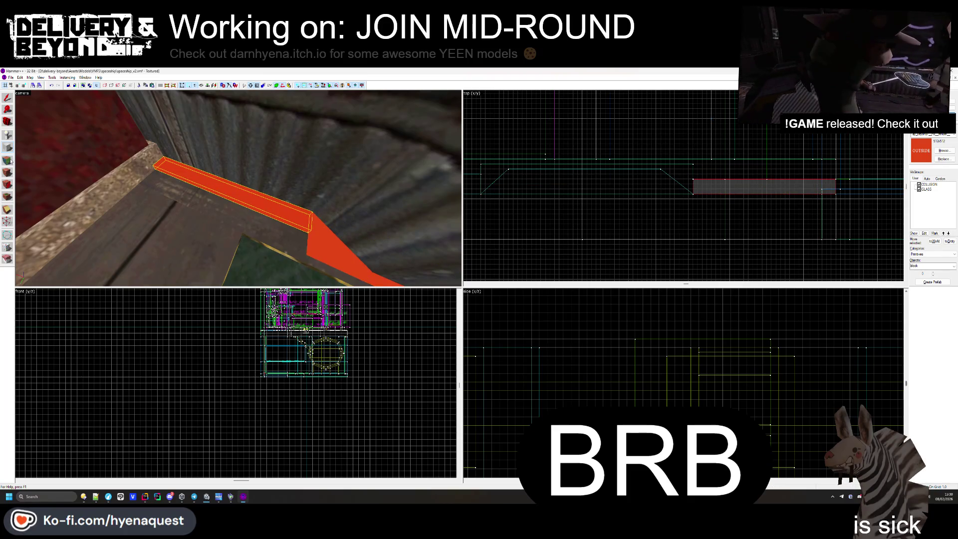
- Bevel the new trim brush's ends with the Vertex tool and draw a 4 by 2 corner block
{"action": "left_click", "coordinate": [7, 97]}
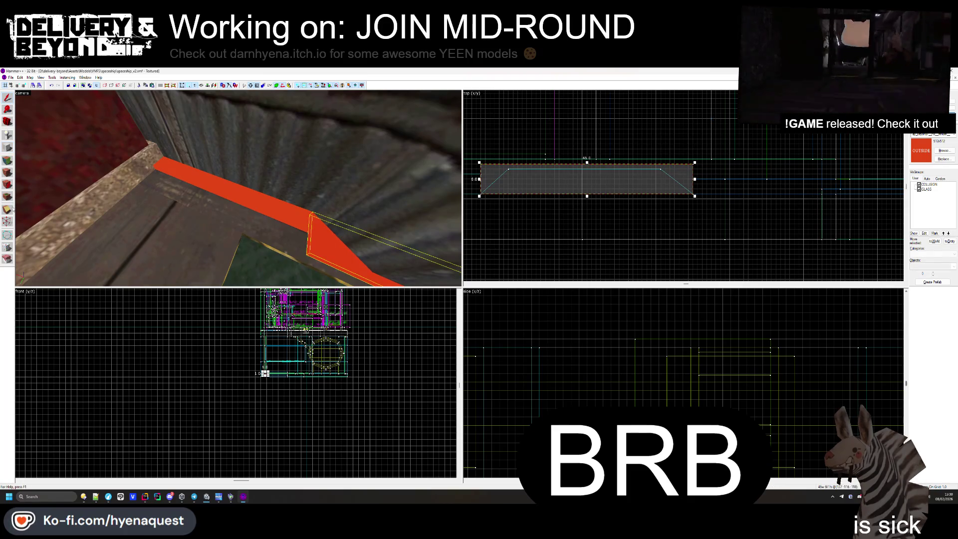
{"action": "scroll", "coordinate": [630, 229], "scroll_direction": "up", "scroll_amount": 2}
{"action": "key", "text": "shift+v"}
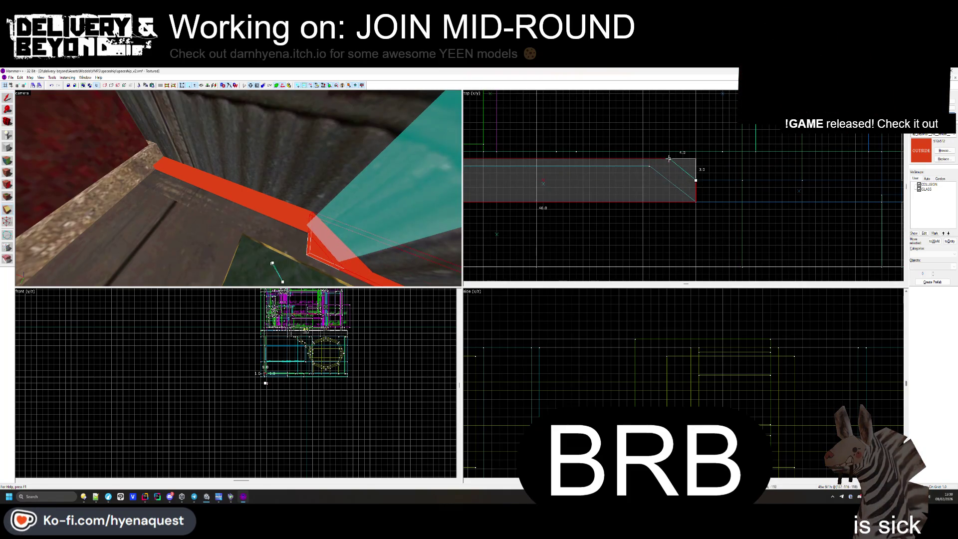
{"action": "key", "text": "shift+v"}
{"action": "mouse_move", "coordinate": [529, 185]}
{"action": "left_mouse_down"}
{"action": "mouse_move", "coordinate": [555, 171]}
{"action": "mouse_move", "coordinate": [545, 168]}
{"action": "left_mouse_up"}
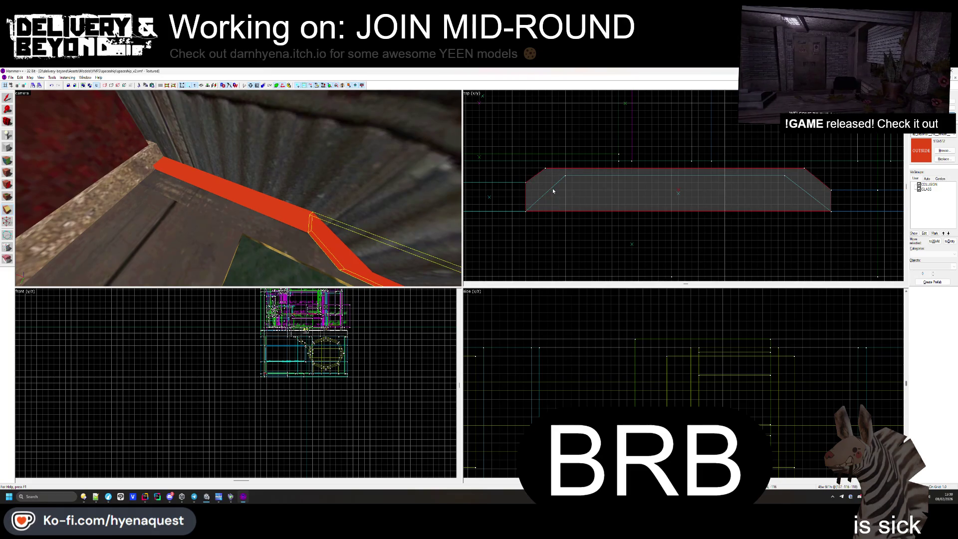
- Select the red column brush and undo it back to a thin base slab
{"action": "left_click_drag", "start_coordinate": [198, 183], "coordinate": [239, 189]}
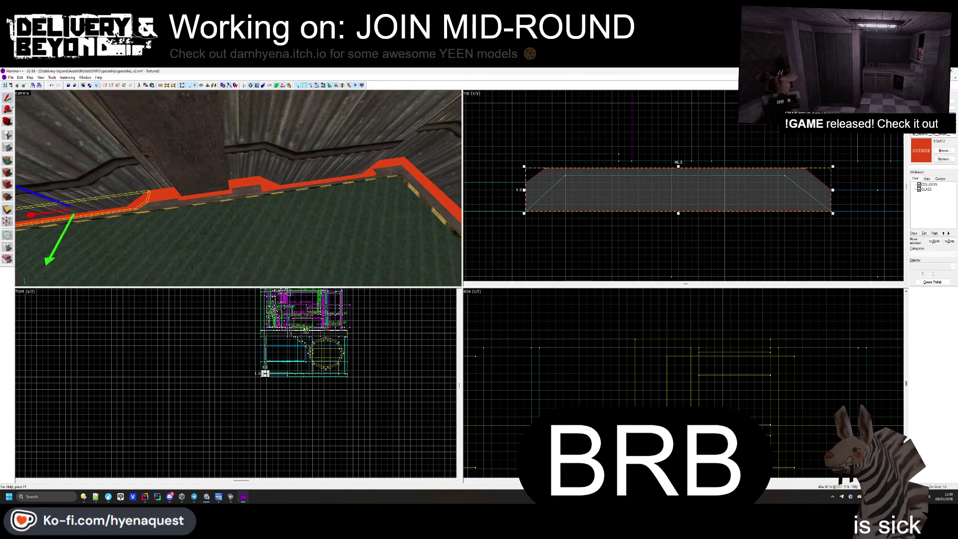
{"action": "left_click", "coordinate": [211, 192]}
{"action": "key", "text": "ctrl+z"}
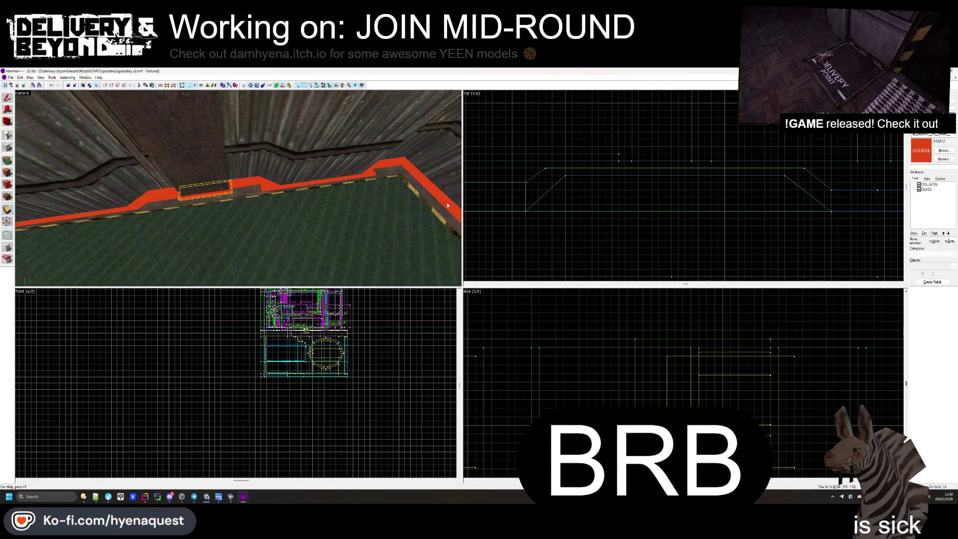
{"action": "scroll", "coordinate": [637, 200], "scroll_direction": "down", "scroll_amount": 4}
{"action": "scroll", "coordinate": [610, 210], "scroll_direction": "up", "scroll_amount": 7}
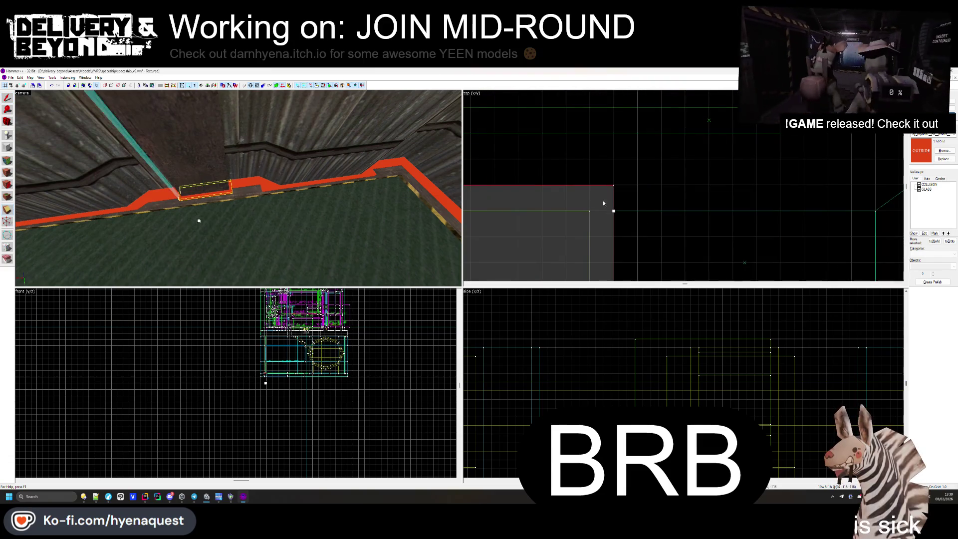
{"action": "scroll", "coordinate": [614, 209], "scroll_direction": "down", "scroll_amount": 5}
{"action": "scroll", "coordinate": [499, 218], "scroll_direction": "up", "scroll_amount": 3}
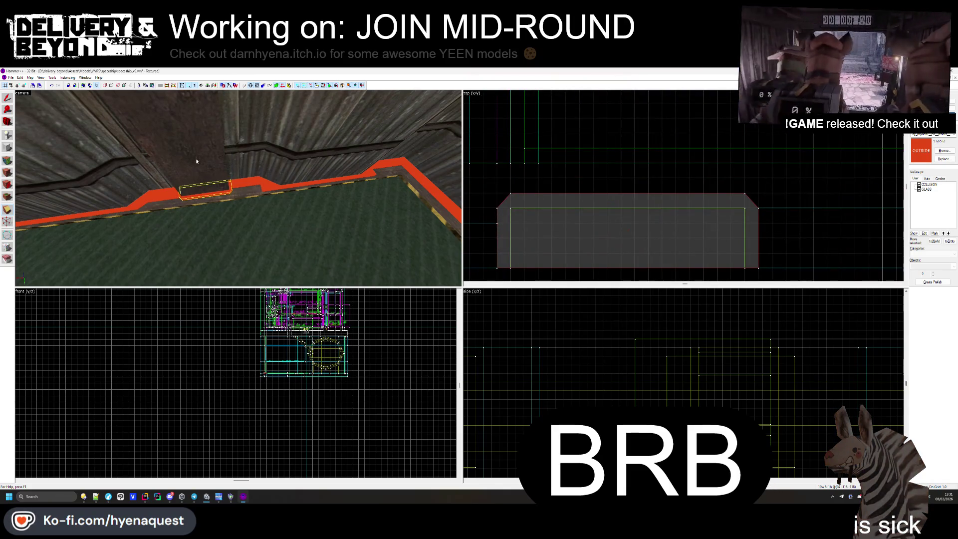
- Check the ledge's diagonal and triangular end brushes, then select the long ledge brush for face editing
{"action": "left_click", "coordinate": [255, 183]}
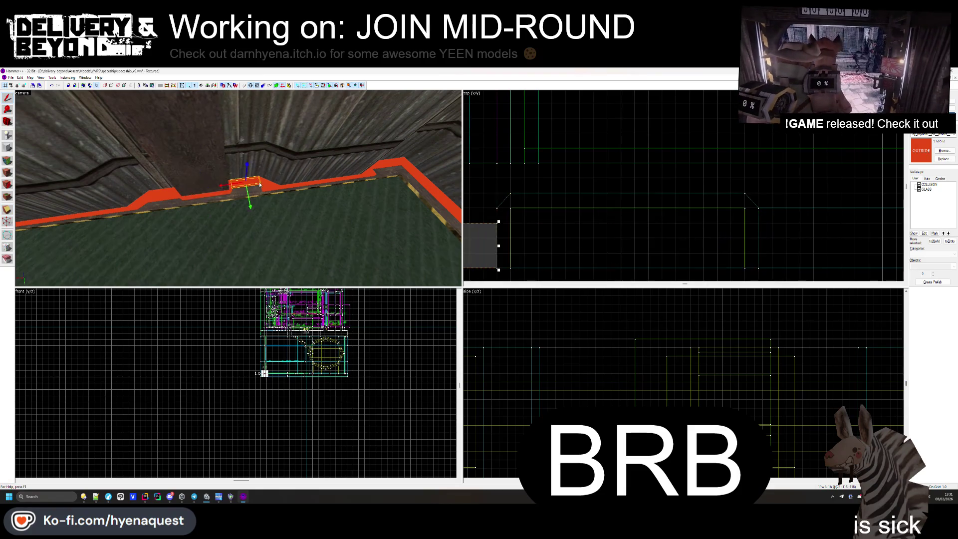
{"action": "left_click", "coordinate": [299, 174]}
{"action": "scroll", "coordinate": [589, 190], "scroll_direction": "down", "scroll_amount": 3}
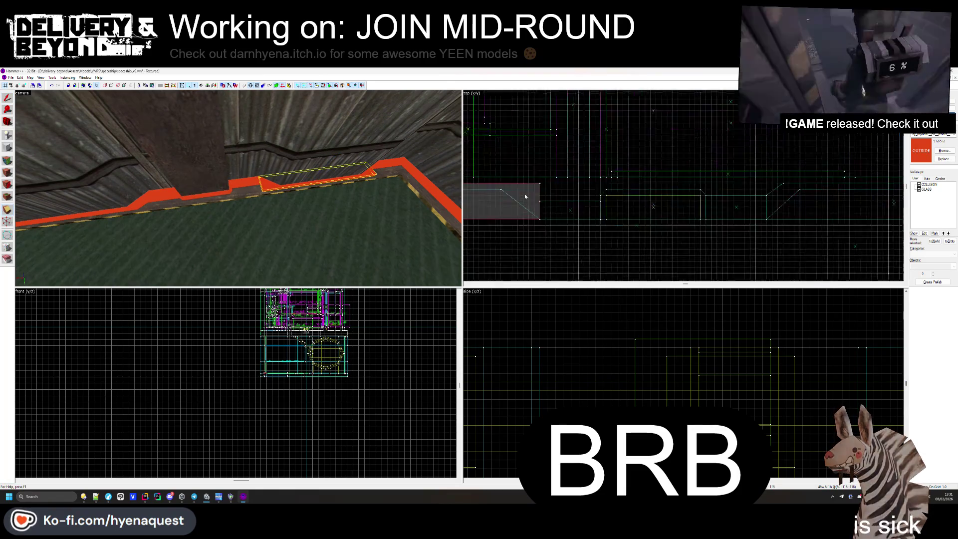
{"action": "scroll", "coordinate": [525, 196], "scroll_direction": "up", "scroll_amount": 2}
{"action": "left_click", "coordinate": [493, 175]}
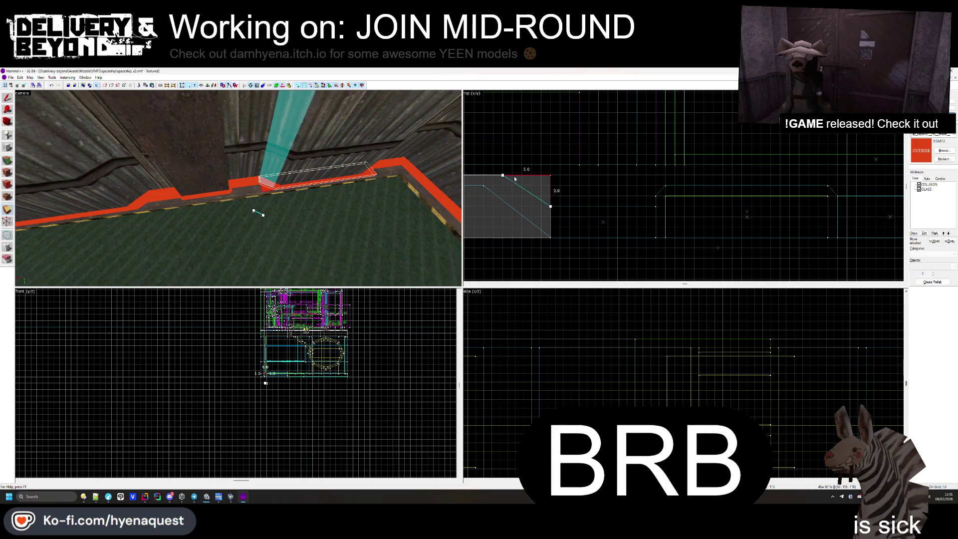
{"action": "scroll", "coordinate": [515, 179], "scroll_direction": "down", "scroll_amount": 3}
{"action": "left_click", "coordinate": [497, 211]}
{"action": "scroll", "coordinate": [497, 210], "scroll_direction": "up", "scroll_amount": 3}
{"action": "left_click", "coordinate": [518, 187]}
{"action": "left_click", "coordinate": [513, 195]}
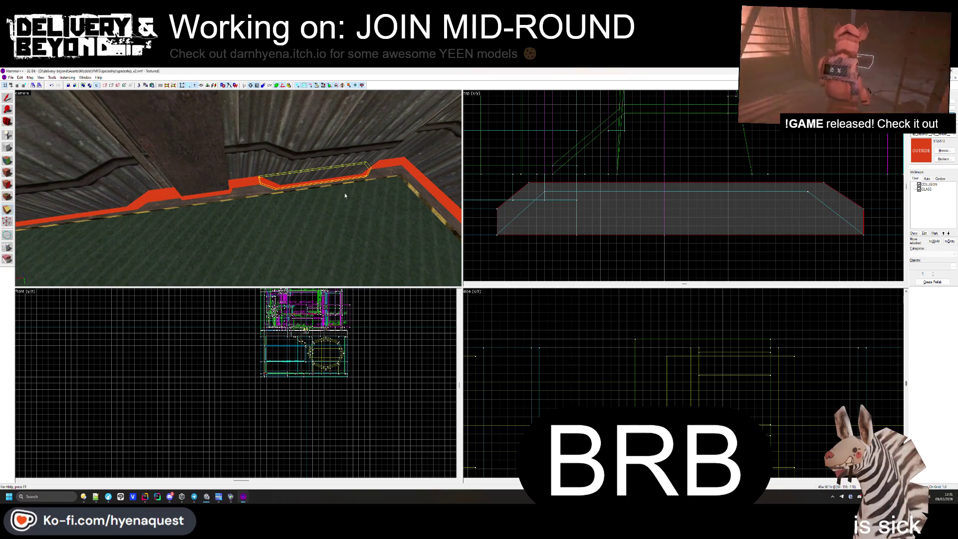
{"action": "key", "text": "shift+a"}
- Pick a floor-border face and look over the side wall trim and floor corner
{"action": "key", "text": "z"}
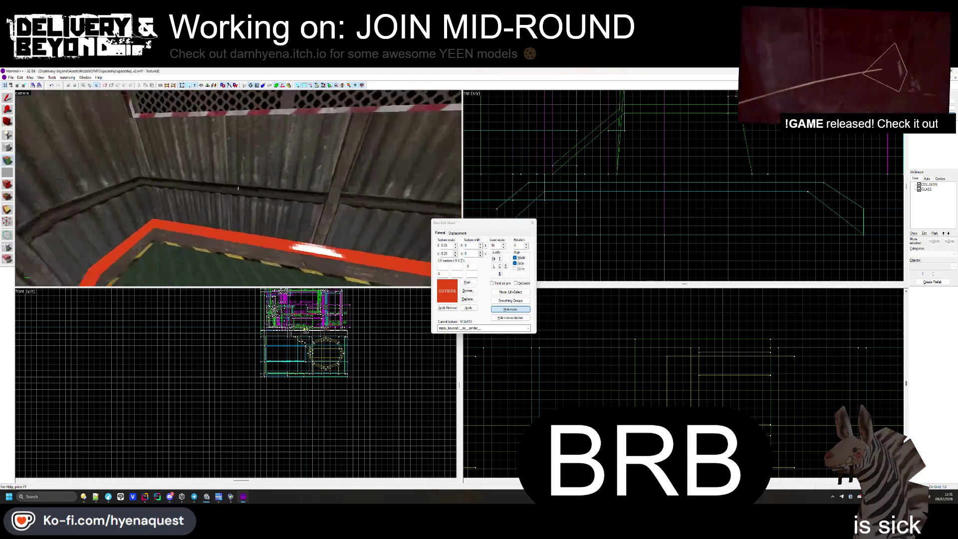
{"action": "left_click", "coordinate": [238, 188]}
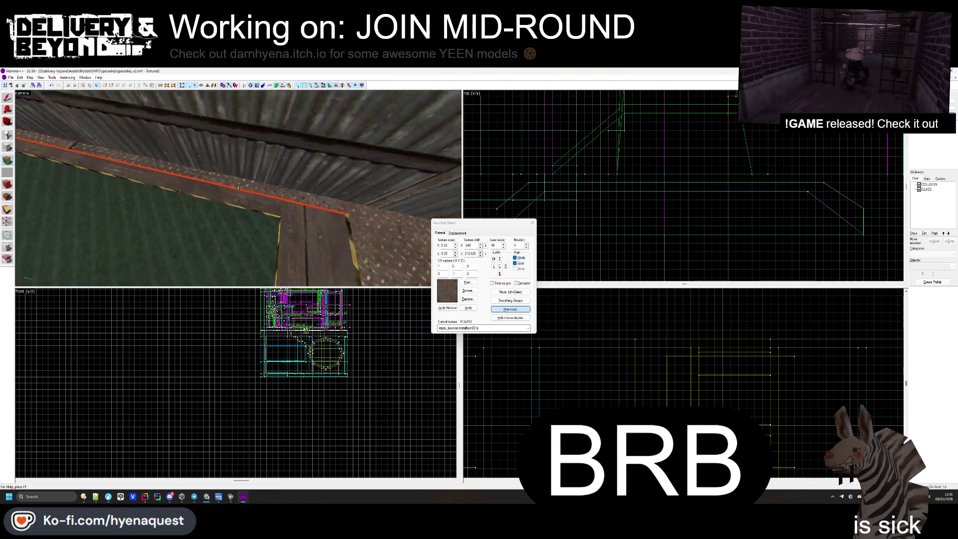
{"action": "key", "text": "z"}
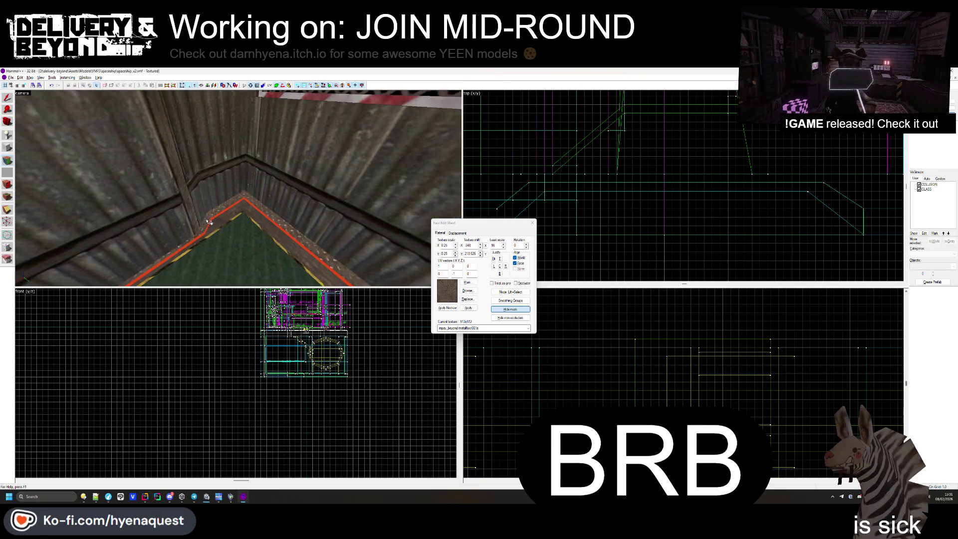
{"action": "key", "text": "z"}
{"action": "key", "text": "z"}
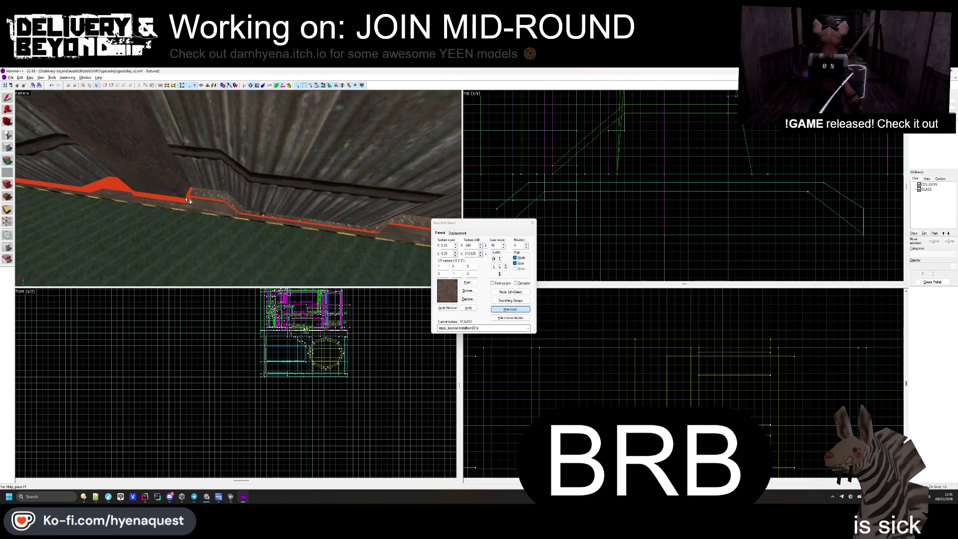
{"action": "key", "text": "z"}
{"action": "key", "text": "z"}
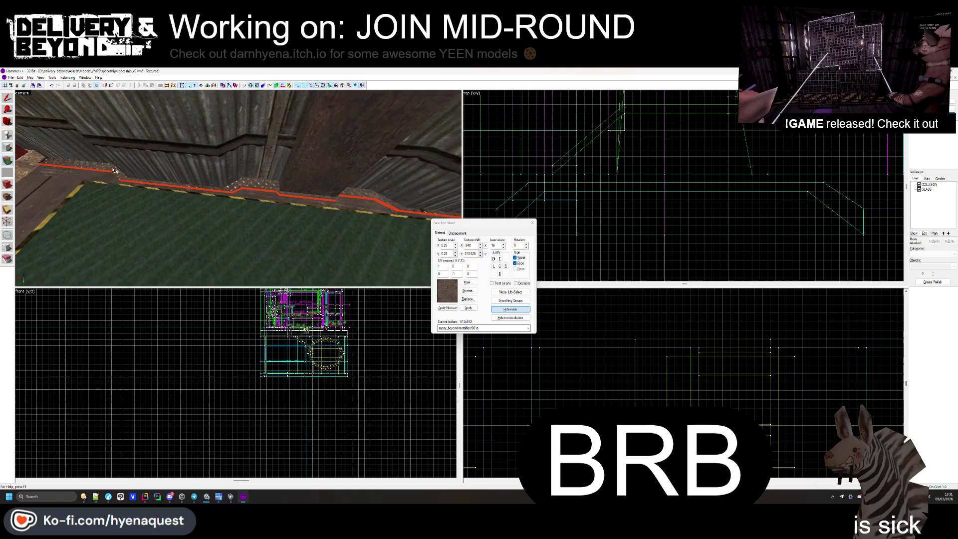
{"action": "key", "text": "z"}
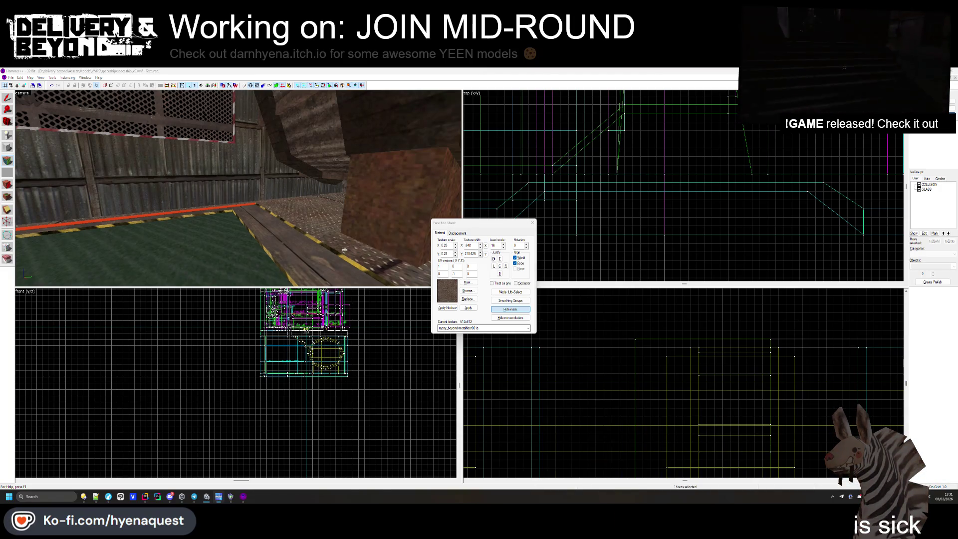
{"action": "key", "text": "w"}
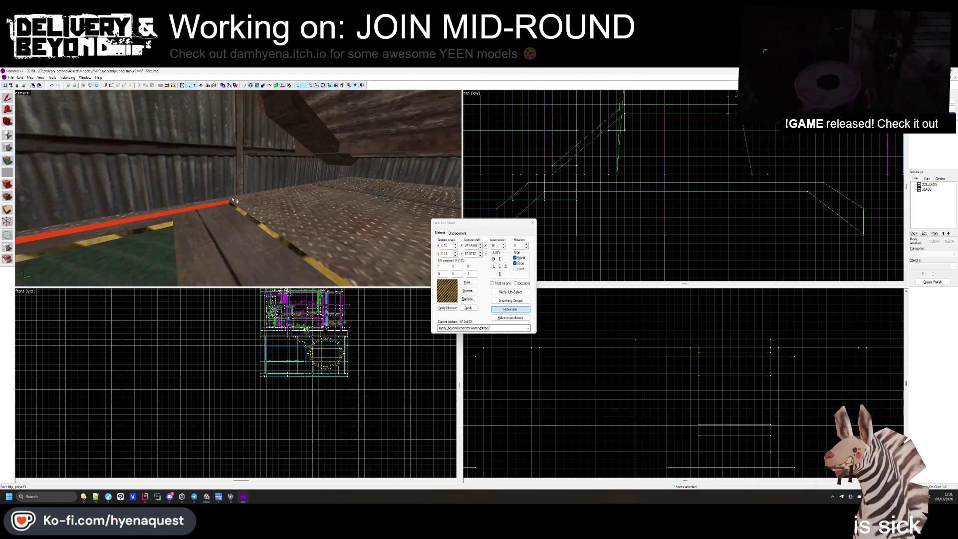
{"action": "key", "text": "s"}
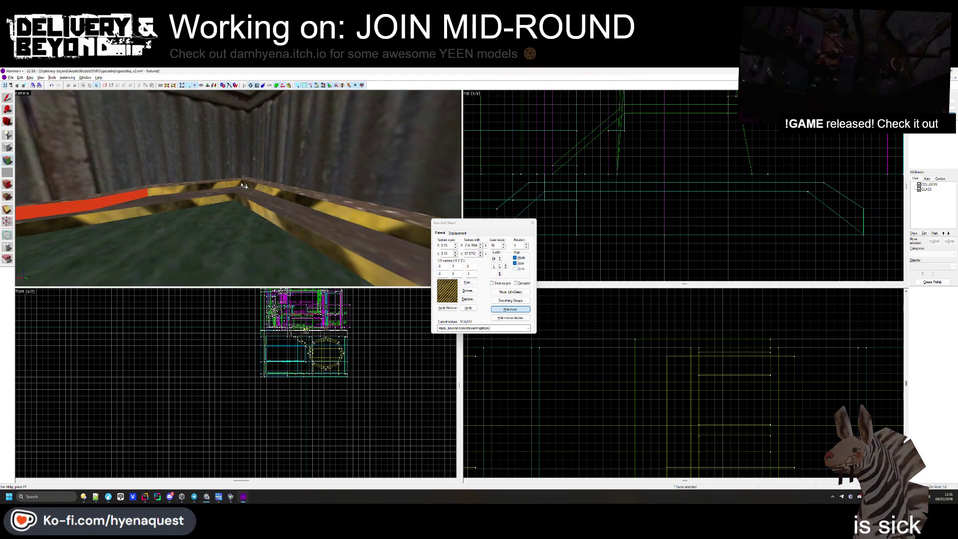
- Review the hazard-striped border along the trim toward the ramp, then close face editing
{"action": "key", "text": "Left"}
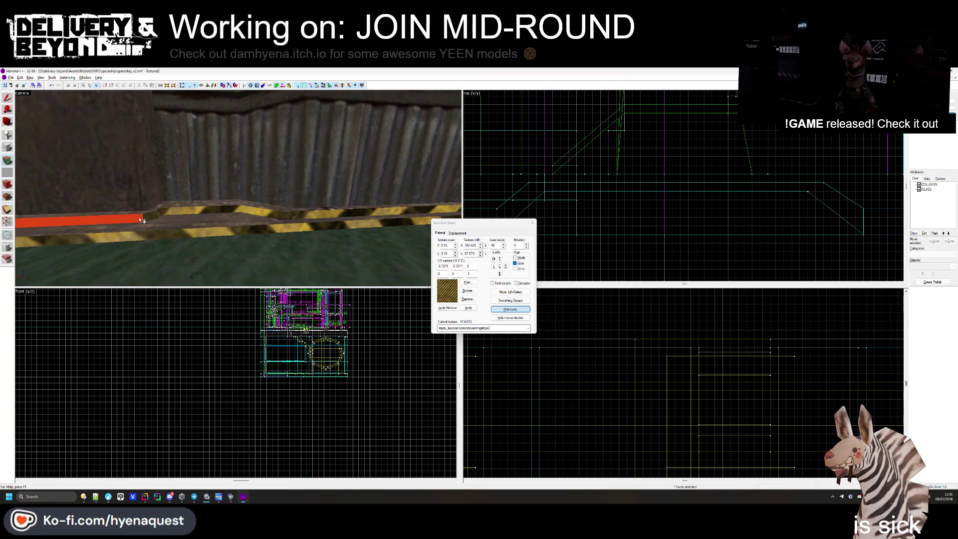
{"action": "key", "text": "Left"}
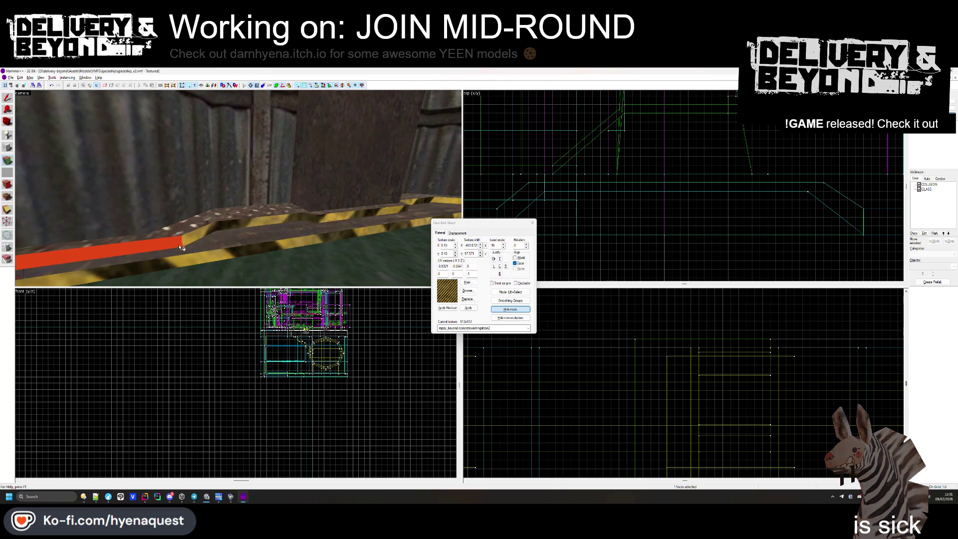
{"action": "key", "text": "Left"}
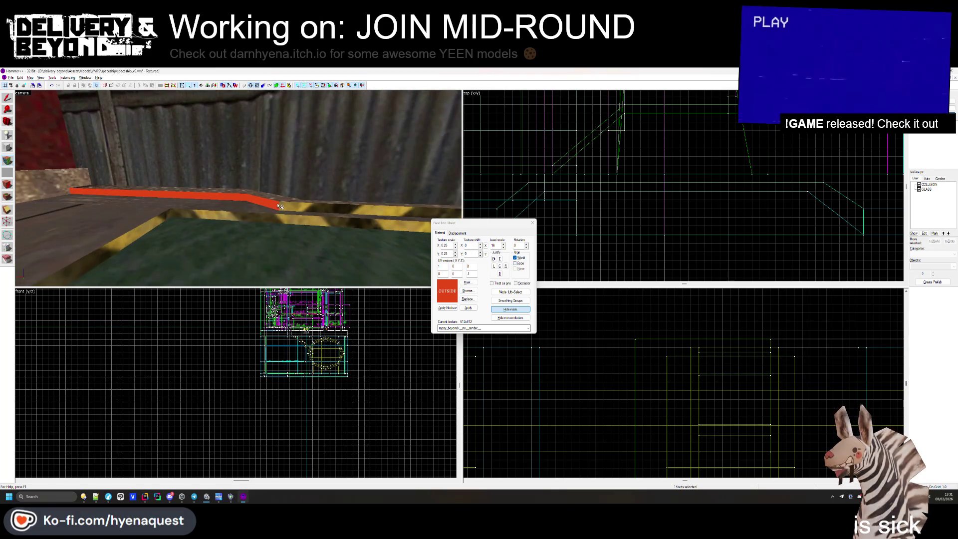
{"action": "key", "text": "Left"}
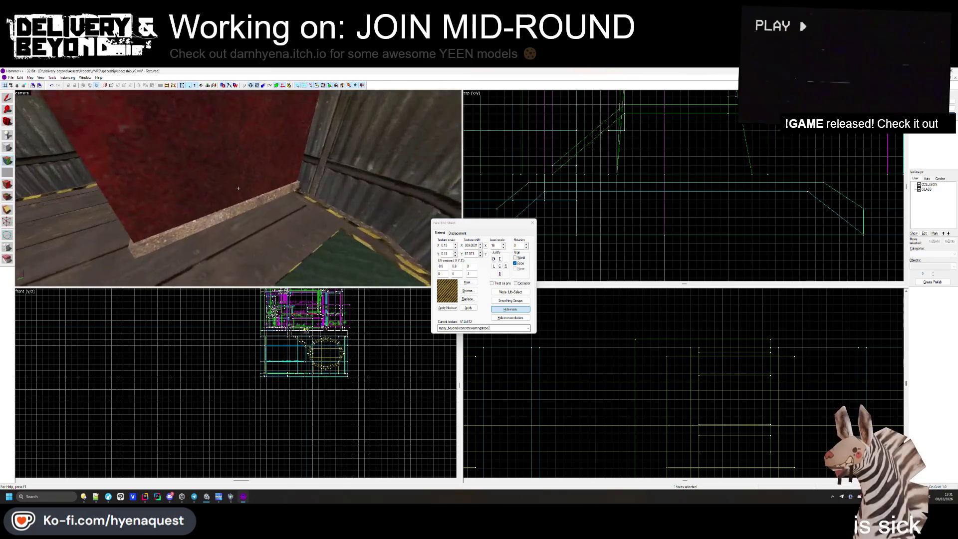
{"action": "left_click", "coordinate": [531, 223]}
{"action": "key", "text": "Left"}
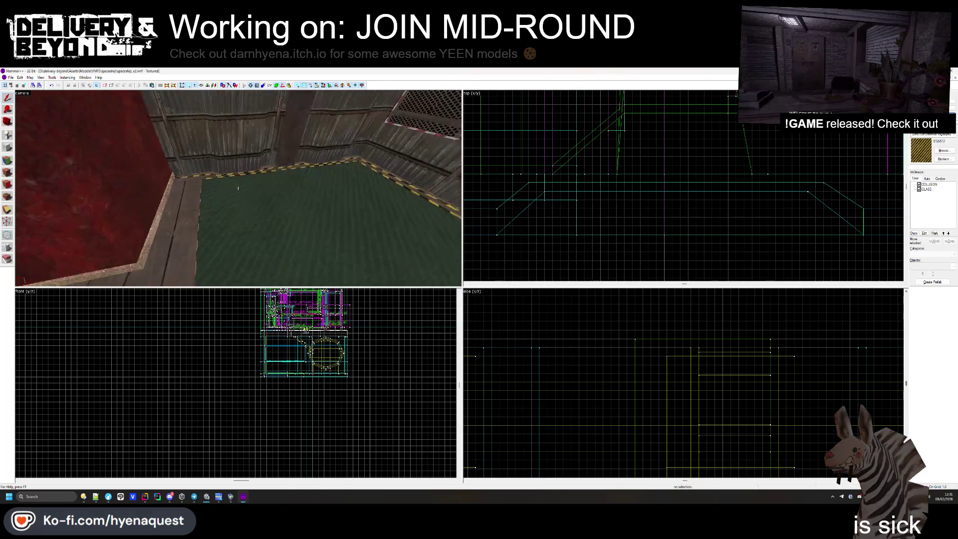
- Select the platform under the crates and draw a thin strip sized to its edge
{"action": "key", "text": "Left"}
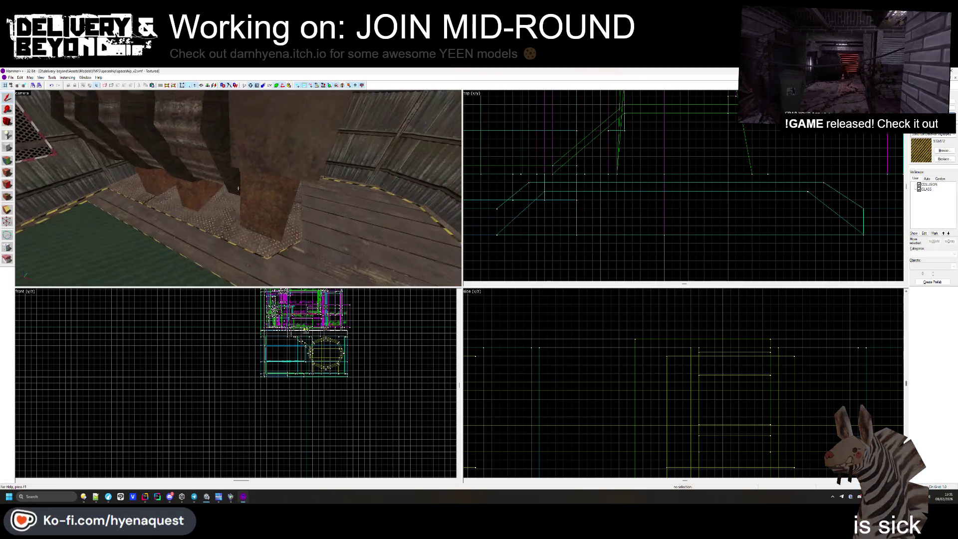
{"action": "key", "text": "Left"}
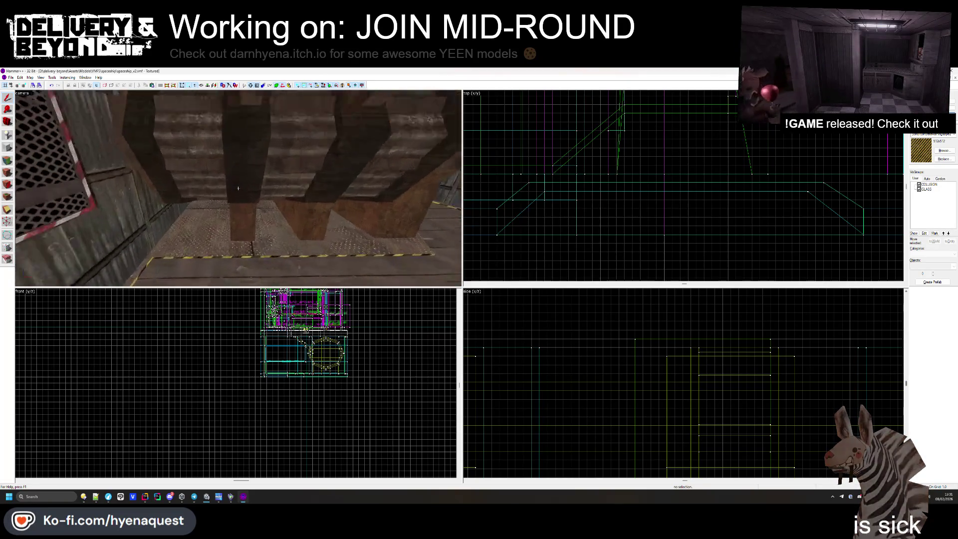
{"action": "left_click", "coordinate": [200, 168]}
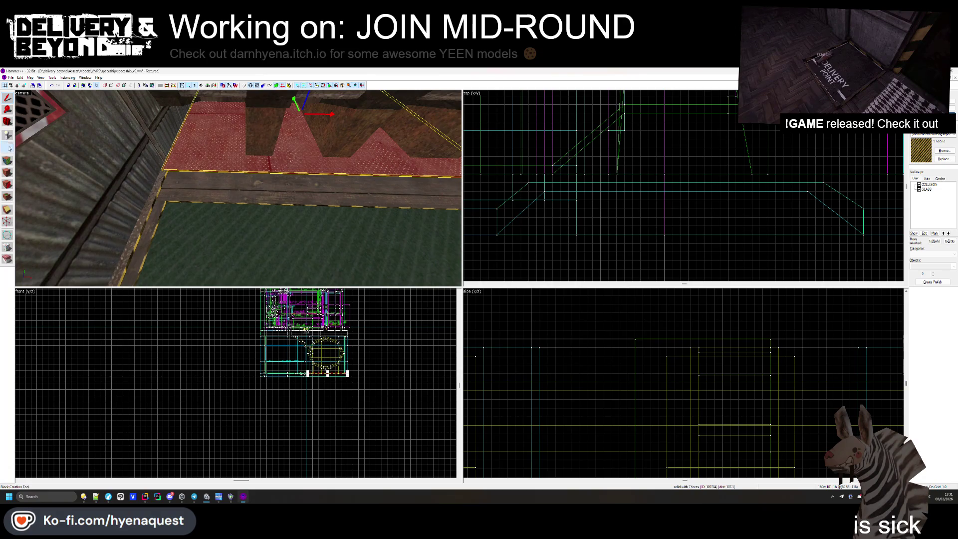
{"action": "left_click", "coordinate": [9, 148]}
{"action": "scroll", "coordinate": [559, 225], "scroll_direction": "down", "scroll_amount": 5}
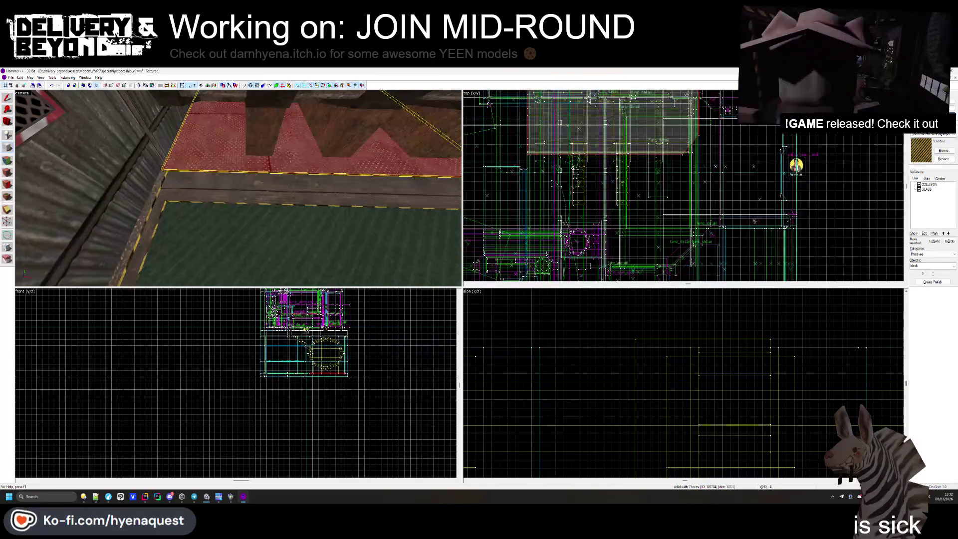
{"action": "scroll", "coordinate": [508, 167], "scroll_direction": "up", "scroll_amount": 4}
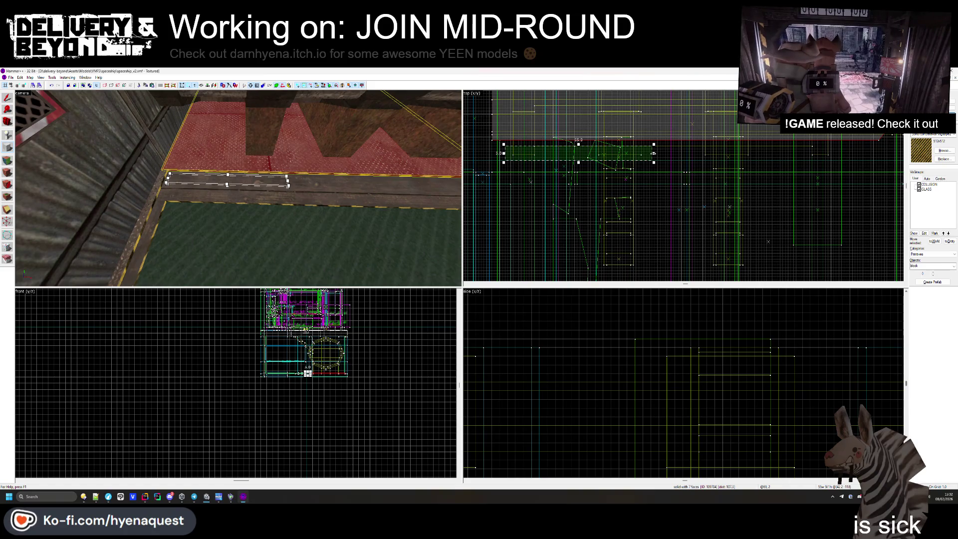
{"action": "scroll", "coordinate": [613, 161], "scroll_direction": "down", "scroll_amount": 1}
{"action": "left_click_drag", "start_coordinate": [655, 153], "coordinate": [611, 161]}
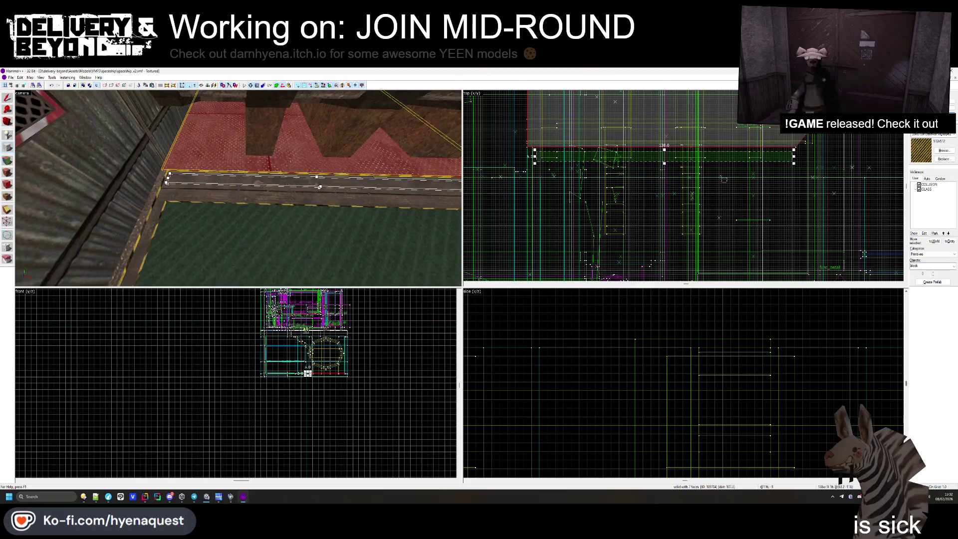
- Select the new red strip and open its face texture settings, then return to selection
{"action": "left_click", "coordinate": [288, 180]}
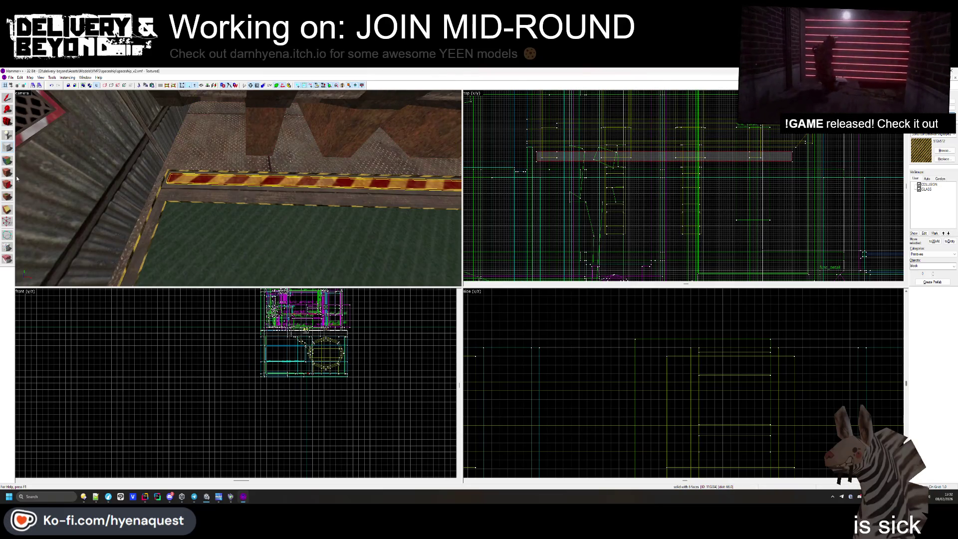
{"action": "left_click", "coordinate": [7, 160]}
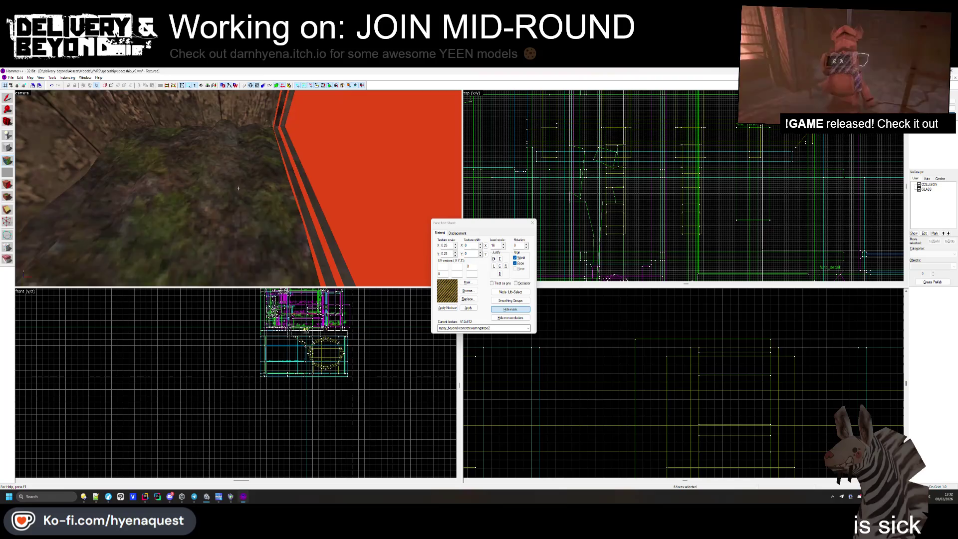
{"action": "left_click", "coordinate": [533, 223]}
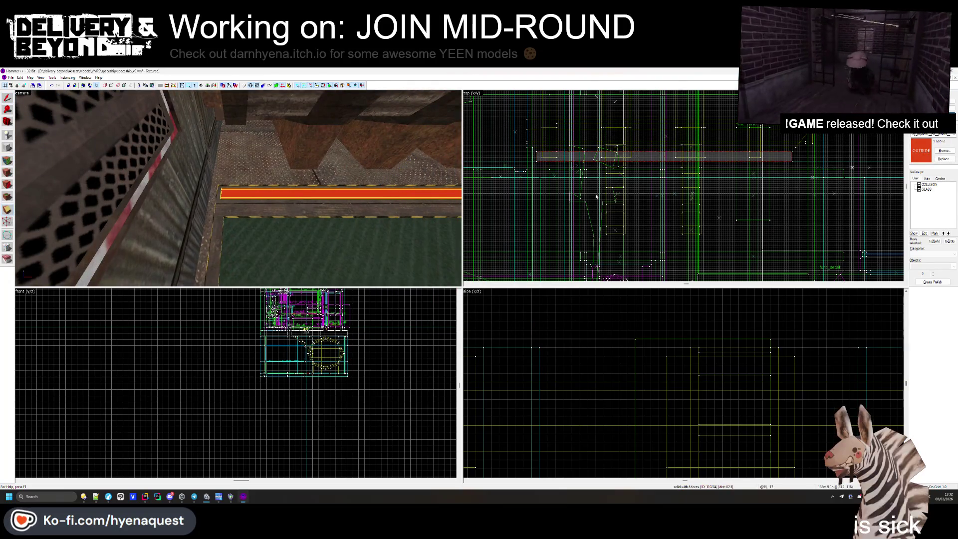
- Clip a diagonal cut across the trim strip's left end, splitting it in two
{"action": "scroll", "coordinate": [521, 158], "scroll_direction": "up", "scroll_amount": 6}
{"action": "left_click_drag", "start_coordinate": [576, 187], "coordinate": [626, 126]}
{"action": "key", "text": "Return"}
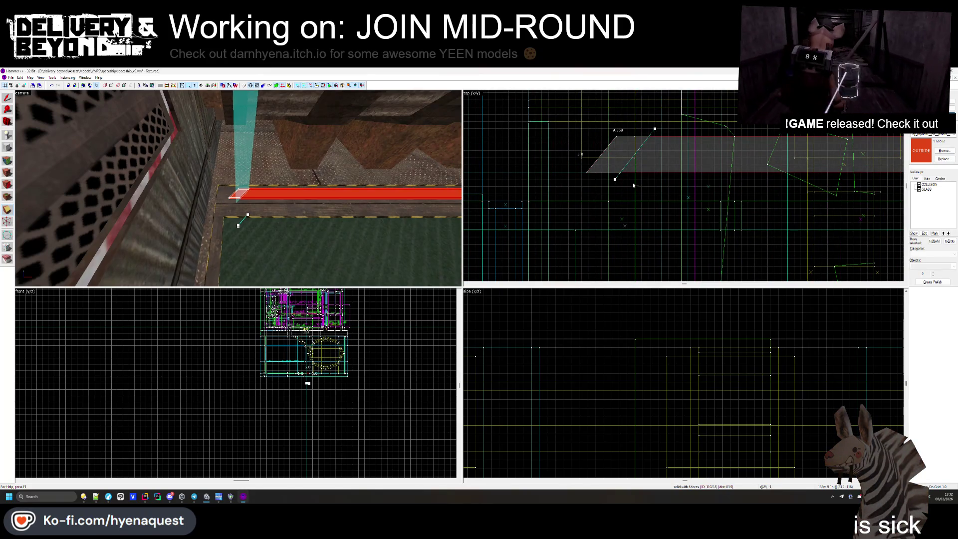
{"action": "key", "text": "Return"}
{"action": "scroll", "coordinate": [549, 190], "scroll_direction": "down", "scroll_amount": 3}
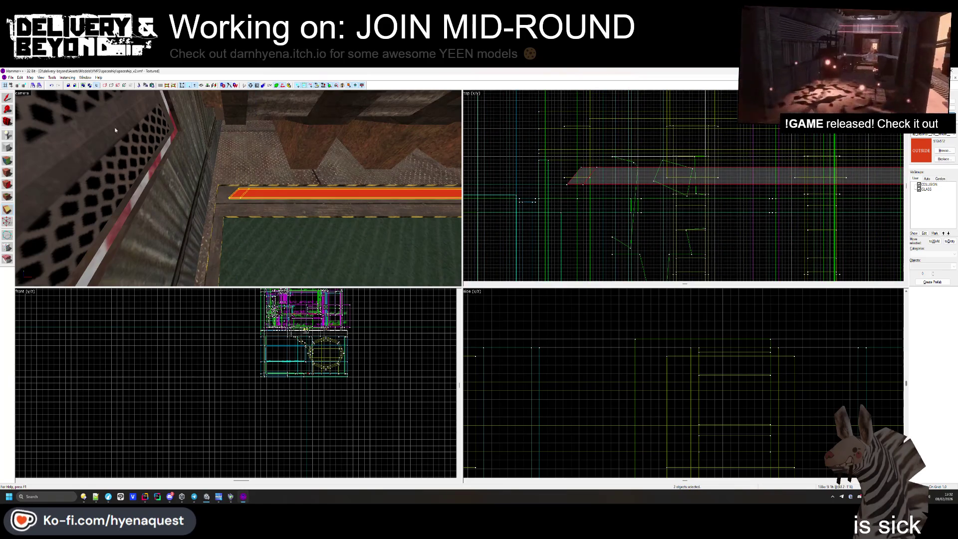
{"action": "left_click", "coordinate": [251, 193]}
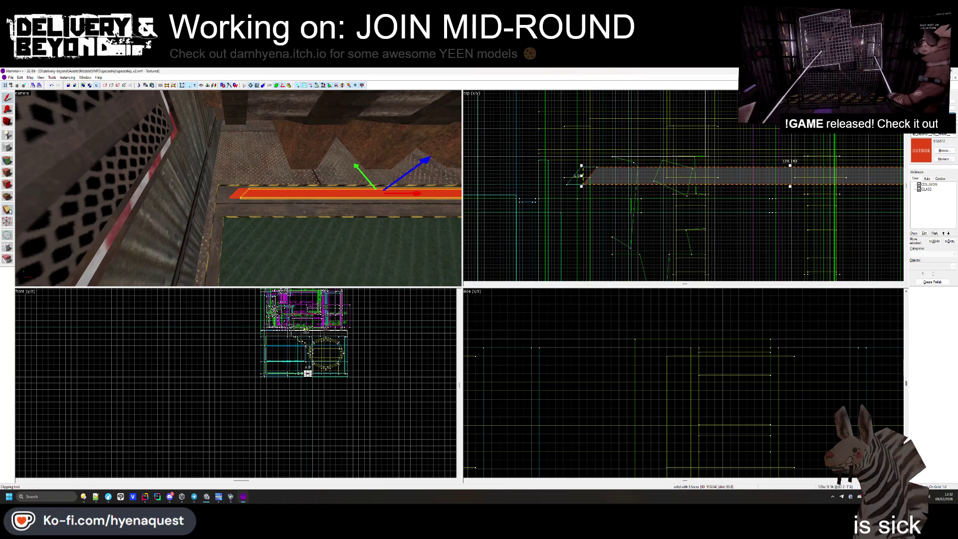
- Redo the diagonal clip at the strip's left end after dropping a misplaced cut line
{"action": "scroll", "coordinate": [670, 209], "scroll_direction": "up", "scroll_amount": 2}
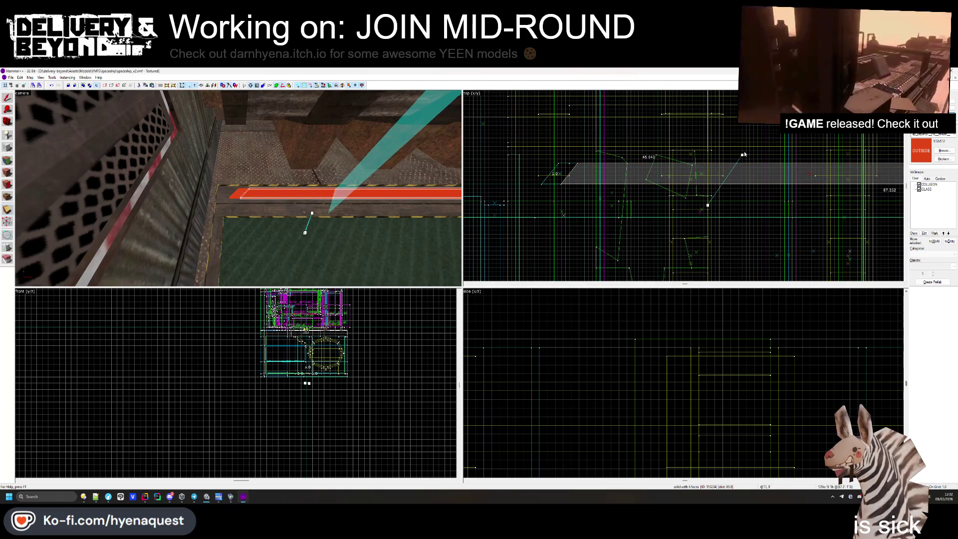
{"action": "scroll", "coordinate": [713, 202], "scroll_direction": "up", "scroll_amount": 2}
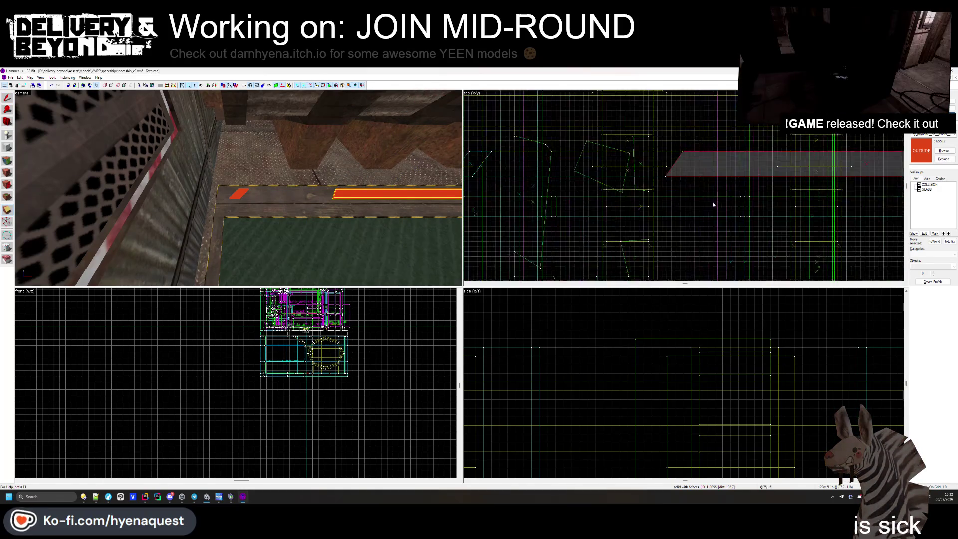
{"action": "mouse_move", "coordinate": [727, 196]}
{"action": "left_mouse_down"}
{"action": "mouse_move", "coordinate": [787, 135]}
{"action": "mouse_move", "coordinate": [780, 129]}
{"action": "left_mouse_up"}
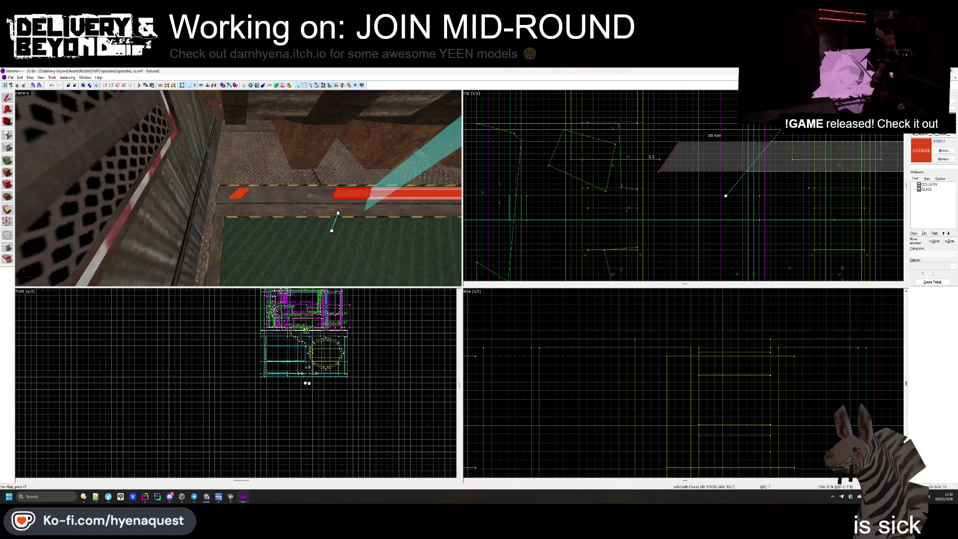
{"action": "key", "text": "s"}
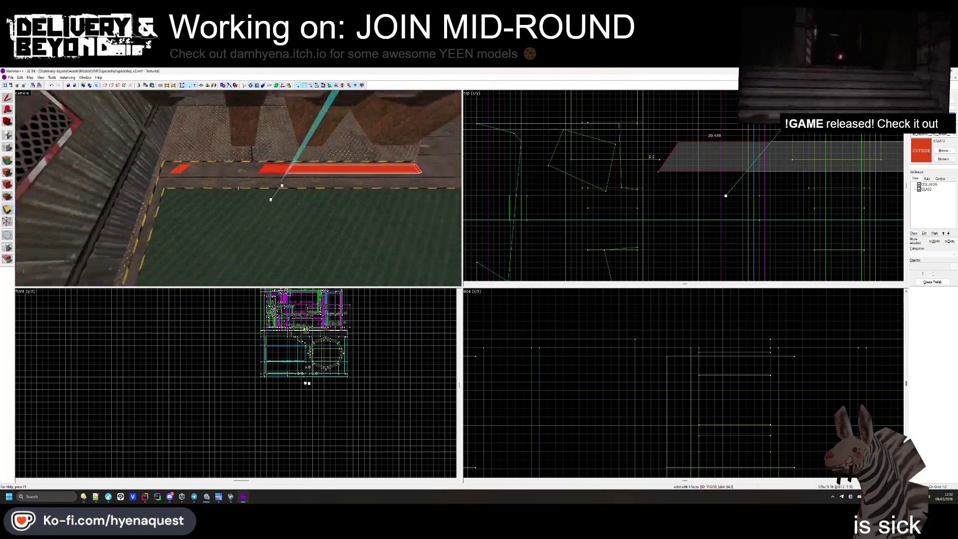
{"action": "key", "text": "shift+s"}
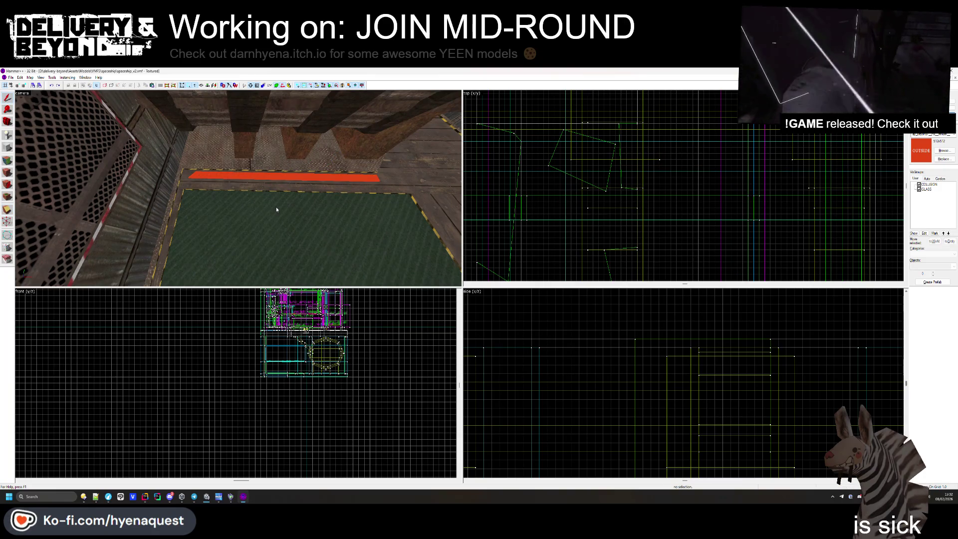
{"action": "scroll", "coordinate": [828, 174], "scroll_direction": "down", "scroll_amount": 2}
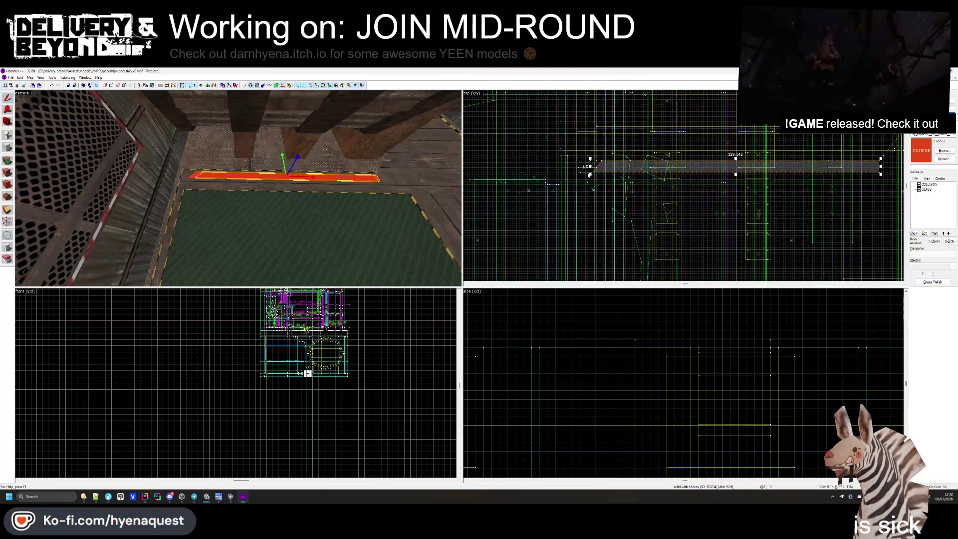
{"action": "scroll", "coordinate": [621, 165], "scroll_direction": "up", "scroll_amount": 3}
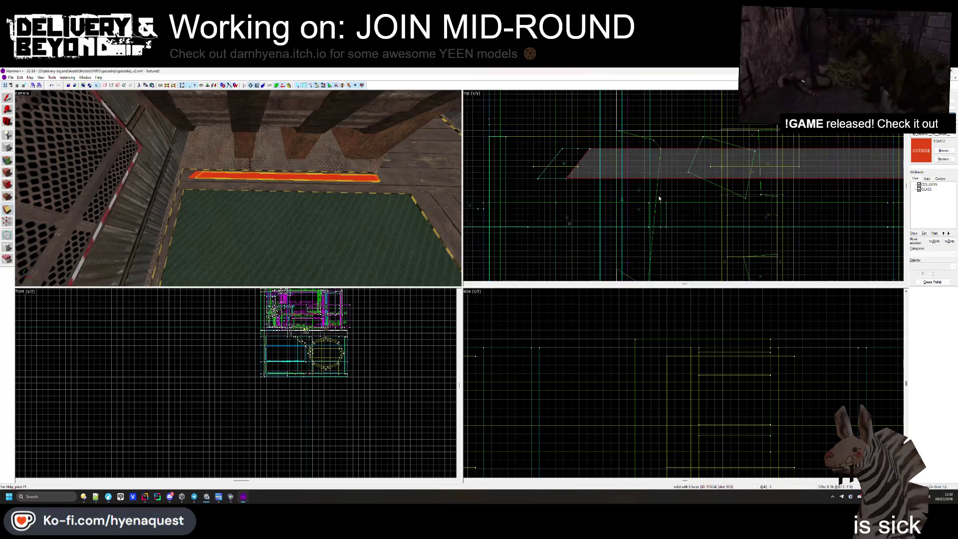
{"action": "key", "text": "shift+x"}
{"action": "left_click_drag", "start_coordinate": [660, 197], "coordinate": [688, 143]}
{"action": "key", "text": "Return"}
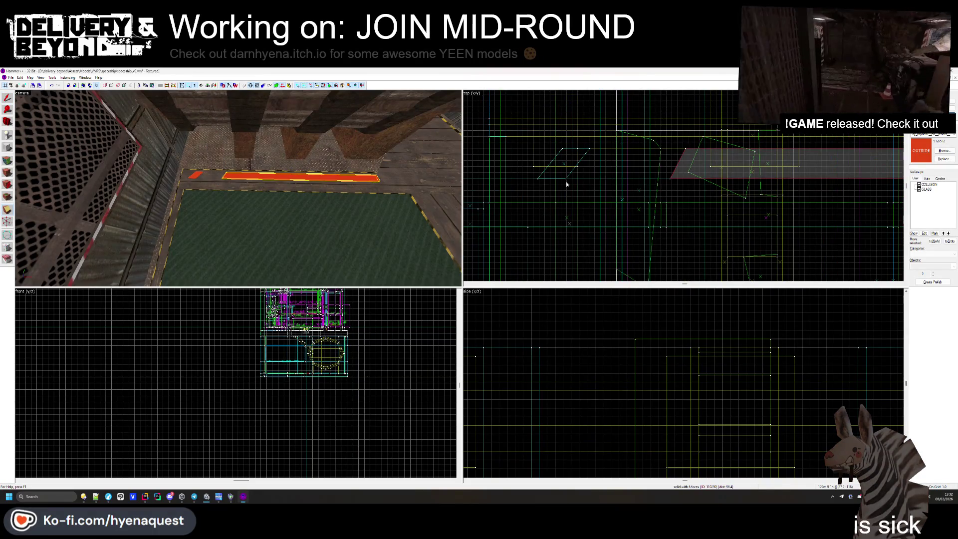
- Make two more diagonal cuts farther along the strip, splitting it into angled pieces
{"action": "scroll", "coordinate": [583, 182], "scroll_direction": "down", "scroll_amount": 3}
{"action": "scroll", "coordinate": [529, 197], "scroll_direction": "up", "scroll_amount": 3}
{"action": "left_click_drag", "start_coordinate": [715, 198], "coordinate": [730, 175]}
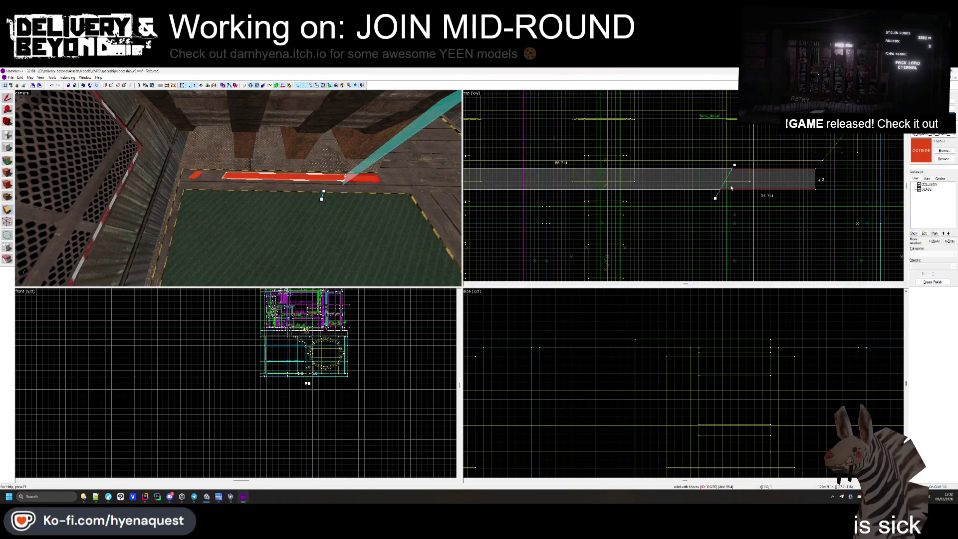
{"action": "key", "text": "Return"}
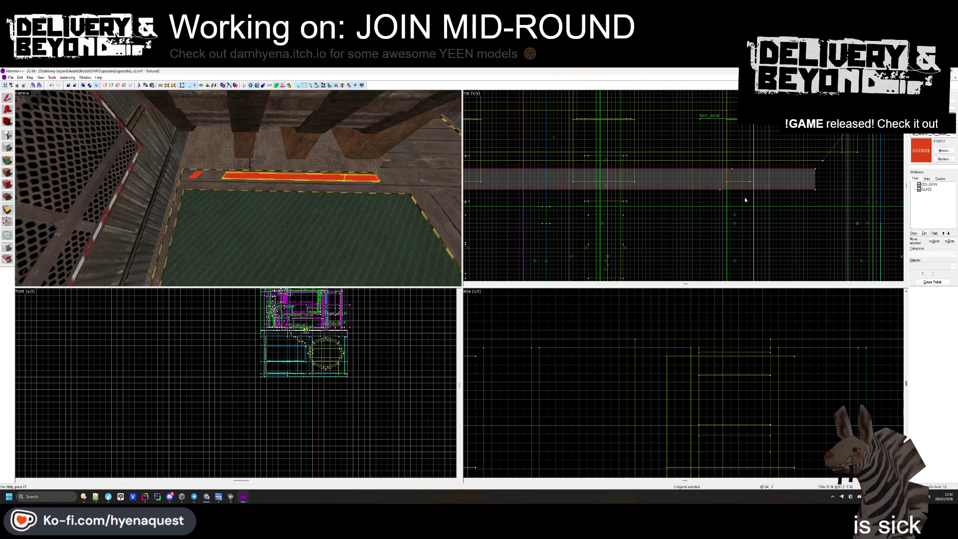
{"action": "left_click_drag", "start_coordinate": [766, 165], "coordinate": [762, 163]}
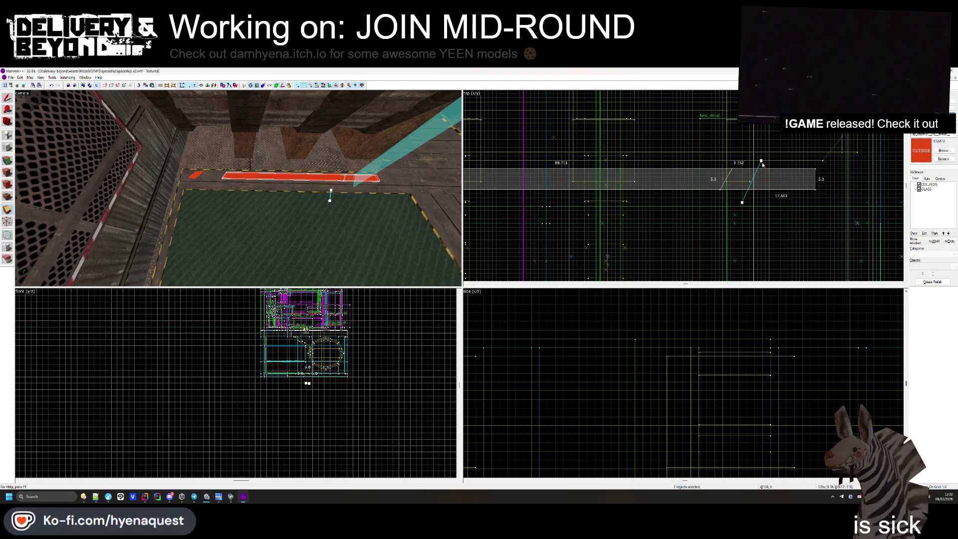
{"action": "key", "text": "Return"}
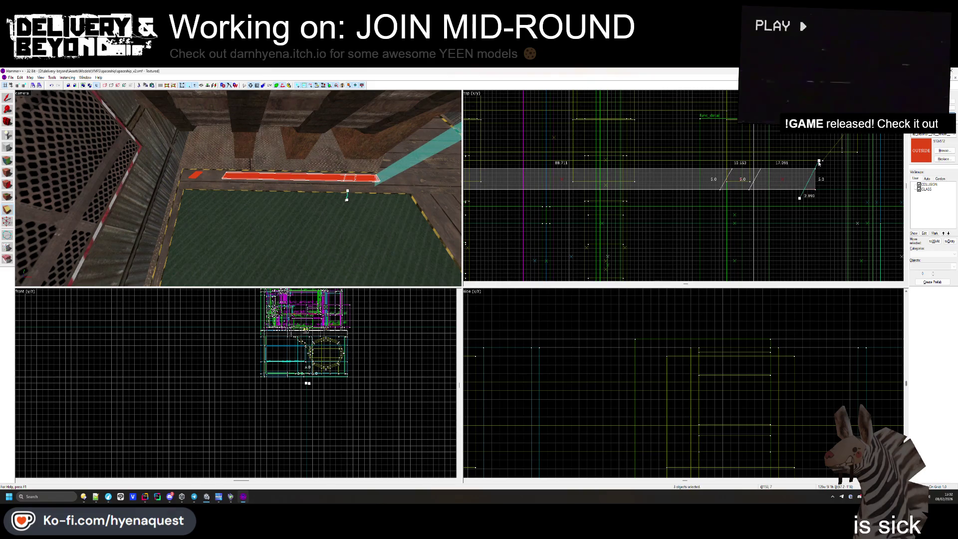
- Apply the concretewarningstripe2 hazard texture to the strip's top face
{"action": "left_click", "coordinate": [288, 175]}
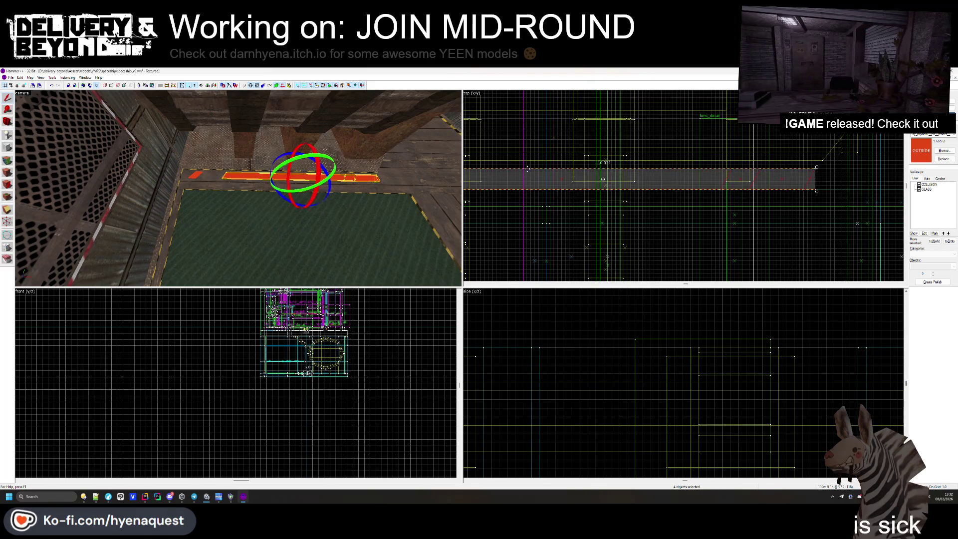
{"action": "key", "text": "Escape"}
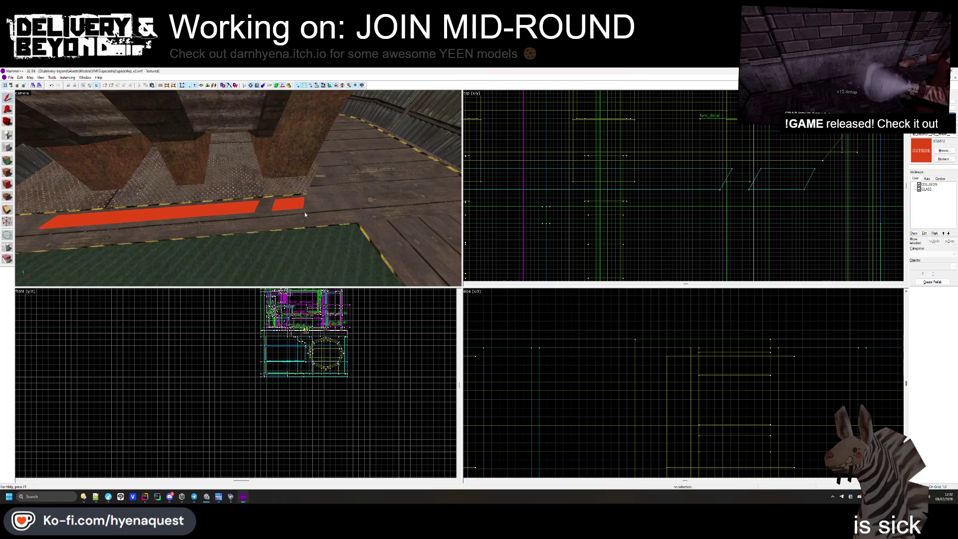
{"action": "left_click", "coordinate": [7, 160]}
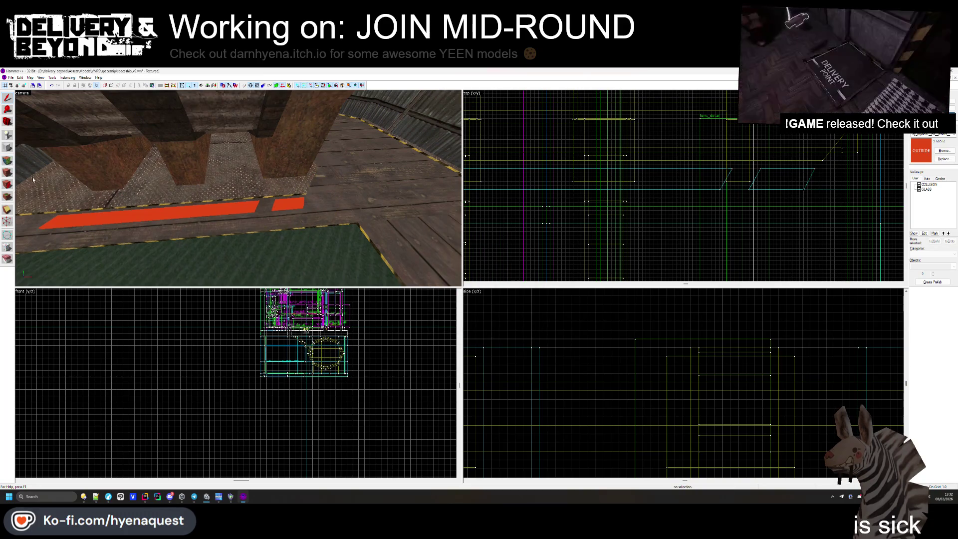
{"action": "left_click", "coordinate": [153, 211]}
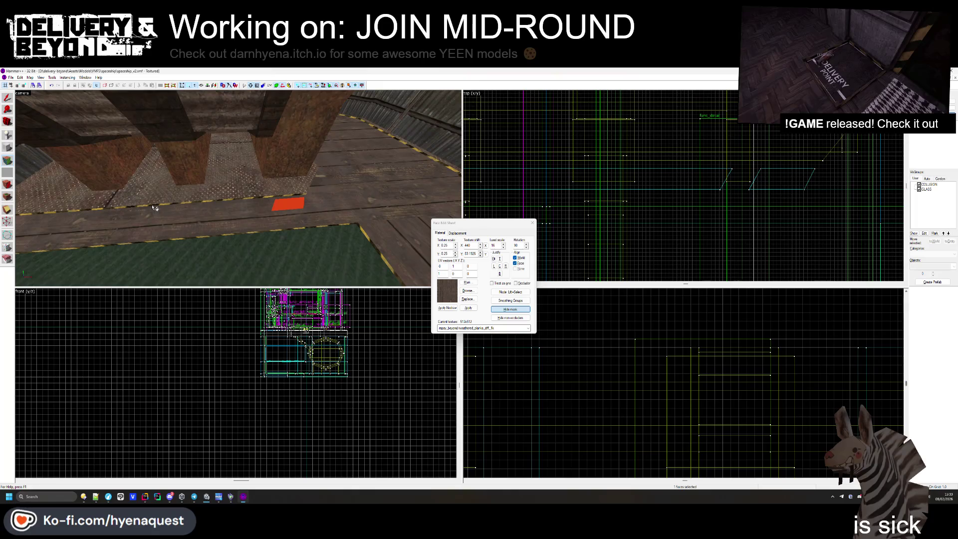
{"action": "left_click", "coordinate": [154, 211]}
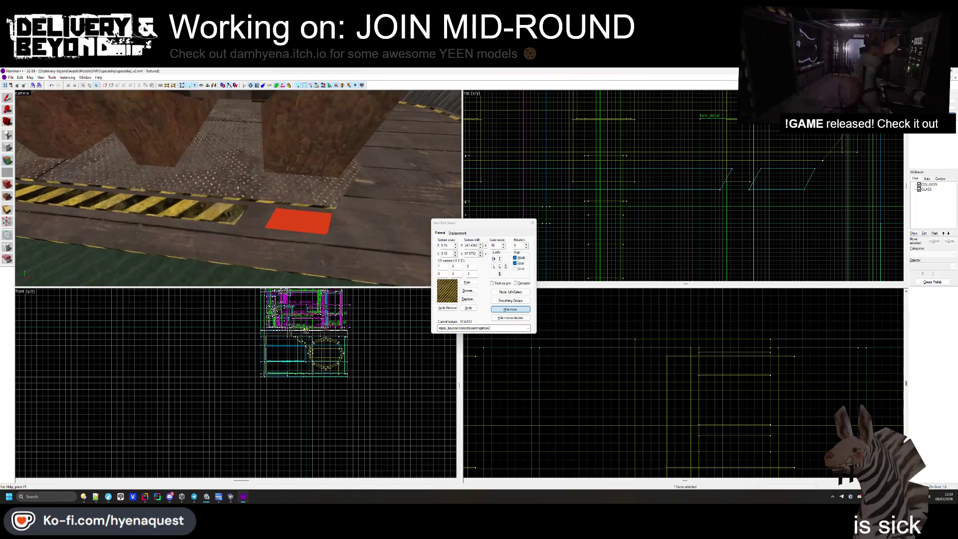
{"action": "key", "text": "s"}
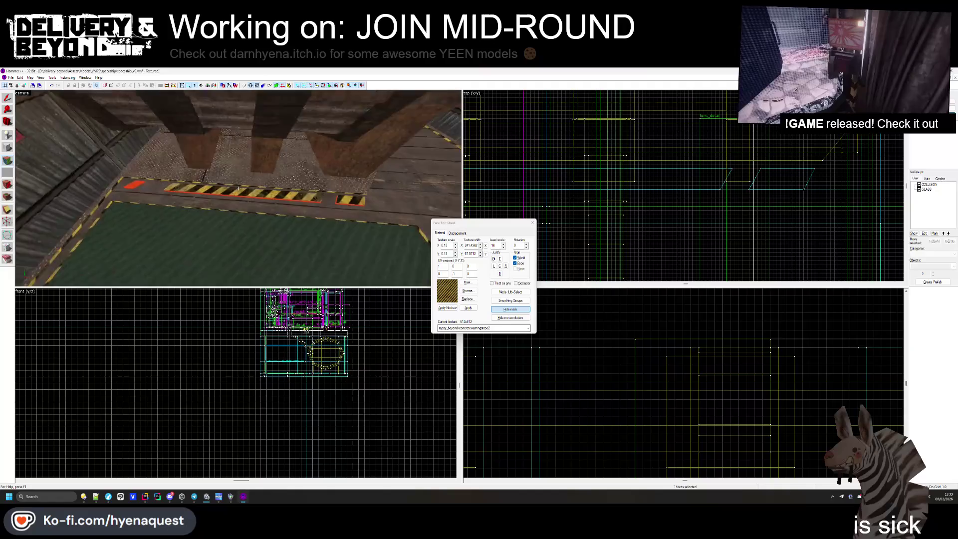
- Apply metalfloor001a alignment to the striped trim face, then close the Face Edit Sheet
{"action": "left_click", "coordinate": [238, 188]}
{"action": "key", "text": "w"}
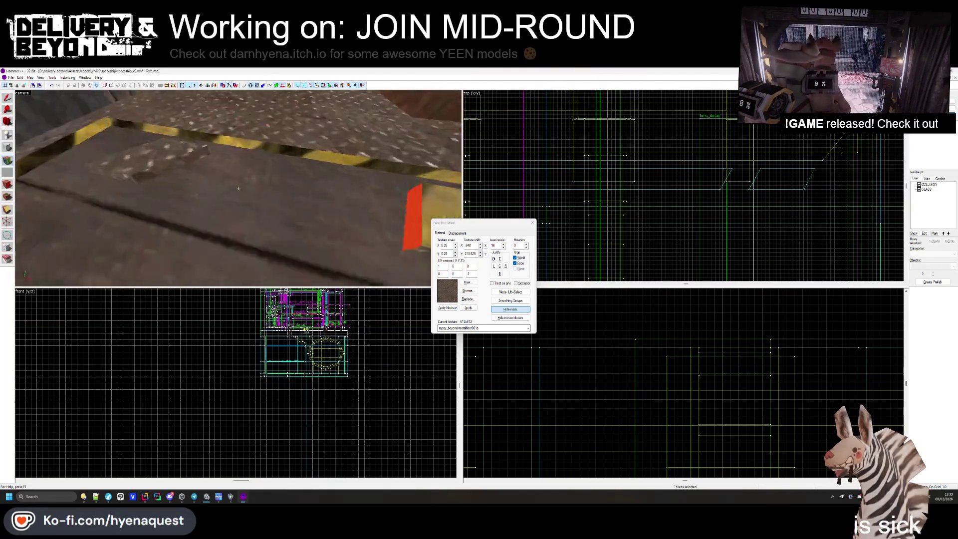
{"action": "key", "text": "s"}
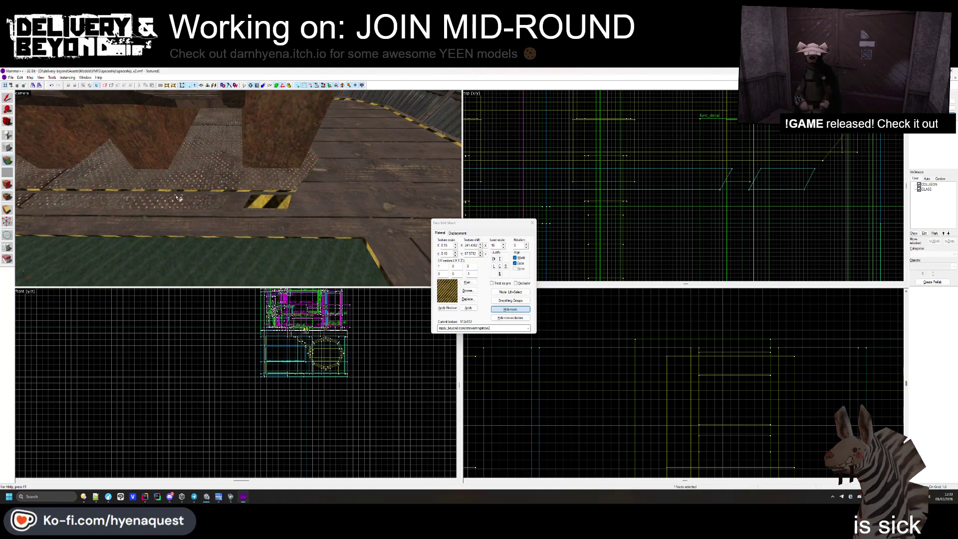
{"action": "key", "text": "a"}
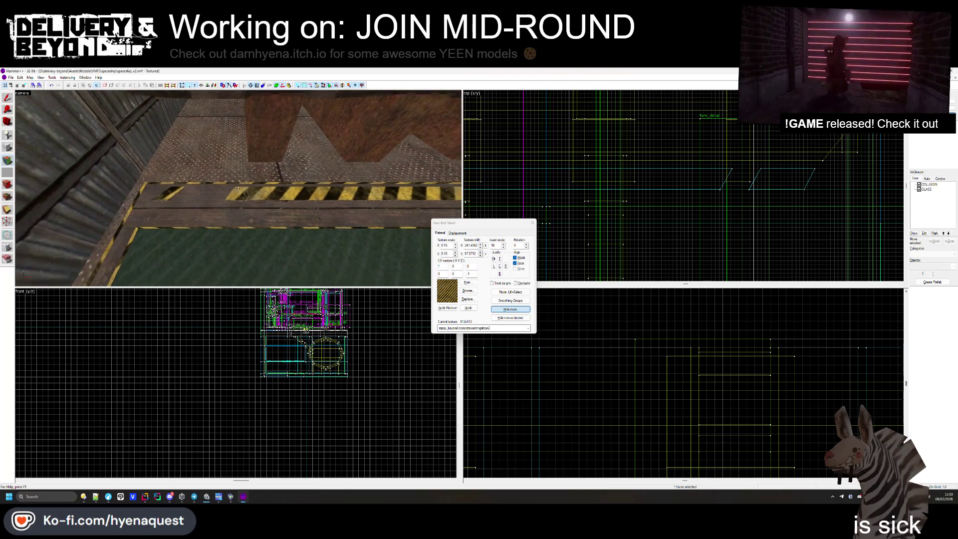
{"action": "key", "text": "s"}
{"action": "key", "text": "d"}
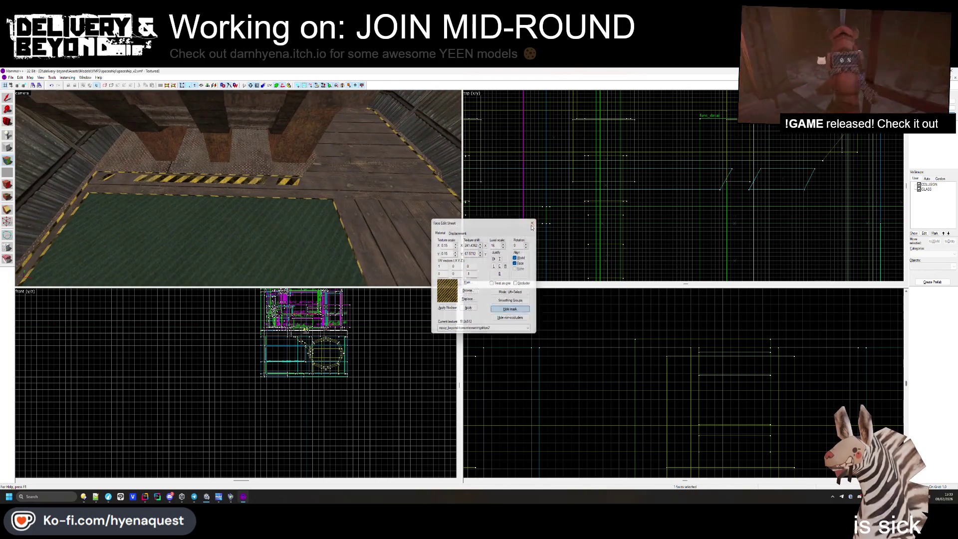
{"action": "left_click", "coordinate": [532, 223]}
- Fly the 3D camera to the red crate corner and select the block at its base
{"action": "key", "text": "z"}
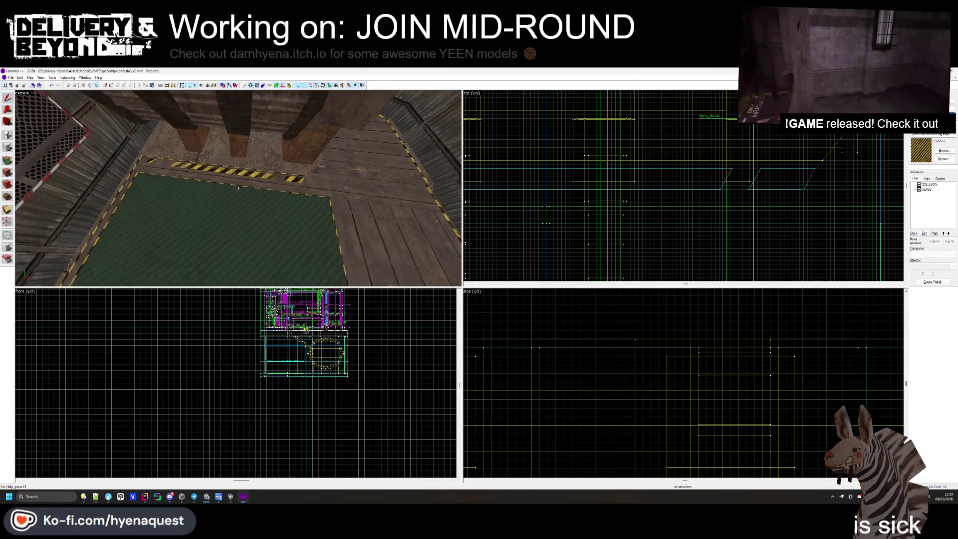
{"action": "left_click", "coordinate": [238, 186]}
{"action": "scroll", "coordinate": [657, 199], "scroll_direction": "up", "scroll_amount": 2}
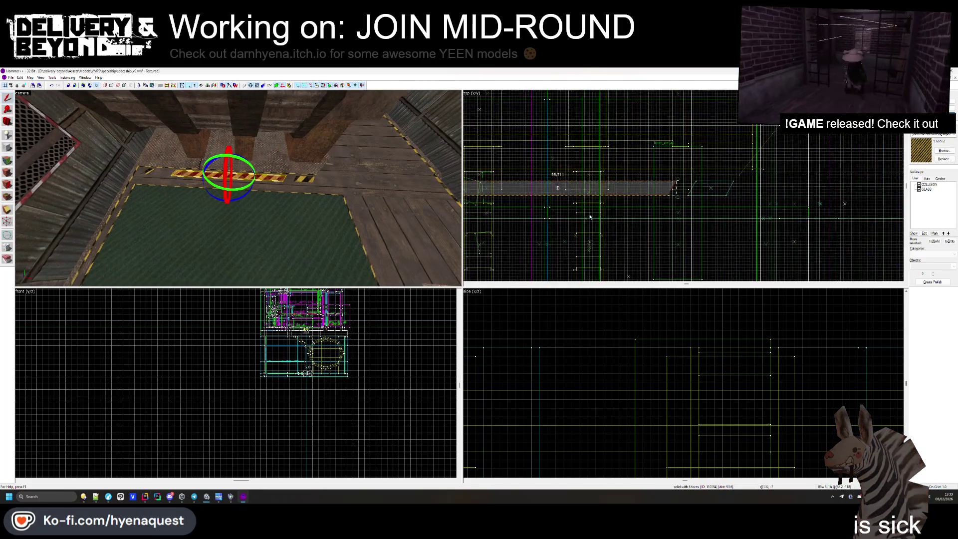
{"action": "left_click", "coordinate": [519, 184]}
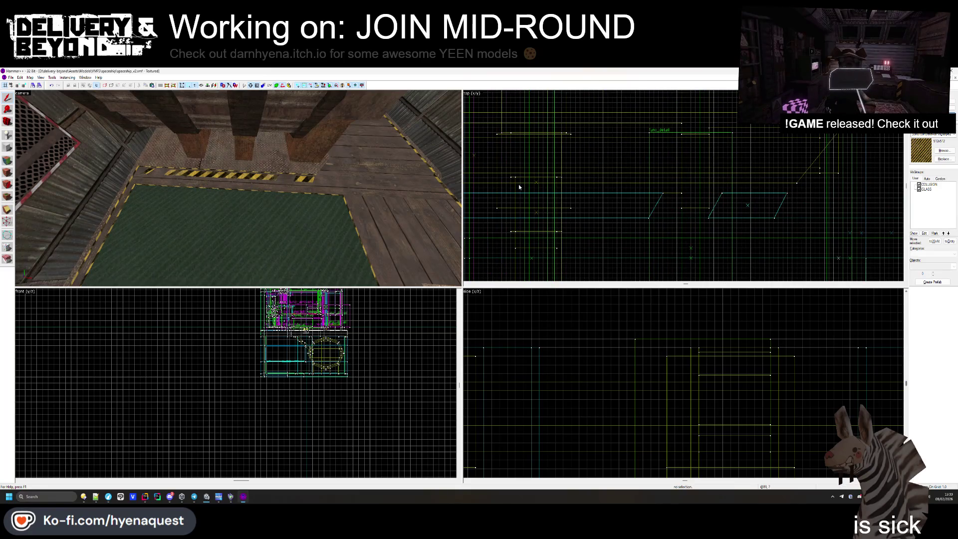
{"action": "key", "text": "z"}
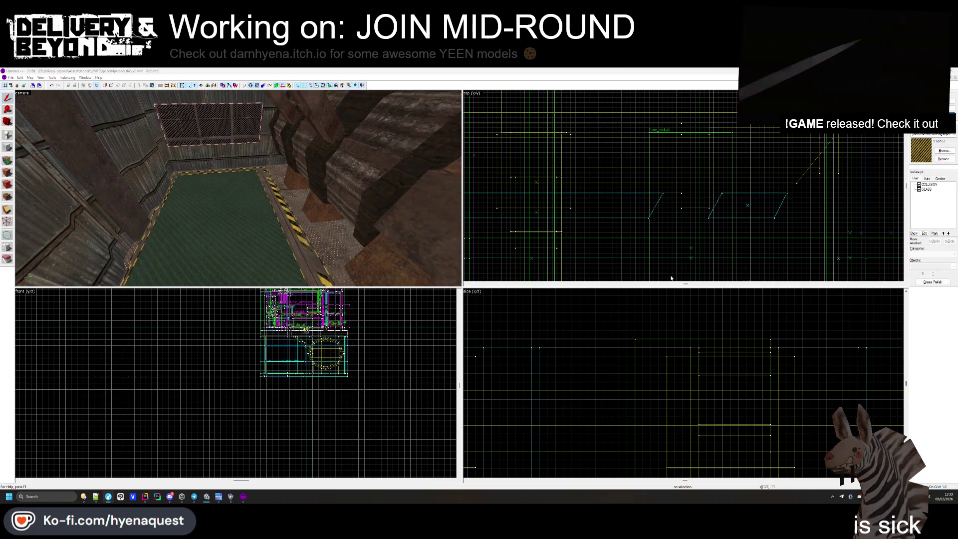
{"action": "key", "text": "z"}
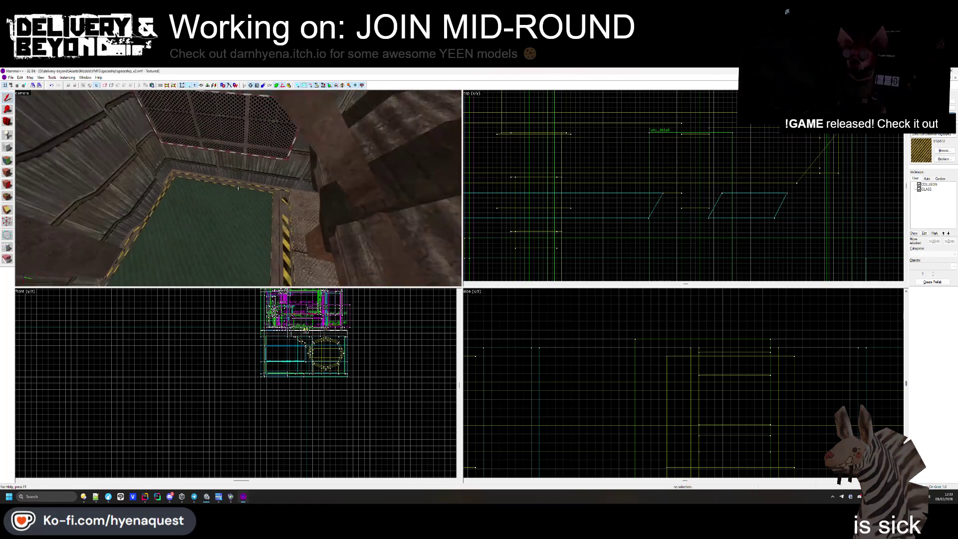
{"action": "mouse_move", "coordinate": [238, 188]}
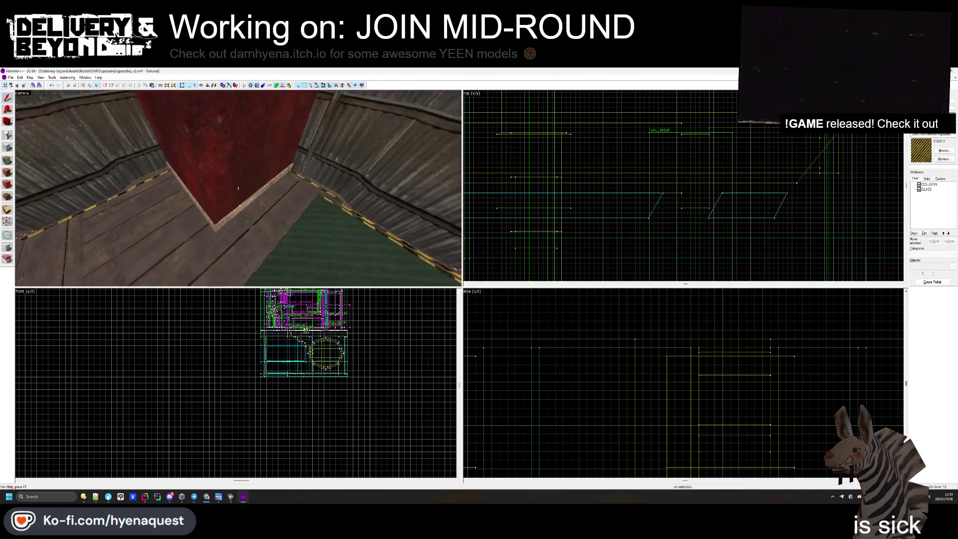
{"action": "key", "text": "z"}
{"action": "left_click", "coordinate": [241, 194]}
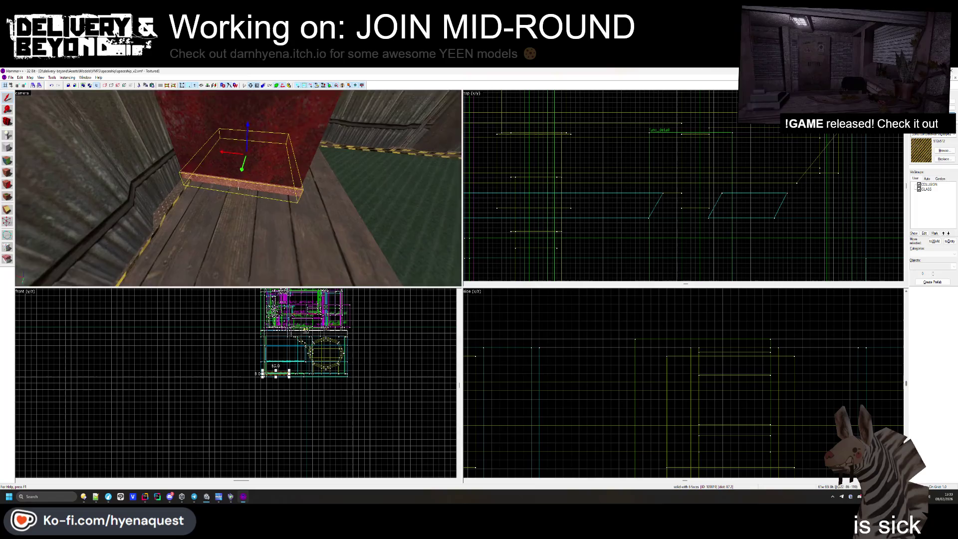
- Move the 3D view beside the red crate's base on the floor corner
{"action": "left_click", "coordinate": [235, 222]}
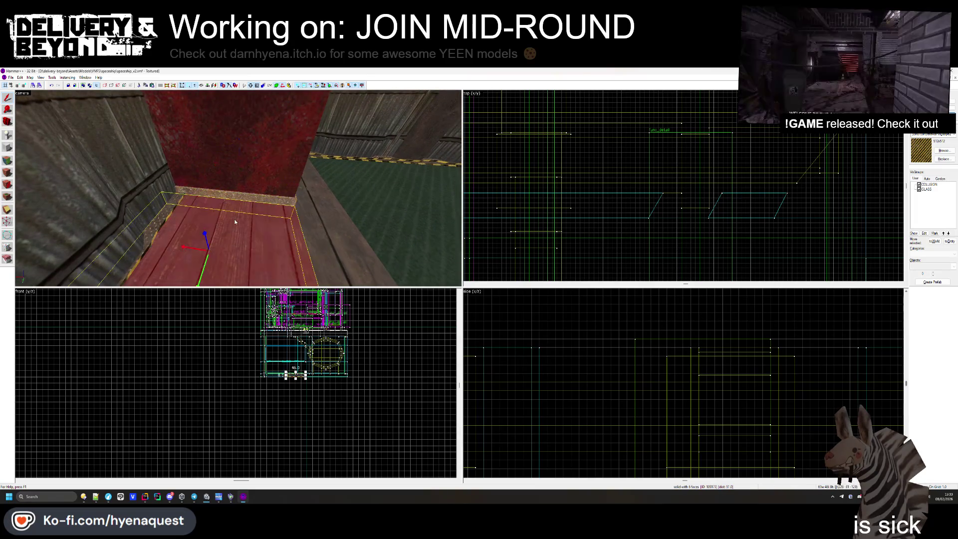
{"action": "key", "text": "w"}
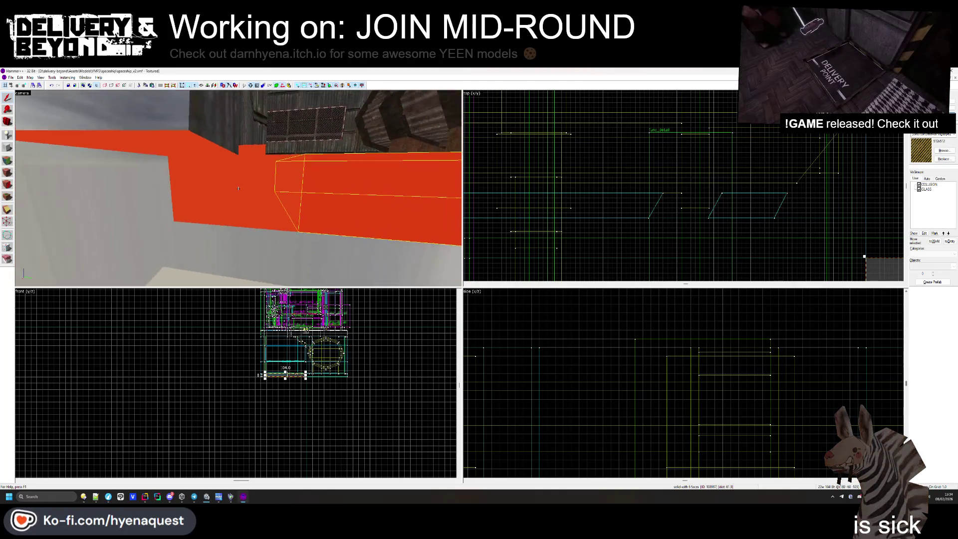
{"action": "left_click", "coordinate": [221, 210]}
{"action": "key", "text": "Escape"}
{"action": "key", "text": "z"}
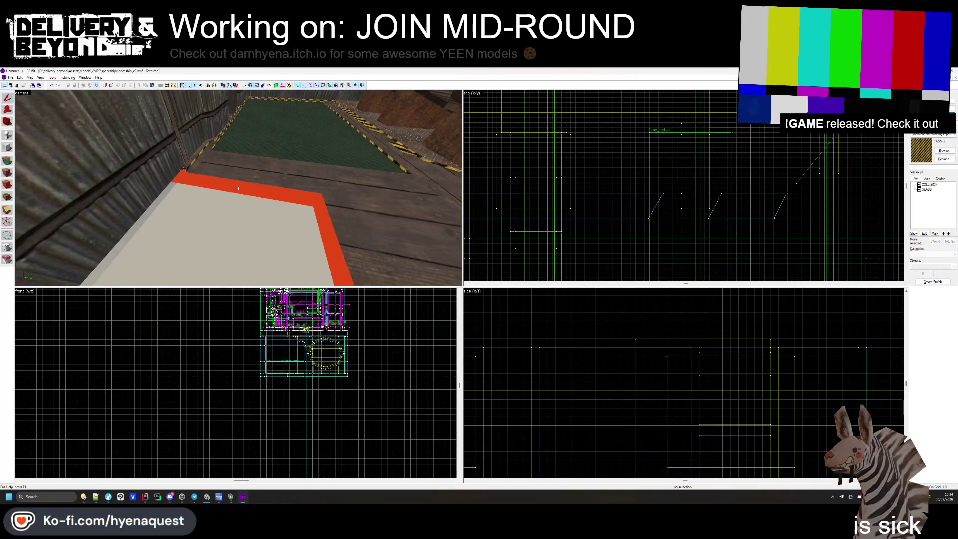
{"action": "key", "text": "s"}
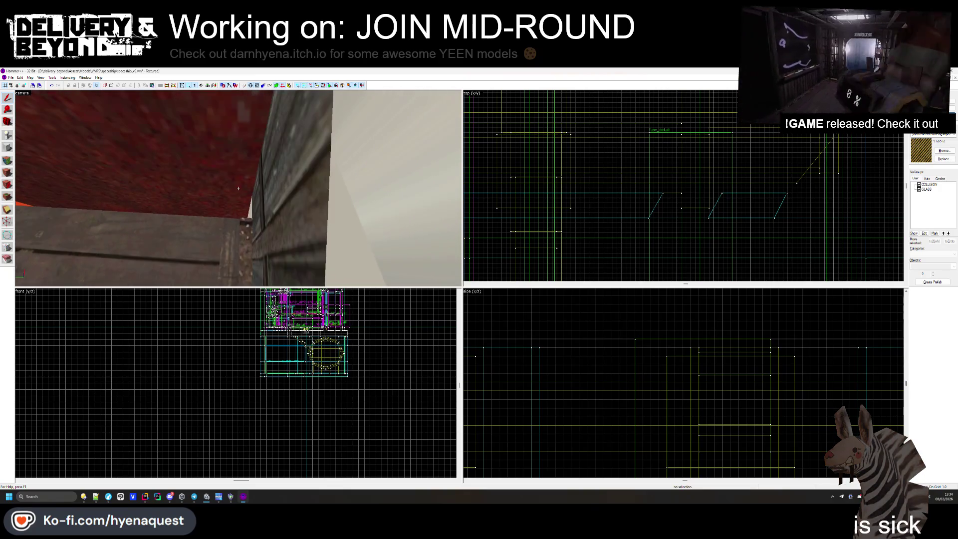
{"action": "key", "text": "w"}
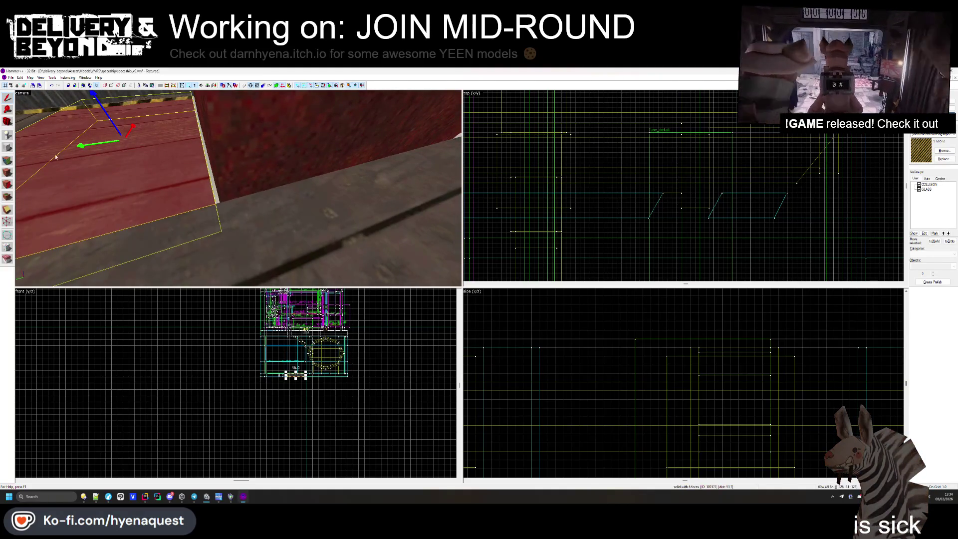
- Draw a 9-unit-tall trim block along the crate base and create it
{"action": "scroll", "coordinate": [663, 226], "scroll_direction": "down", "scroll_amount": 3}
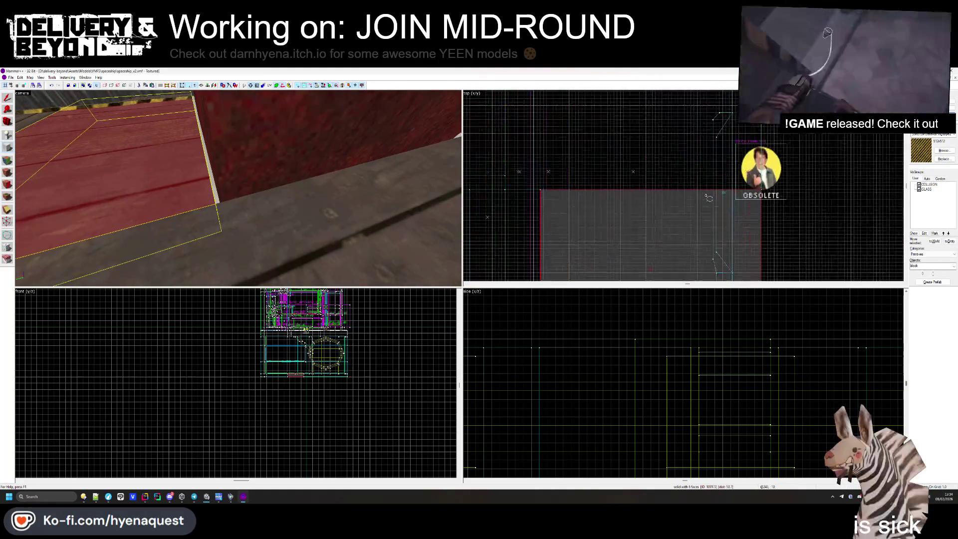
{"action": "scroll", "coordinate": [664, 225], "scroll_direction": "up", "scroll_amount": 3}
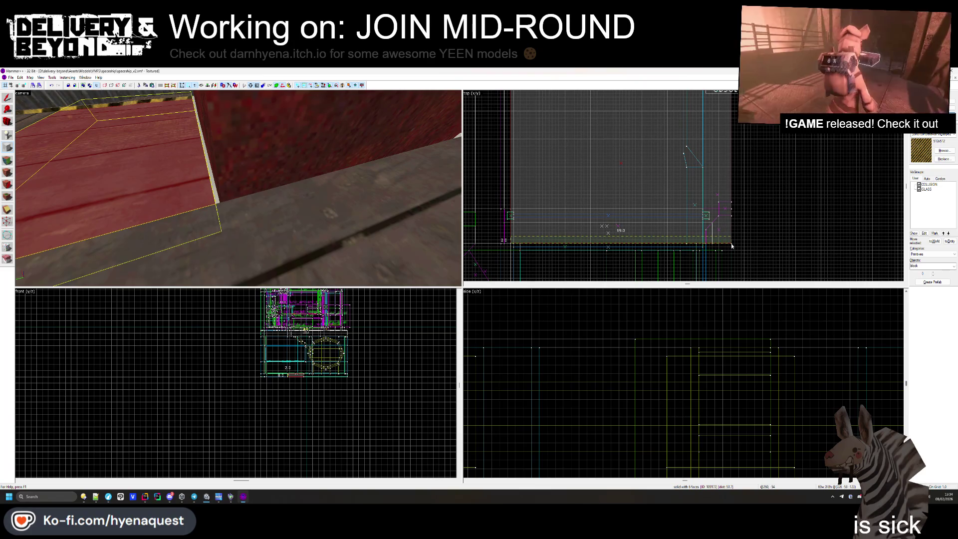
{"action": "scroll", "coordinate": [283, 369], "scroll_direction": "up", "scroll_amount": 8}
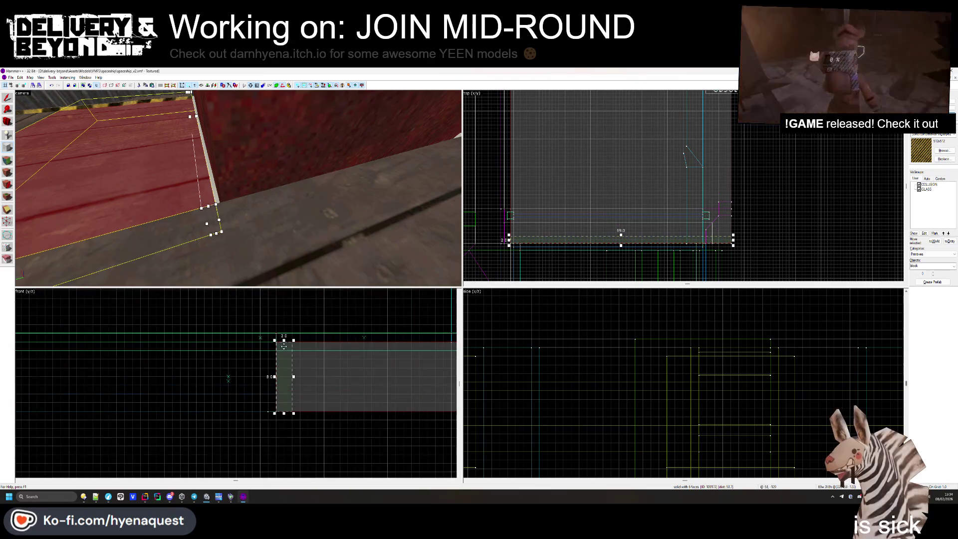
{"action": "left_click_drag", "start_coordinate": [284, 340], "coordinate": [284, 327]}
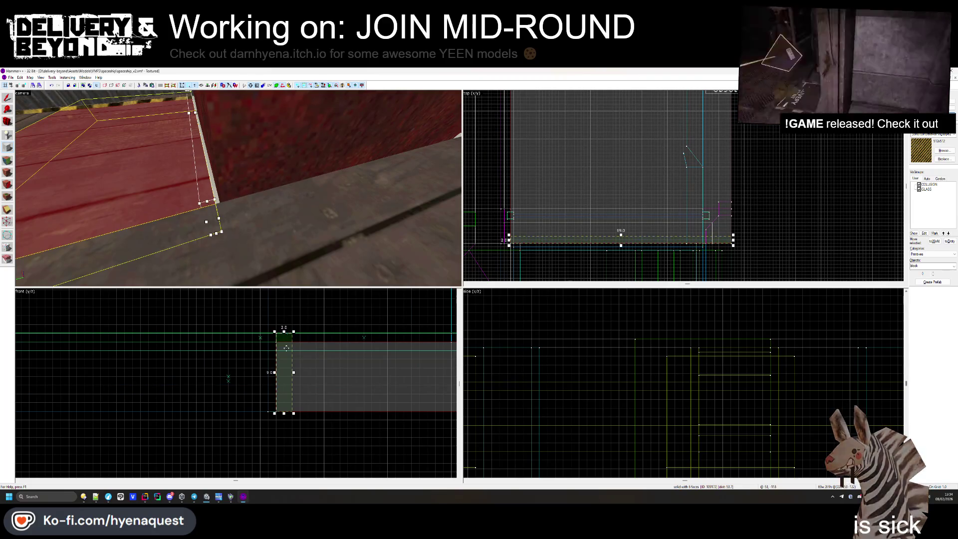
{"action": "key", "text": "Return"}
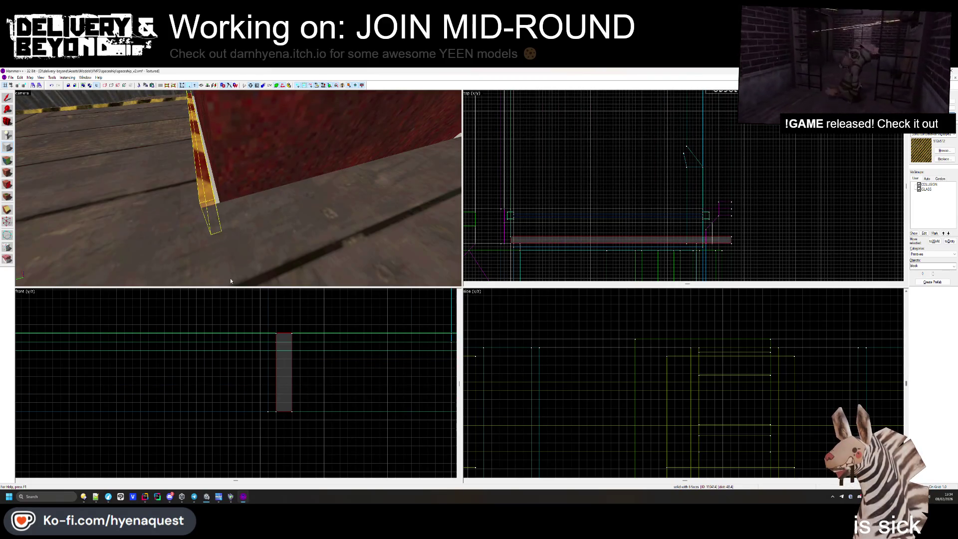
{"action": "key", "text": "Escape"}
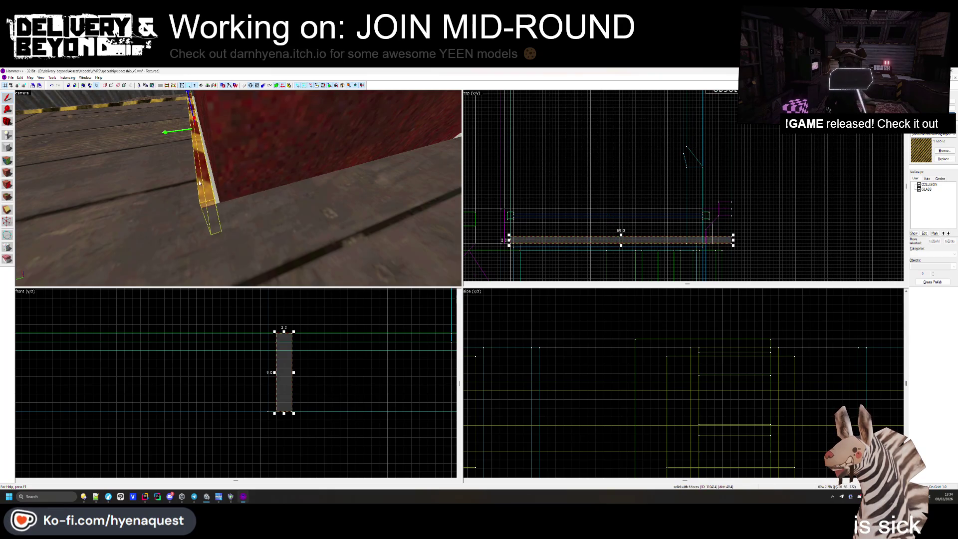
- Check the new yellow-striped trim block and sample the metal floor texture in face editing
{"action": "scroll", "coordinate": [611, 246], "scroll_direction": "up", "scroll_amount": 5}
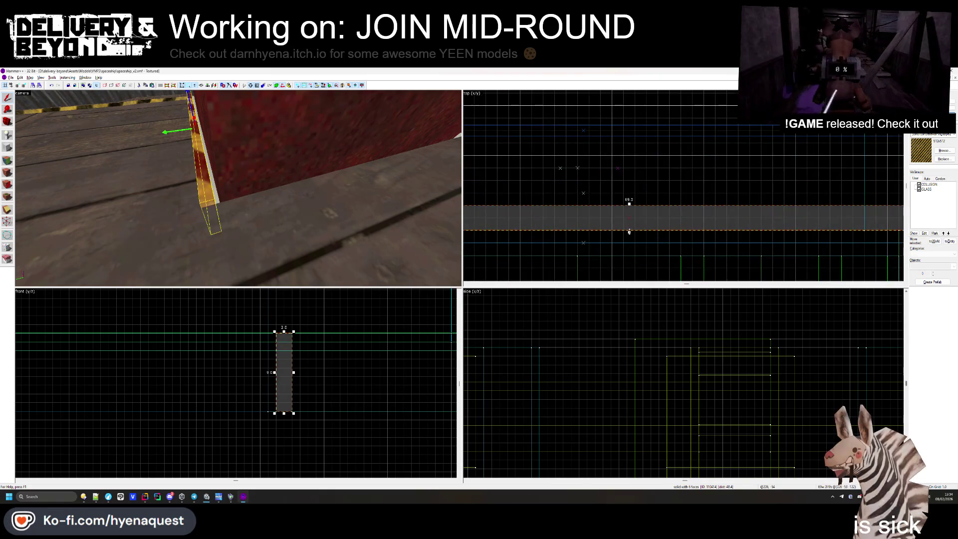
{"action": "key", "text": "Escape"}
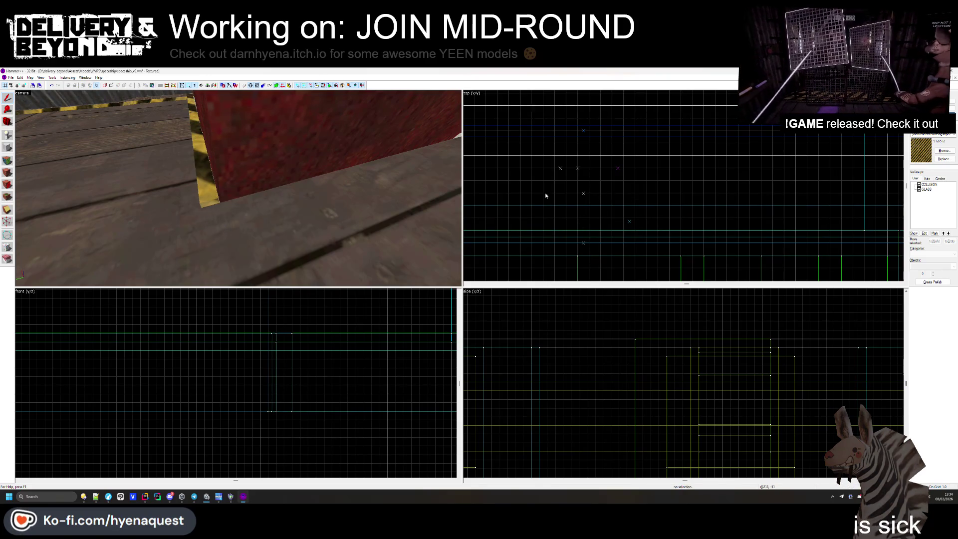
{"action": "left_click", "coordinate": [213, 188]}
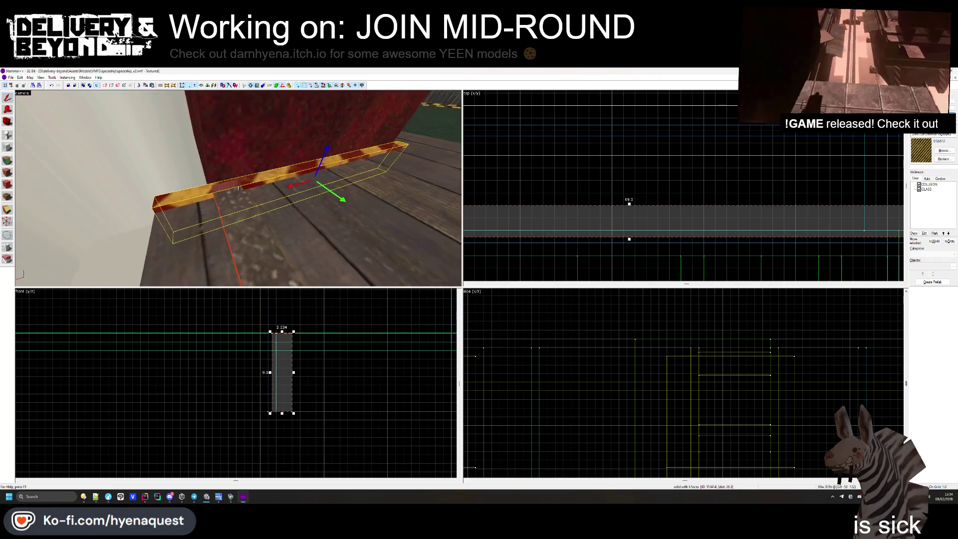
{"action": "key", "text": "Escape"}
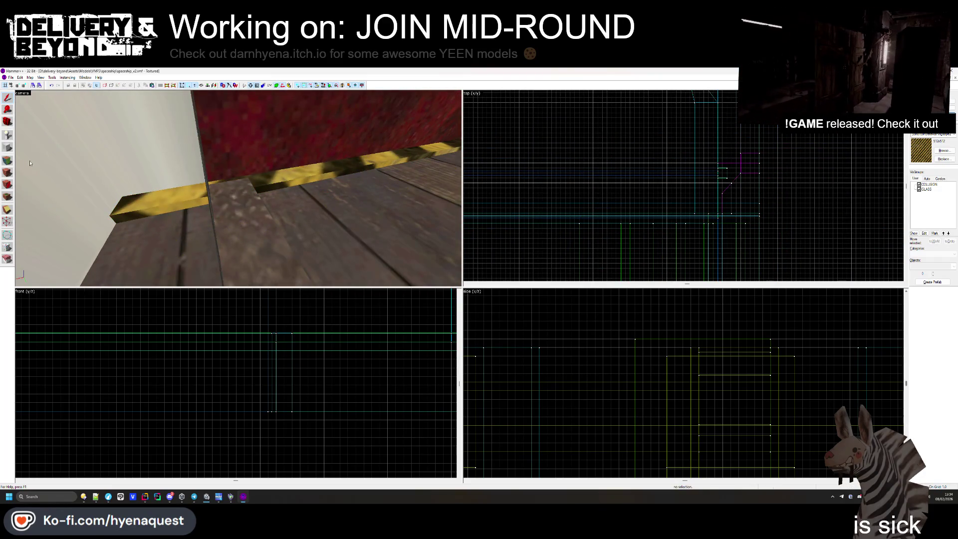
{"action": "left_click", "coordinate": [8, 159]}
{"action": "left_click", "coordinate": [269, 179]}
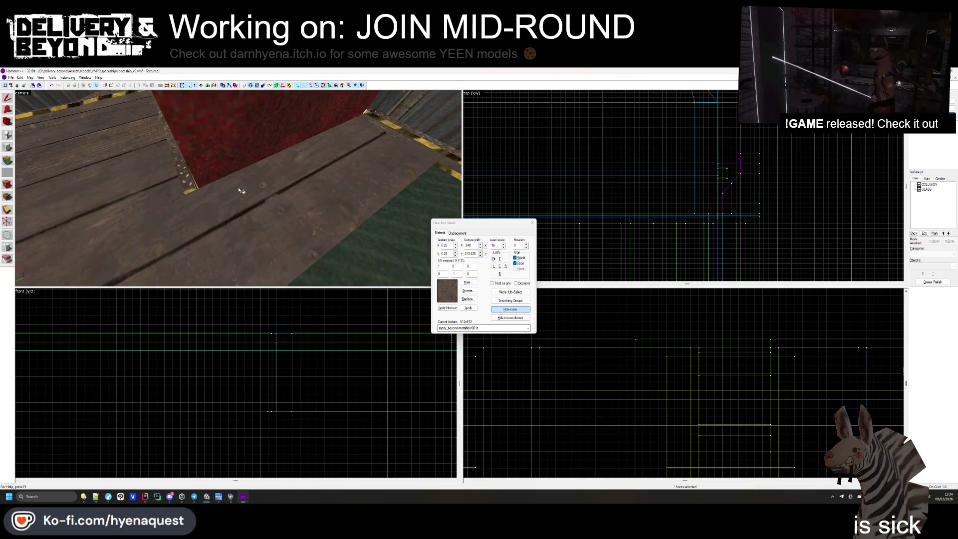
{"action": "left_click", "coordinate": [533, 223]}
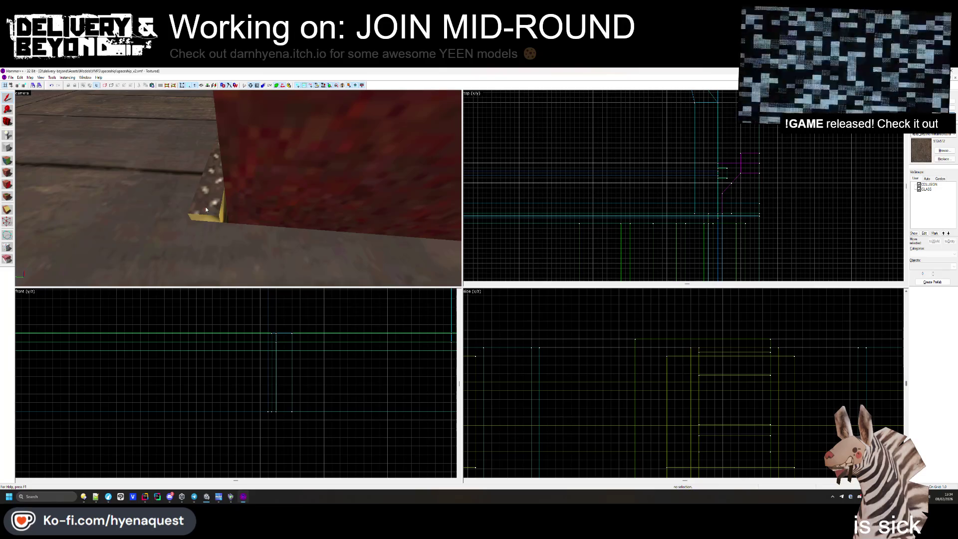
- Duplicate the crate-base trim strip and rotate the copy to run along the crate's other side
{"action": "left_click", "coordinate": [231, 189]}
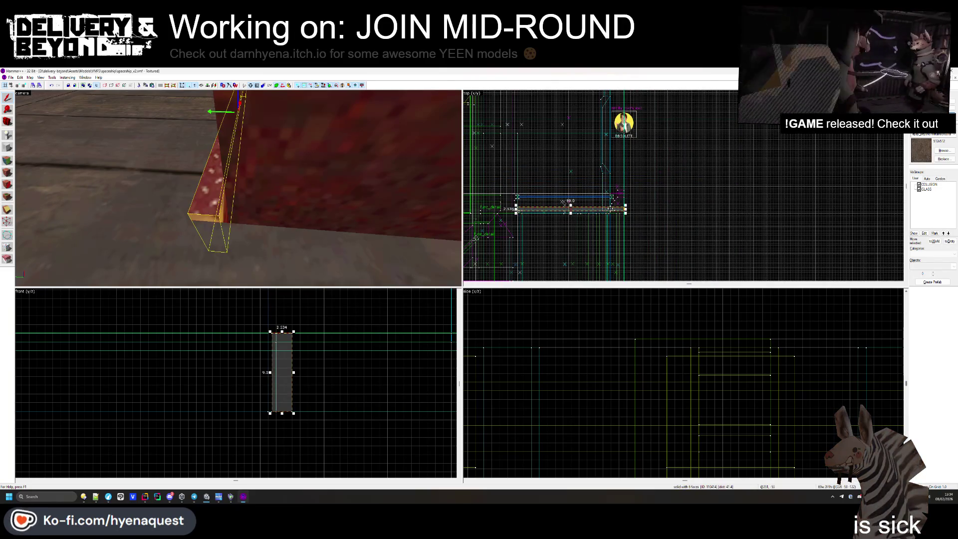
{"action": "left_click_drag", "start_coordinate": [610, 210], "coordinate": [611, 192]}
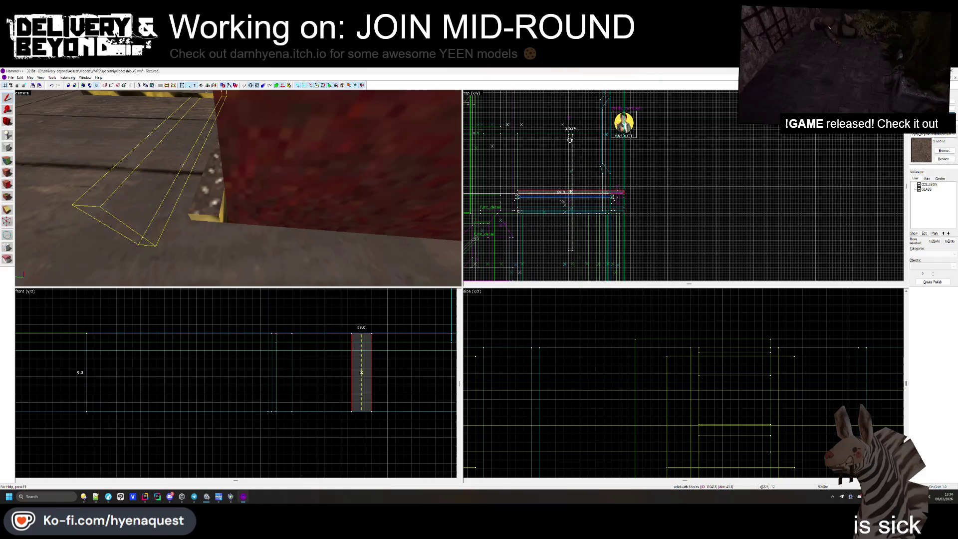
{"action": "left_click_drag", "start_coordinate": [570, 140], "coordinate": [570, 139]}
{"action": "scroll", "coordinate": [526, 248], "scroll_direction": "up", "scroll_amount": 3}
{"action": "left_click", "coordinate": [526, 248]}
{"action": "key", "text": "z"}
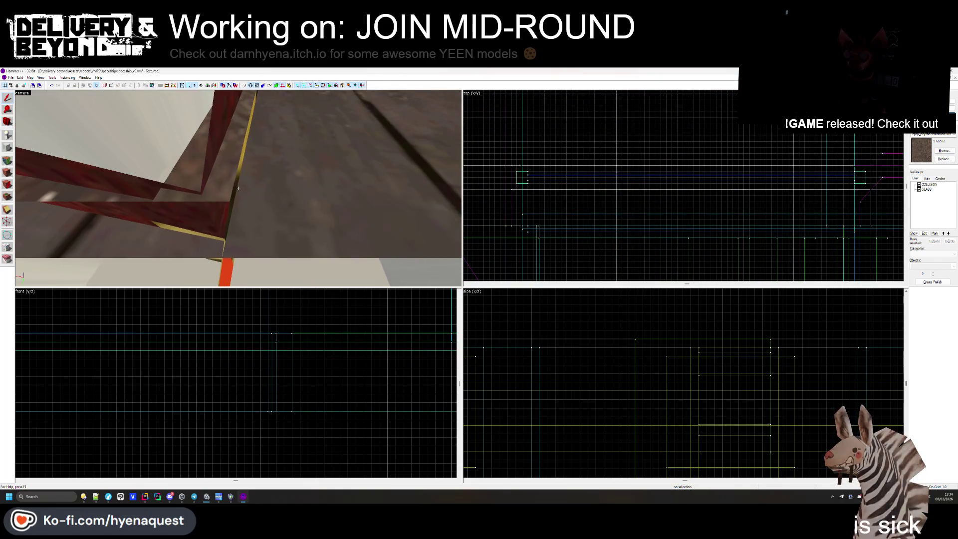
- Select the thin trim brush at the crate edge
{"action": "left_click", "coordinate": [238, 188]}
{"action": "scroll", "coordinate": [562, 205], "scroll_direction": "up", "scroll_amount": 3}
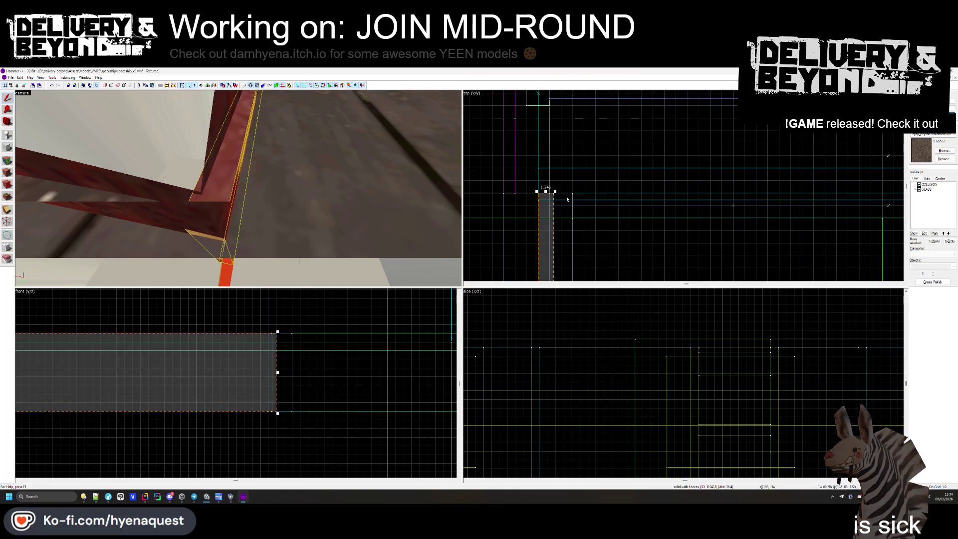
{"action": "key", "text": "Escape"}
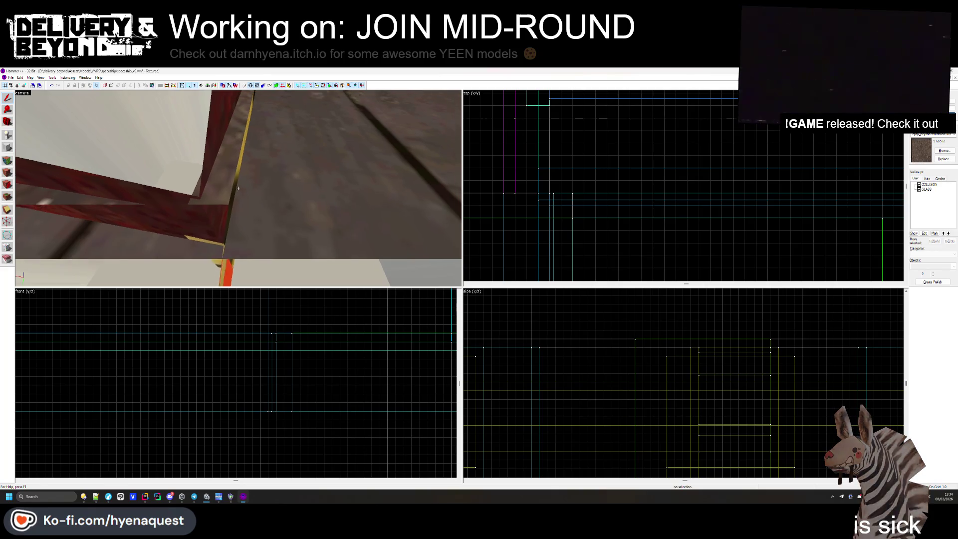
{"action": "key", "text": "z"}
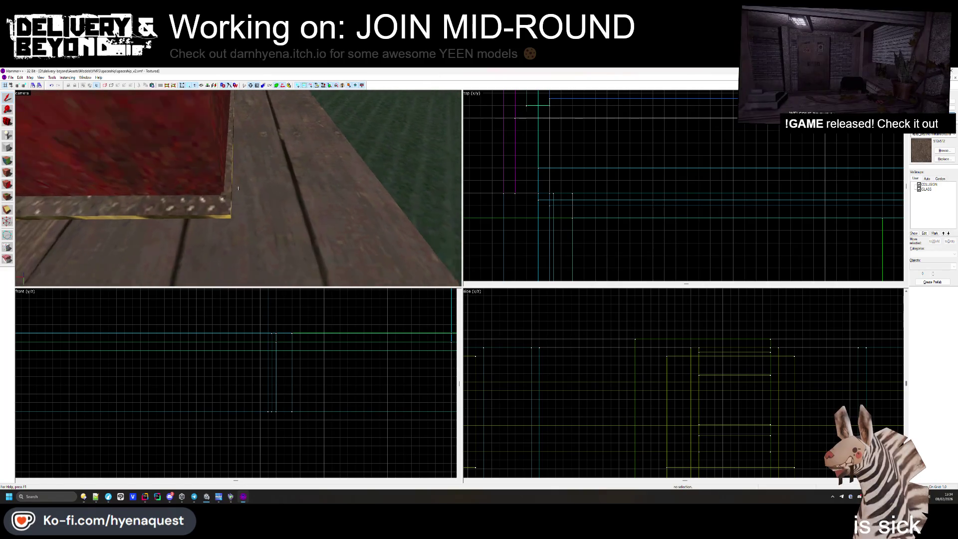
{"action": "left_click", "coordinate": [237, 210]}
{"action": "scroll", "coordinate": [568, 168], "scroll_direction": "up", "scroll_amount": 3}
{"action": "left_click", "coordinate": [574, 164]}
{"action": "left_click", "coordinate": [569, 163]}
{"action": "left_click", "coordinate": [568, 162]}
{"action": "left_click", "coordinate": [568, 163]}
{"action": "left_click", "coordinate": [571, 163]}
{"action": "left_click", "coordinate": [570, 162]}
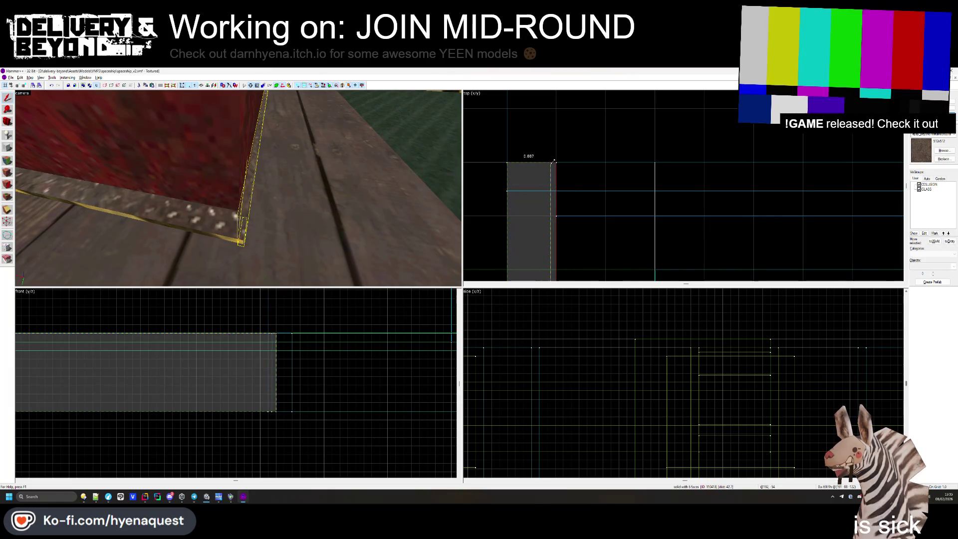
{"action": "scroll", "coordinate": [553, 162], "scroll_direction": "up", "scroll_amount": 3}
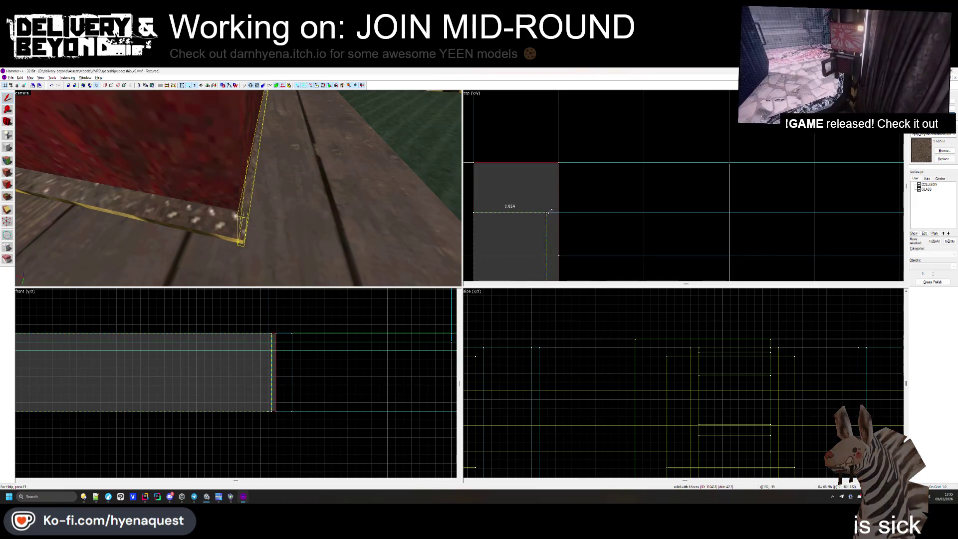
{"action": "left_click", "coordinate": [548, 213]}
- Sample the concretewarningstripe2 texture from the yellow stripe face in the Face Edit Sheet
{"action": "key", "text": "z"}
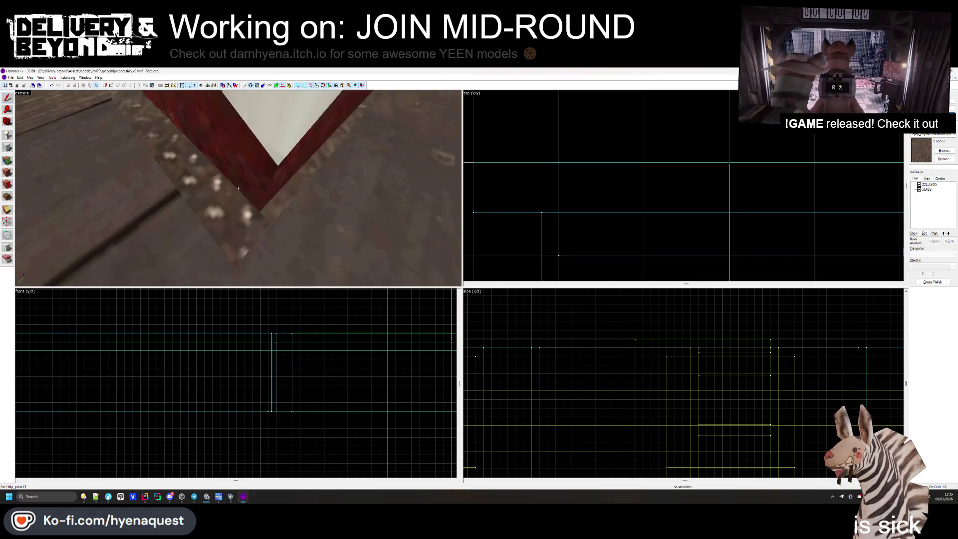
{"action": "left_click", "coordinate": [14, 183]}
{"action": "left_click", "coordinate": [223, 207]}
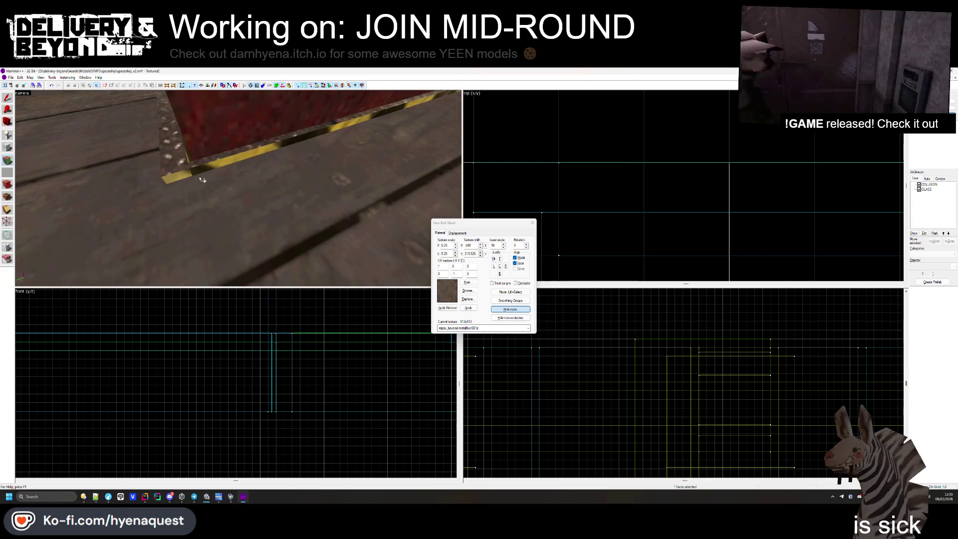
{"action": "left_click", "coordinate": [196, 175]}
{"action": "key", "text": "w"}
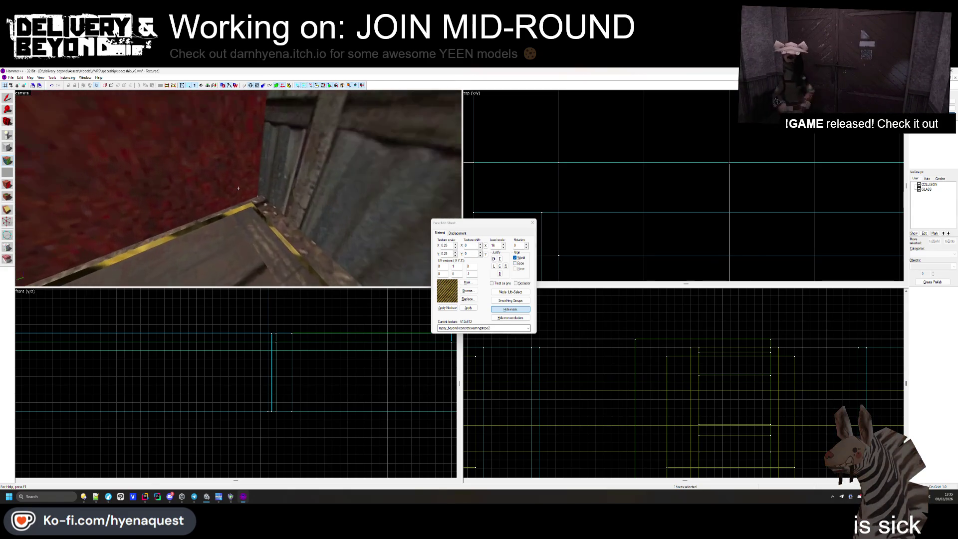
- Close the Face Edit Sheet and click through the thin ledges around the red solid
{"action": "left_click", "coordinate": [528, 223]}
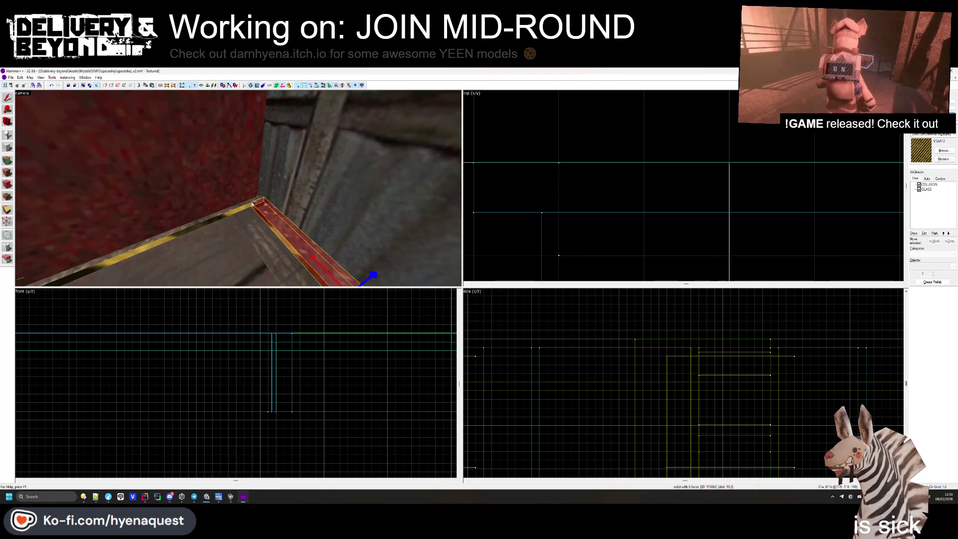
{"action": "left_click", "coordinate": [254, 204]}
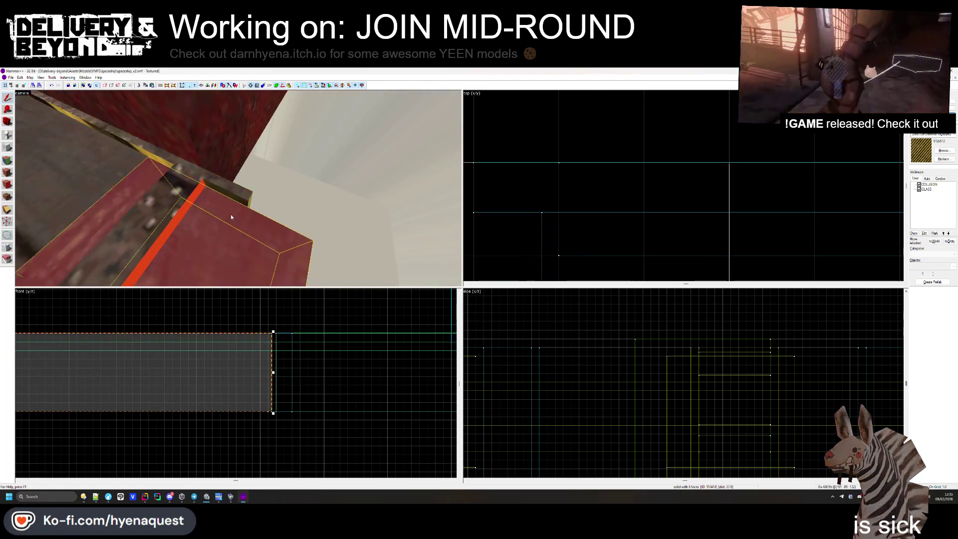
{"action": "left_click", "coordinate": [242, 197]}
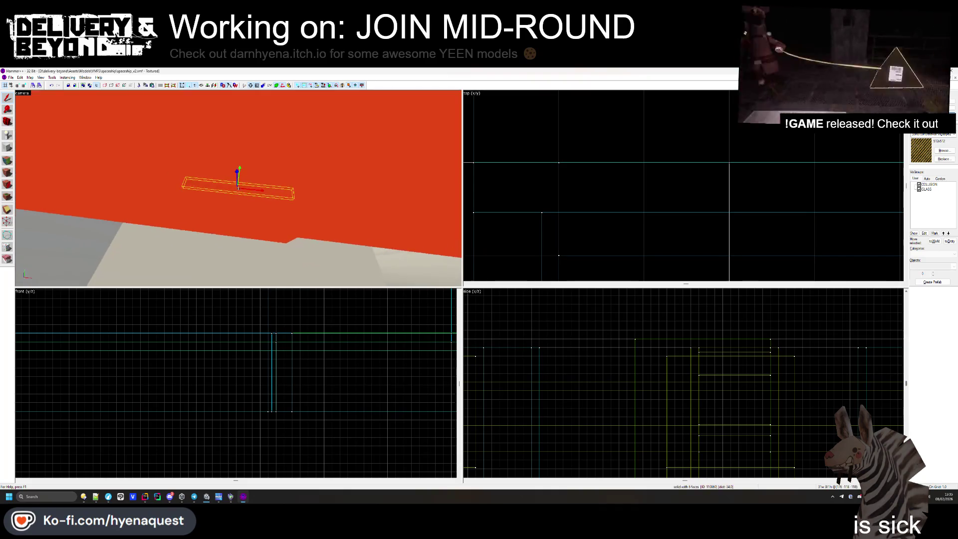
{"action": "left_click", "coordinate": [239, 179]}
{"action": "scroll", "coordinate": [618, 165], "scroll_direction": "up", "scroll_amount": 5}
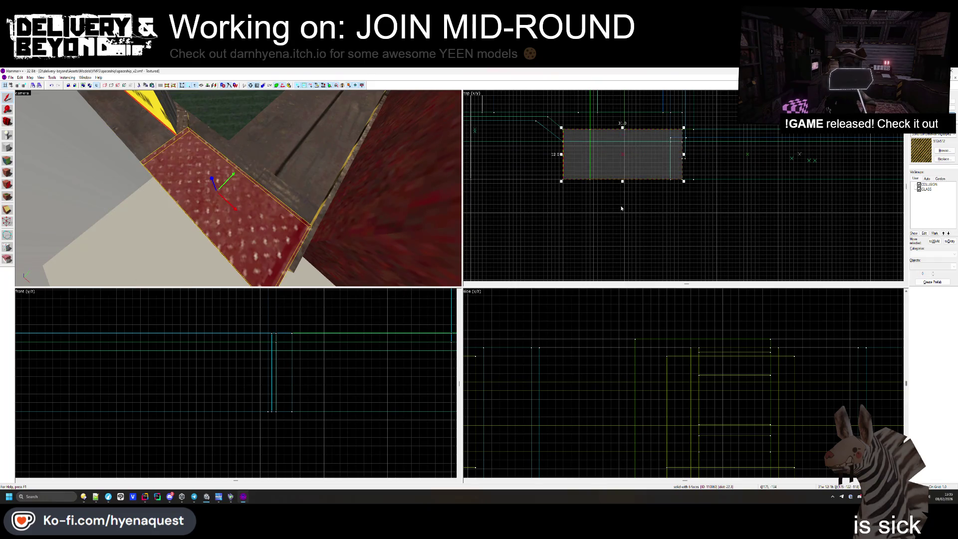
{"action": "left_click", "coordinate": [621, 205]}
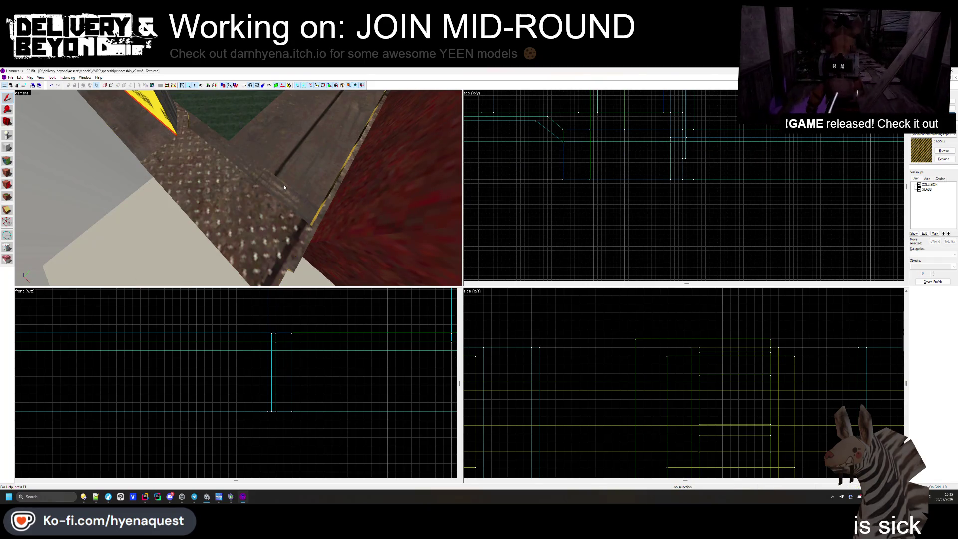
- Inspect the red wall's yellow ledge in mouselook and check a face's texture
{"action": "mouse_move", "coordinate": [271, 182]}
{"action": "left_mouse_down"}
{"action": "mouse_move", "coordinate": [232, 176]}
{"action": "mouse_move", "coordinate": [228, 192]}
{"action": "left_mouse_up"}
{"action": "left_click", "coordinate": [228, 192]}
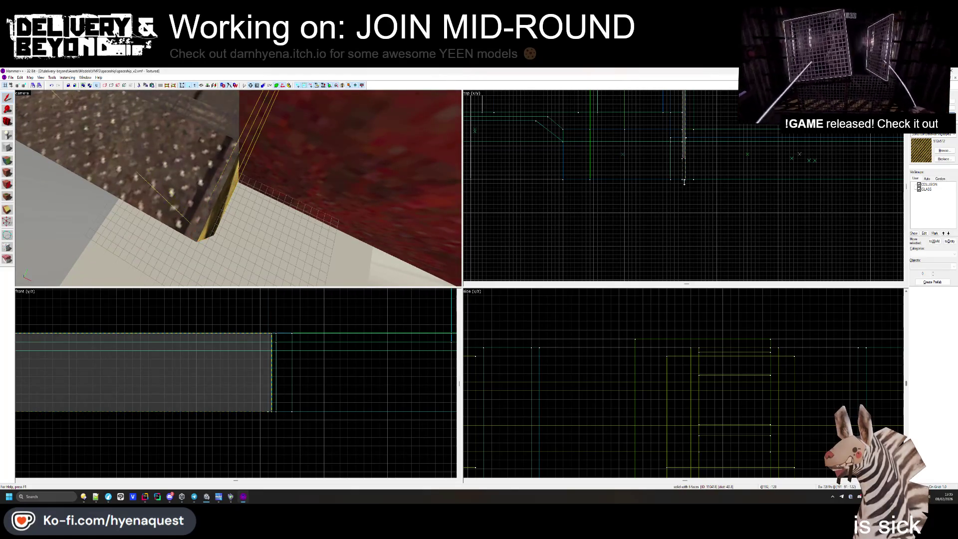
{"action": "left_click", "coordinate": [660, 197]}
{"action": "scroll", "coordinate": [682, 180], "scroll_direction": "up", "scroll_amount": 3}
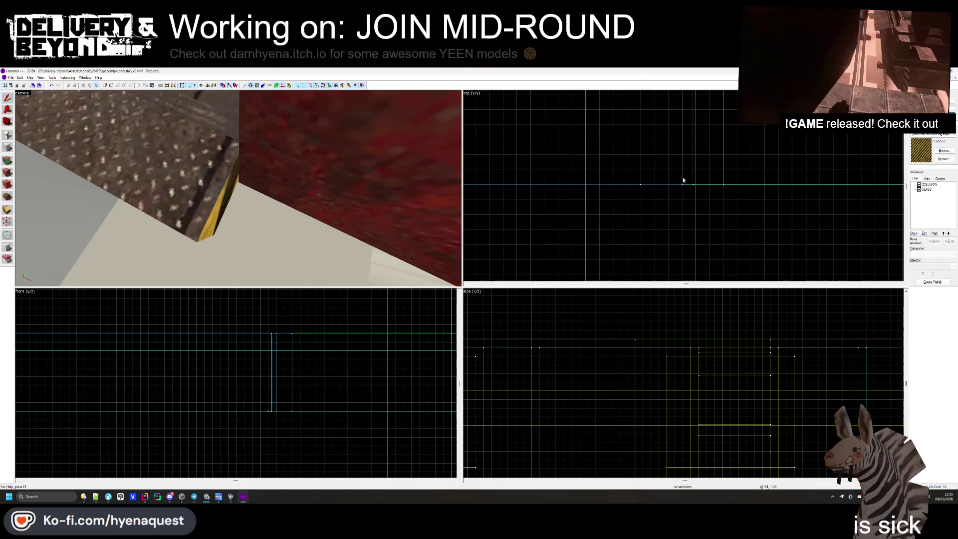
{"action": "key", "text": "z"}
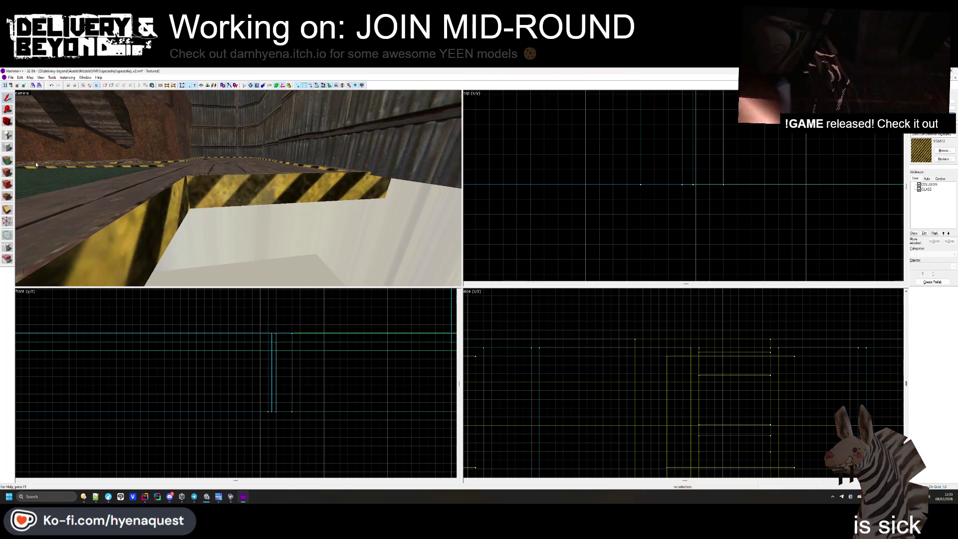
{"action": "key", "text": "shift+a"}
{"action": "left_click", "coordinate": [176, 210]}
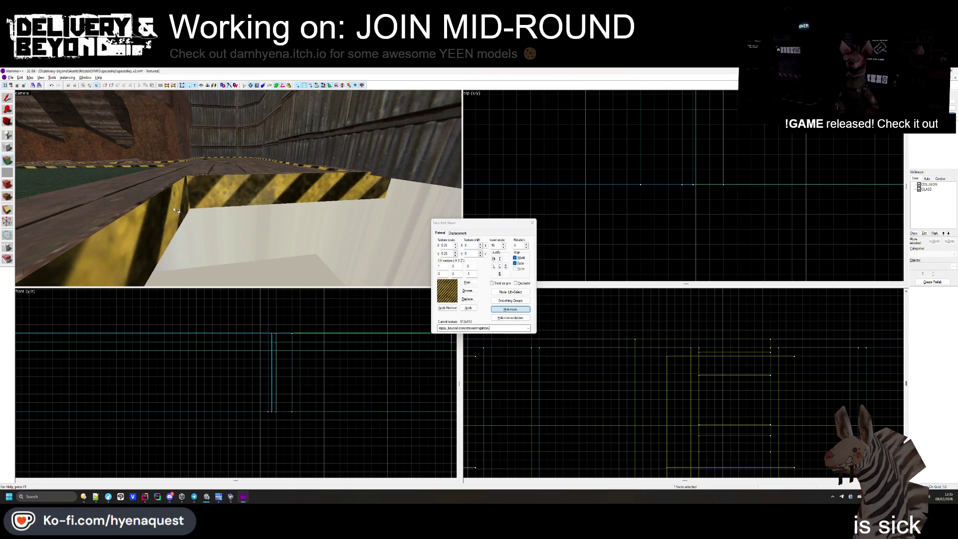
{"action": "left_click", "coordinate": [532, 223]}
- Fly the 3D view to the pillar's floor edge and select the existing trim solid
{"action": "key", "text": "z"}
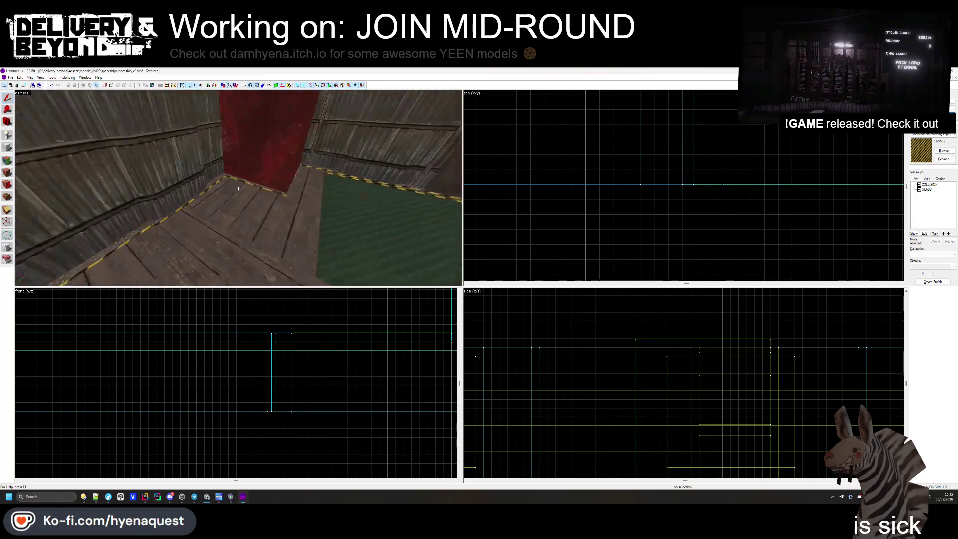
{"action": "key", "text": "w"}
{"action": "key", "text": "s"}
{"action": "key", "text": "w"}
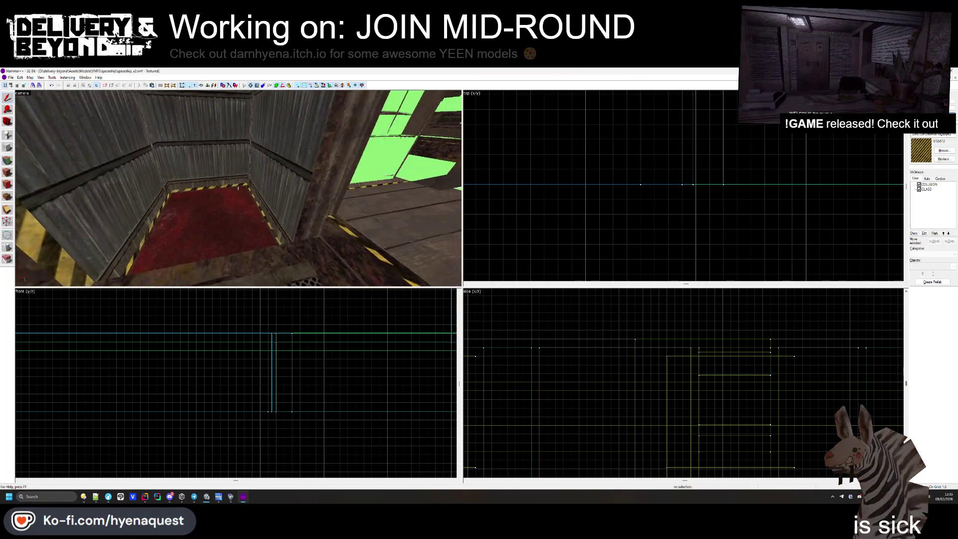
{"action": "key", "text": "w"}
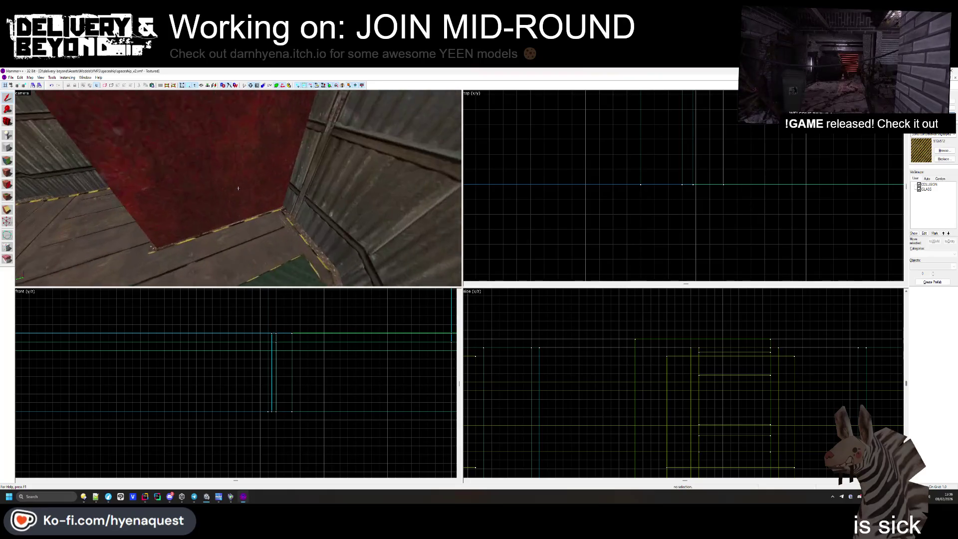
{"action": "key", "text": "w"}
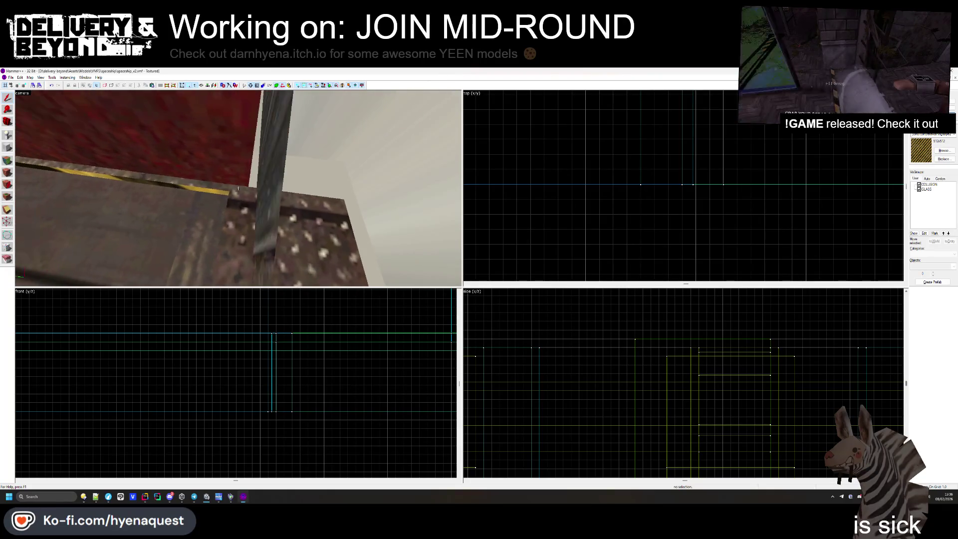
{"action": "left_click", "coordinate": [238, 188]}
{"action": "scroll", "coordinate": [595, 180], "scroll_direction": "down", "scroll_amount": 5}
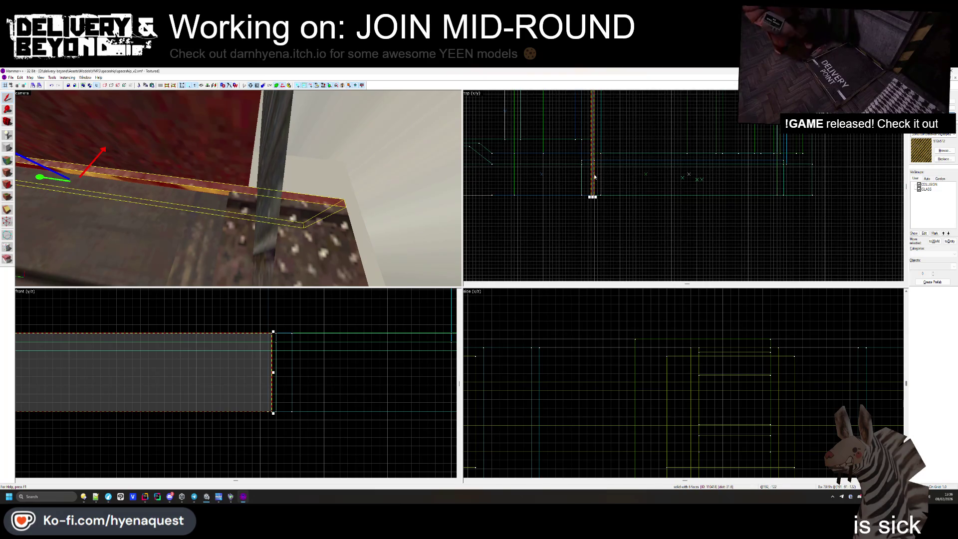
- Outline a new block beside the existing trim and stretch it wider to the right
{"action": "key", "text": "shift+b"}
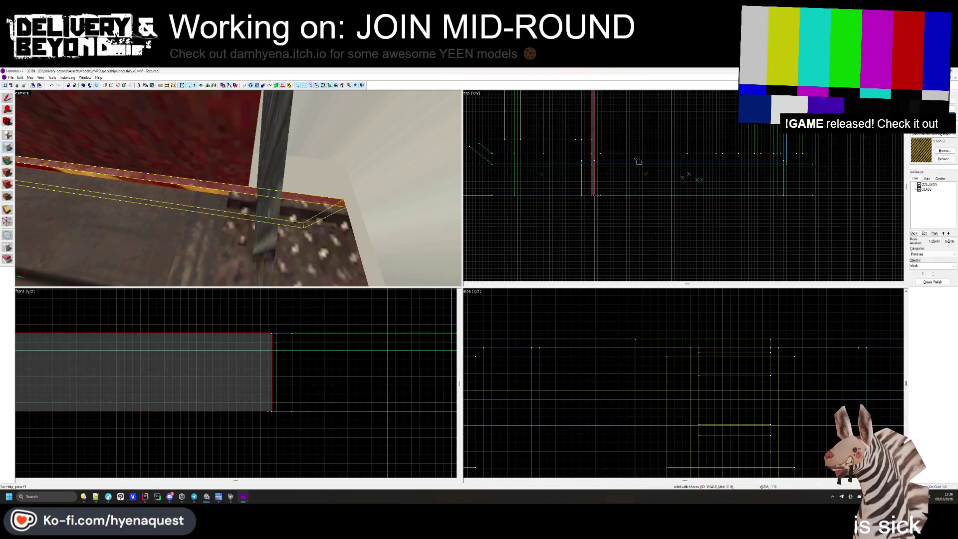
{"action": "scroll", "coordinate": [609, 145], "scroll_direction": "up", "scroll_amount": 2}
{"action": "mouse_move", "coordinate": [609, 145]}
{"action": "left_mouse_down"}
{"action": "mouse_move", "coordinate": [798, 252]}
{"action": "mouse_move", "coordinate": [798, 235]}
{"action": "left_mouse_up"}
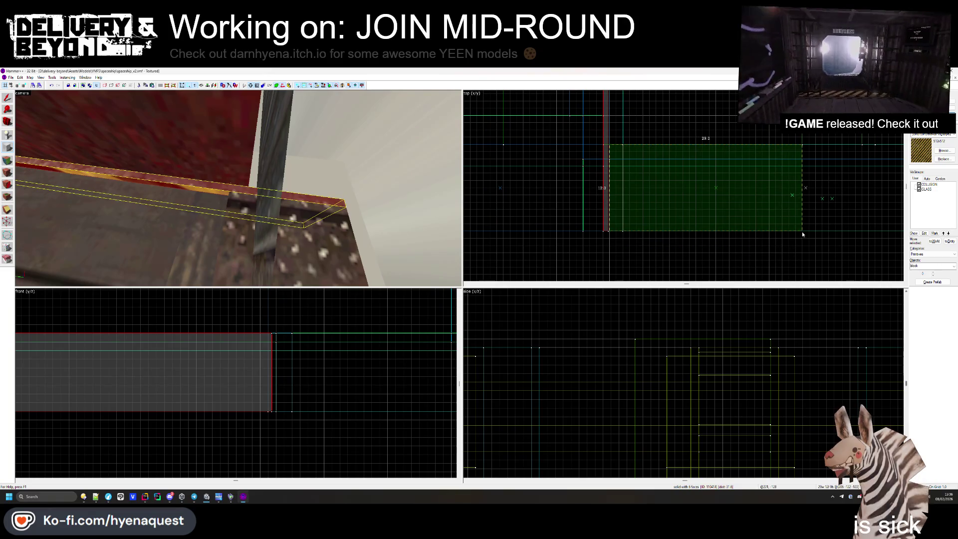
{"action": "scroll", "coordinate": [648, 222], "scroll_direction": "down", "scroll_amount": 2}
{"action": "left_click_drag", "start_coordinate": [718, 212], "coordinate": [816, 210]}
- Make the new block thinner, adjust its left edge, and create it
{"action": "key", "text": "z"}
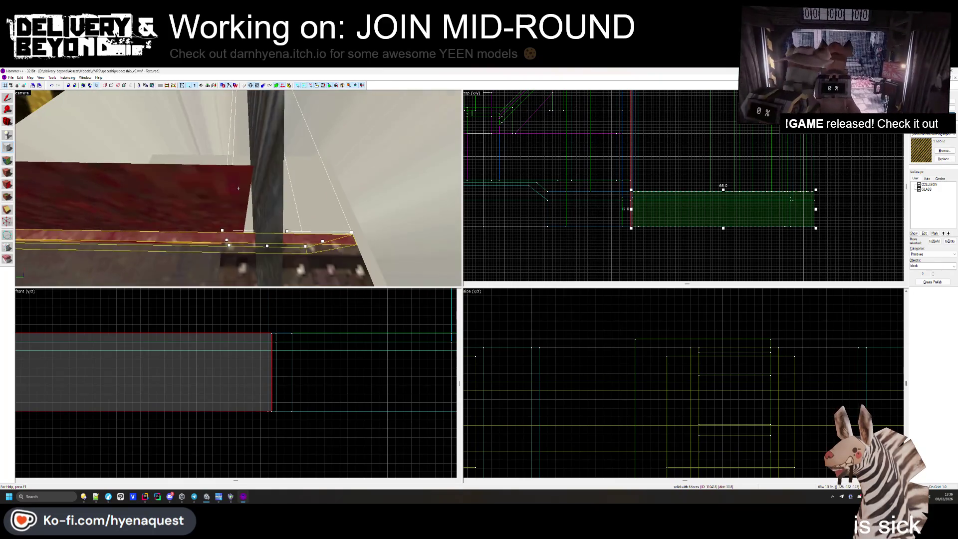
{"action": "scroll", "coordinate": [713, 190], "scroll_direction": "up", "scroll_amount": 3}
{"action": "left_click_drag", "start_coordinate": [738, 191], "coordinate": [733, 208]}
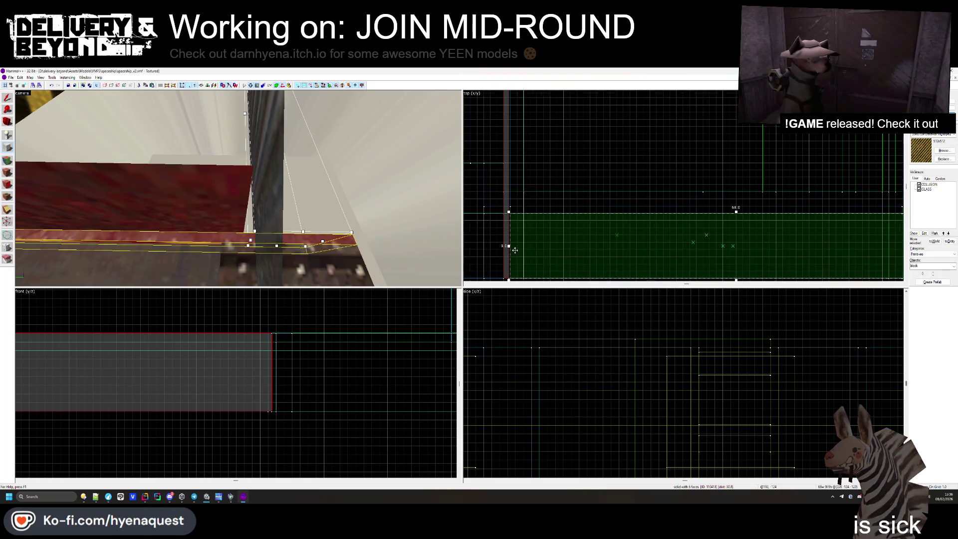
{"action": "scroll", "coordinate": [515, 250], "scroll_direction": "up", "scroll_amount": 2}
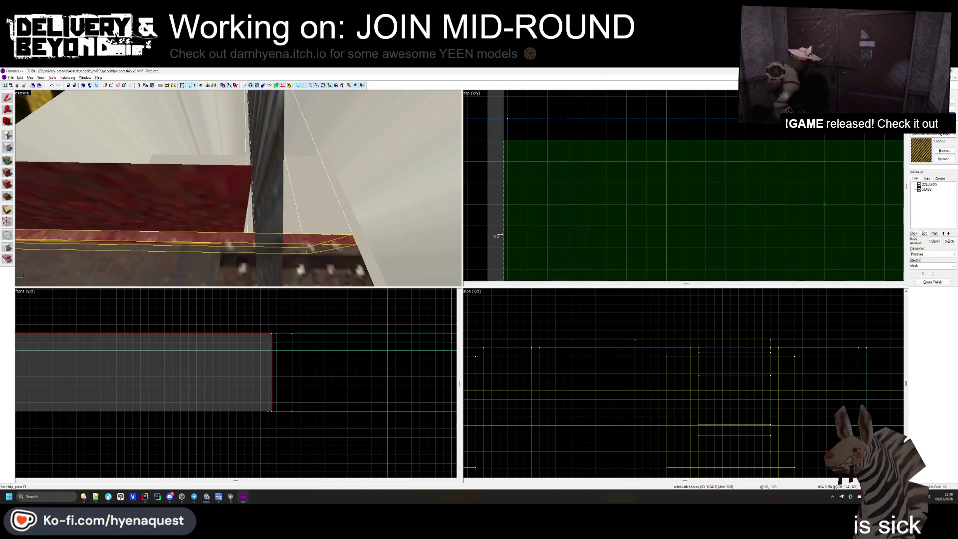
{"action": "left_click_drag", "start_coordinate": [499, 235], "coordinate": [500, 235]}
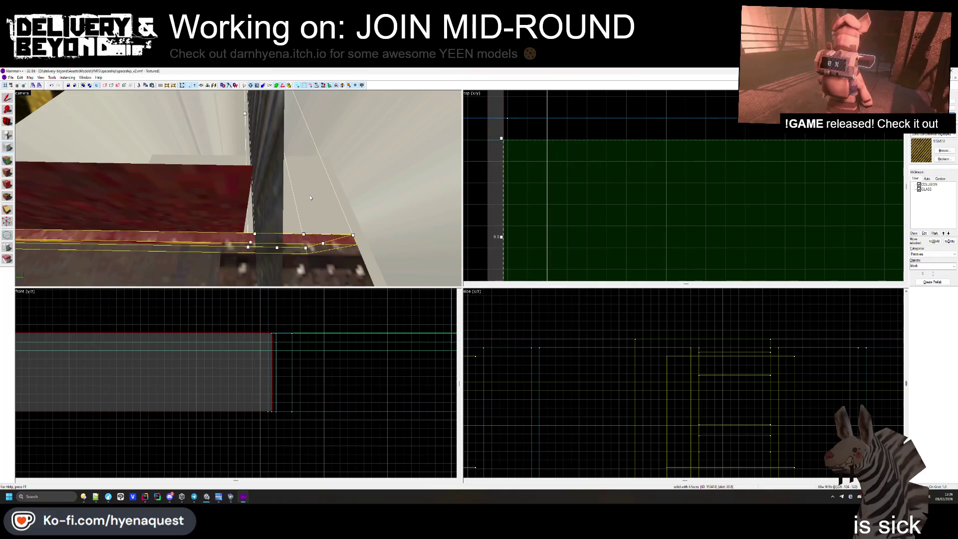
{"action": "scroll", "coordinate": [747, 170], "scroll_direction": "down", "scroll_amount": 2}
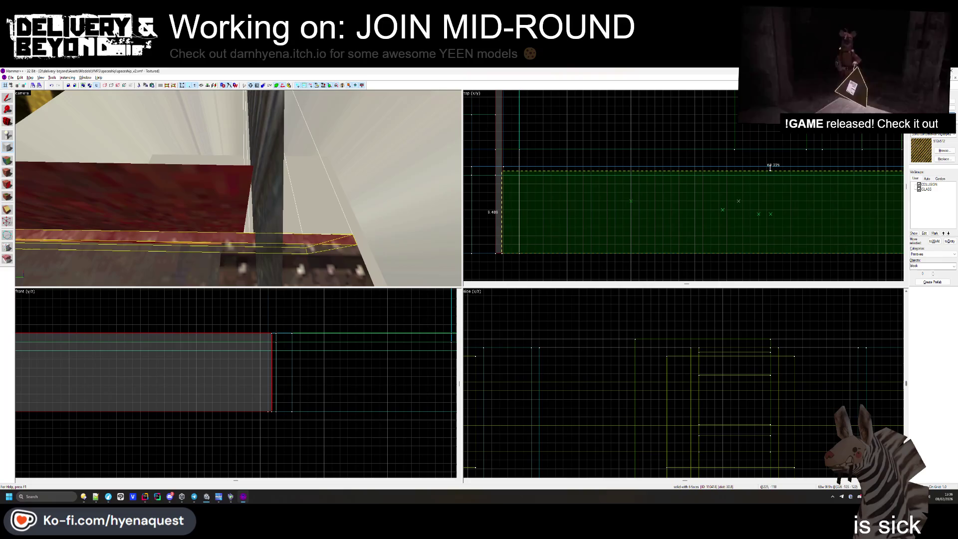
{"action": "key", "text": "Return"}
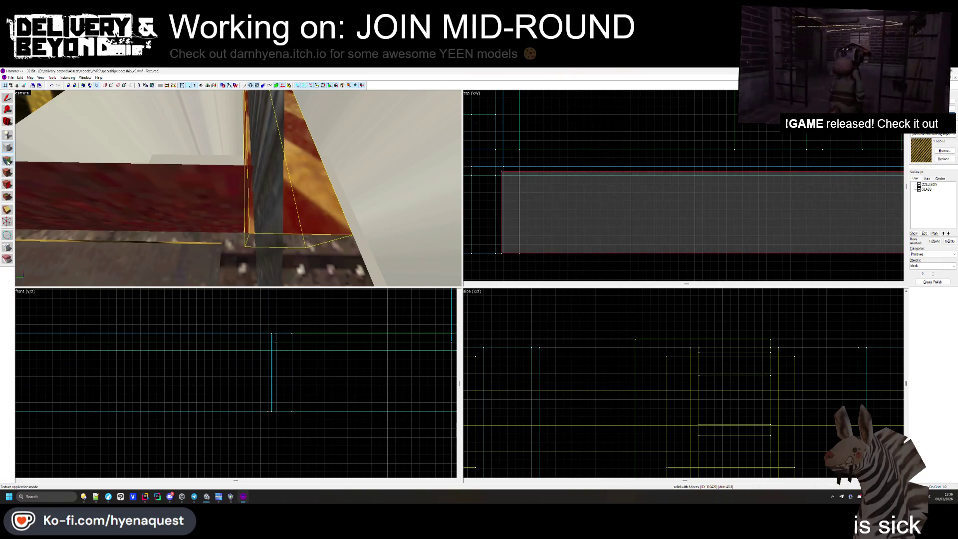
{"action": "left_click", "coordinate": [7, 161]}
{"action": "key", "text": "z"}
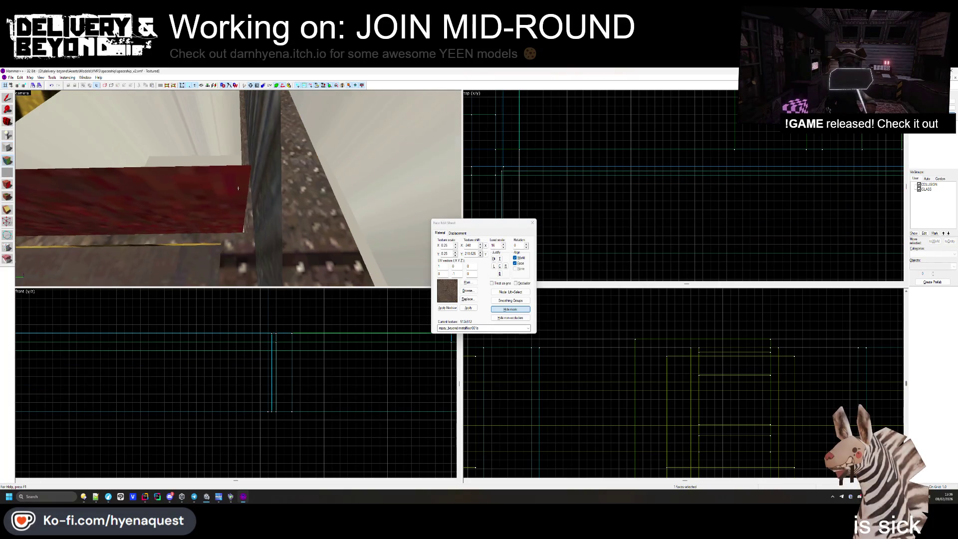
- Give the new strip a hazard-striped face, close the sheet, and select the crate-edge trim
{"action": "left_click", "coordinate": [239, 188]}
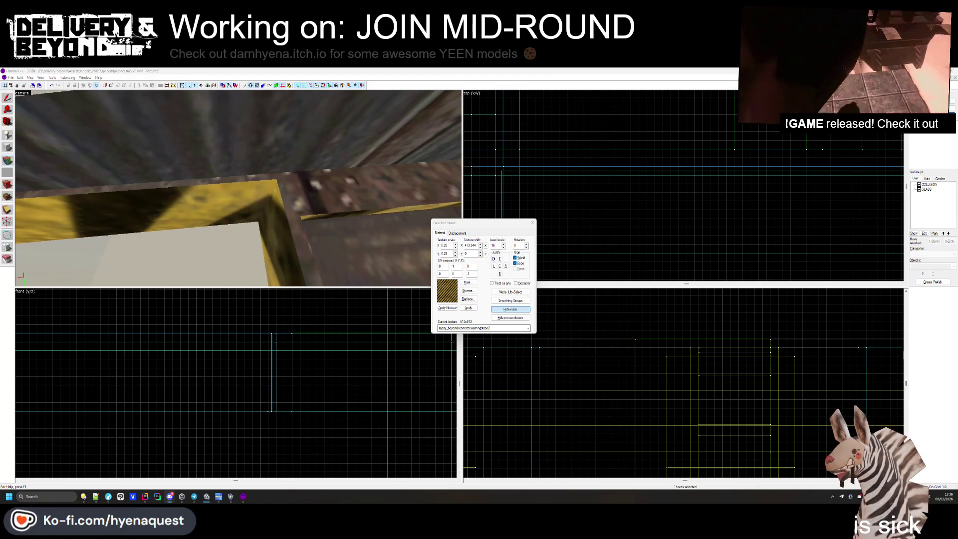
{"action": "left_click", "coordinate": [532, 223]}
{"action": "key", "text": "z"}
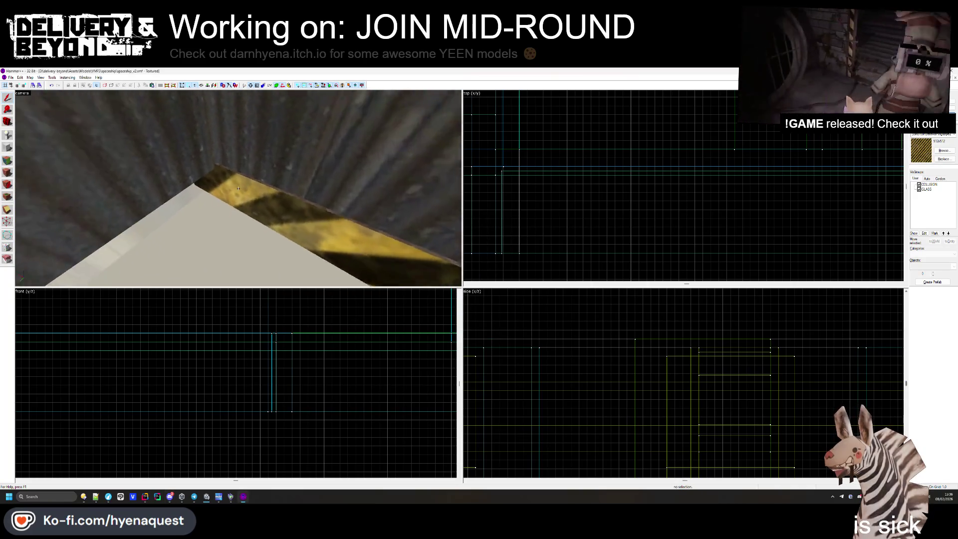
{"action": "left_click", "coordinate": [238, 187]}
- Select the right-hand trim brush, drag it up and right in the top view, then undo the move
{"action": "key", "text": "z"}
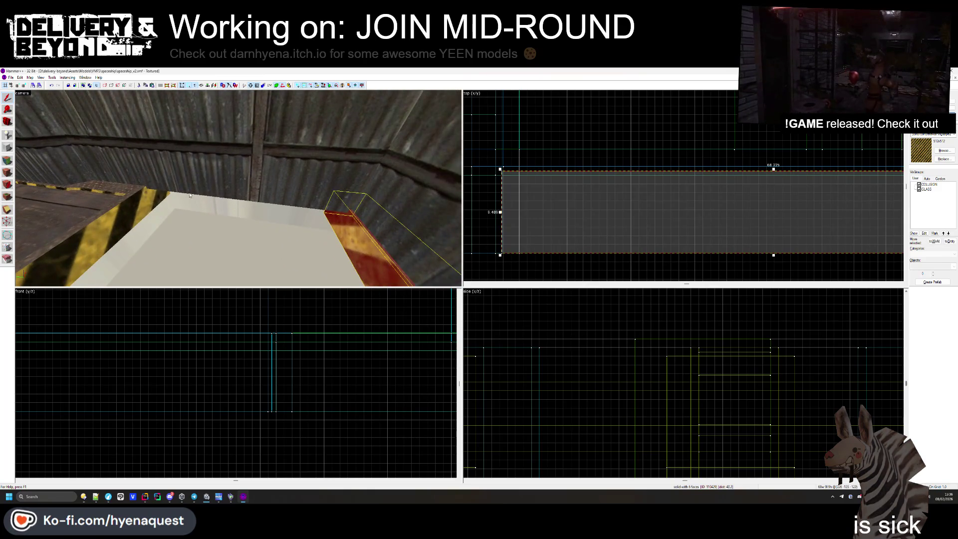
{"action": "left_click", "coordinate": [166, 198]}
{"action": "scroll", "coordinate": [584, 209], "scroll_direction": "down", "scroll_amount": 5}
{"action": "left_click", "coordinate": [349, 233]}
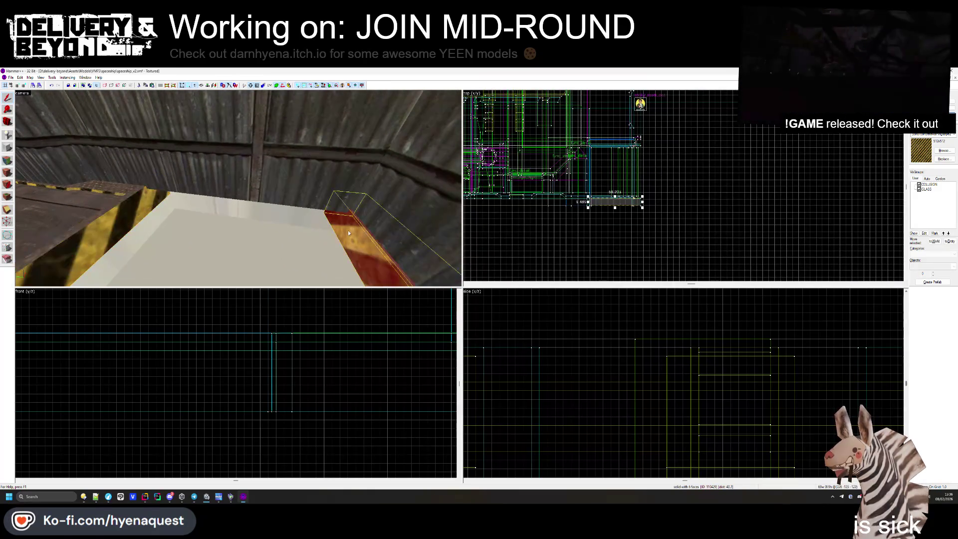
{"action": "scroll", "coordinate": [648, 199], "scroll_direction": "up", "scroll_amount": 5}
{"action": "left_click_drag", "start_coordinate": [625, 221], "coordinate": [754, 153]}
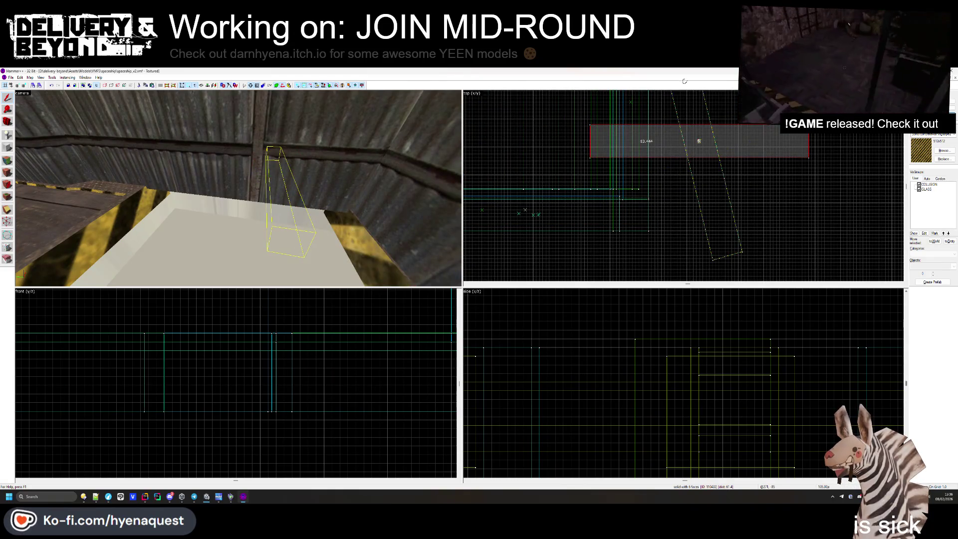
{"action": "key", "text": "ctrl+z"}
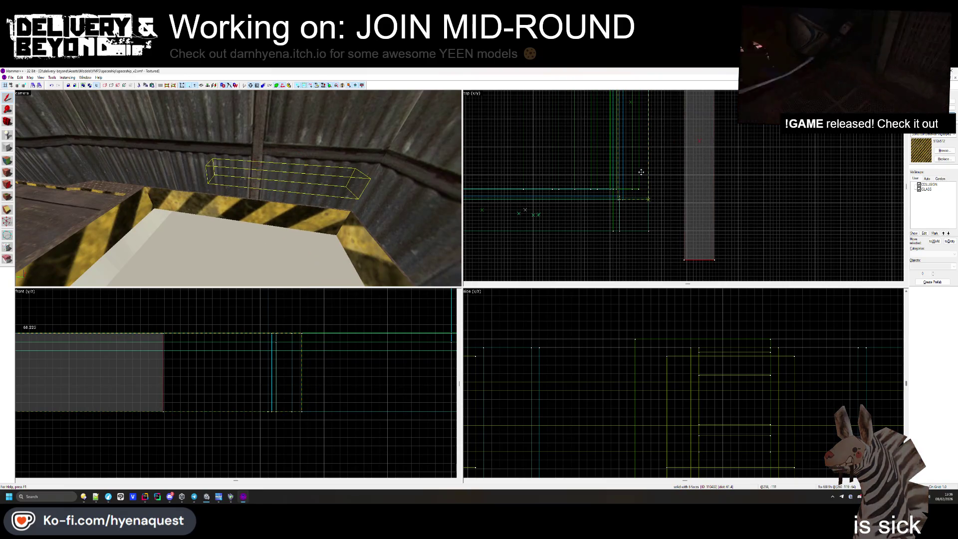
{"action": "key", "text": "ctrl+z"}
- Check the overlapping crate-edge trim brushes, then pick one striped trim face for face texture editing
{"action": "key", "text": "Escape"}
{"action": "key", "text": "z"}
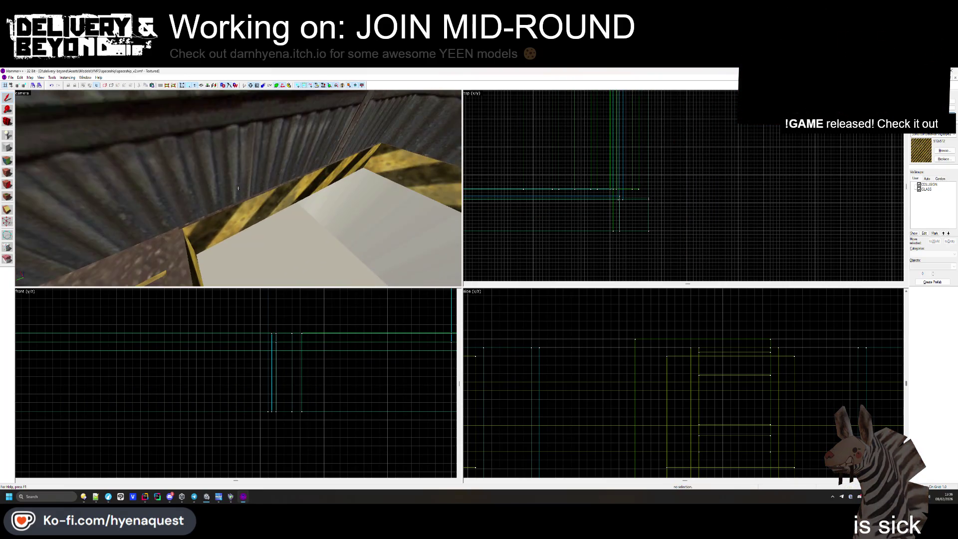
{"action": "left_click", "coordinate": [214, 204]}
{"action": "scroll", "coordinate": [589, 227], "scroll_direction": "up", "scroll_amount": 3}
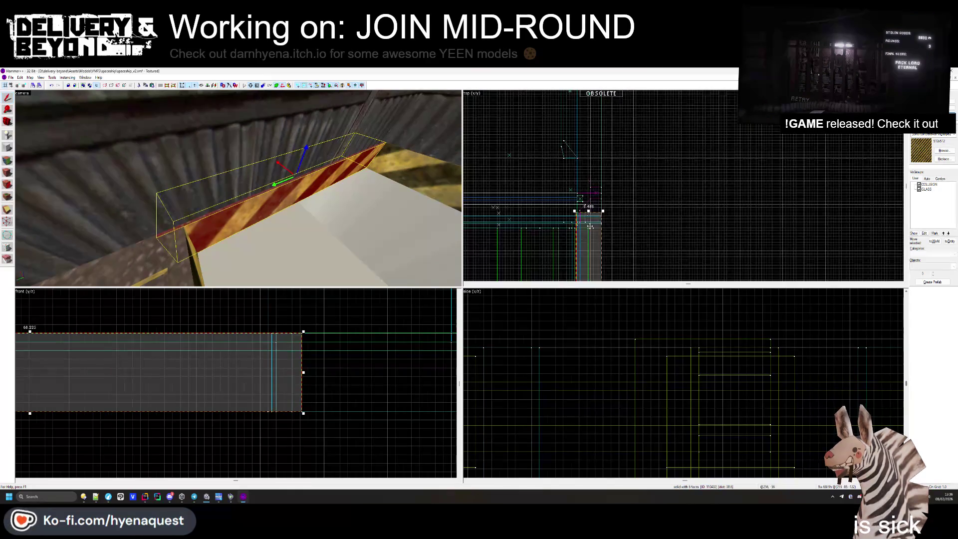
{"action": "scroll", "coordinate": [590, 227], "scroll_direction": "up", "scroll_amount": 5}
{"action": "left_click", "coordinate": [585, 183]}
{"action": "scroll", "coordinate": [588, 192], "scroll_direction": "down", "scroll_amount": 3}
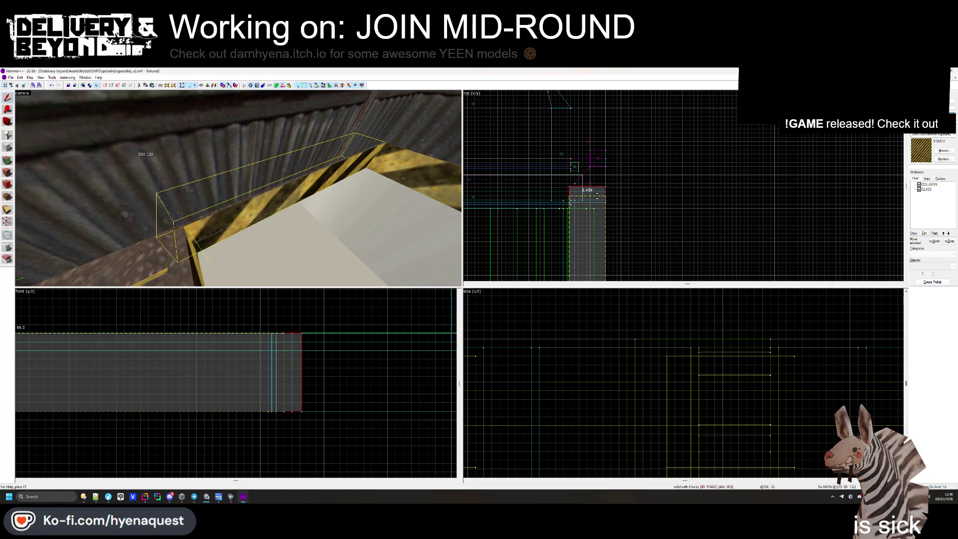
{"action": "left_click", "coordinate": [597, 196]}
{"action": "scroll", "coordinate": [589, 202], "scroll_direction": "up", "scroll_amount": 3}
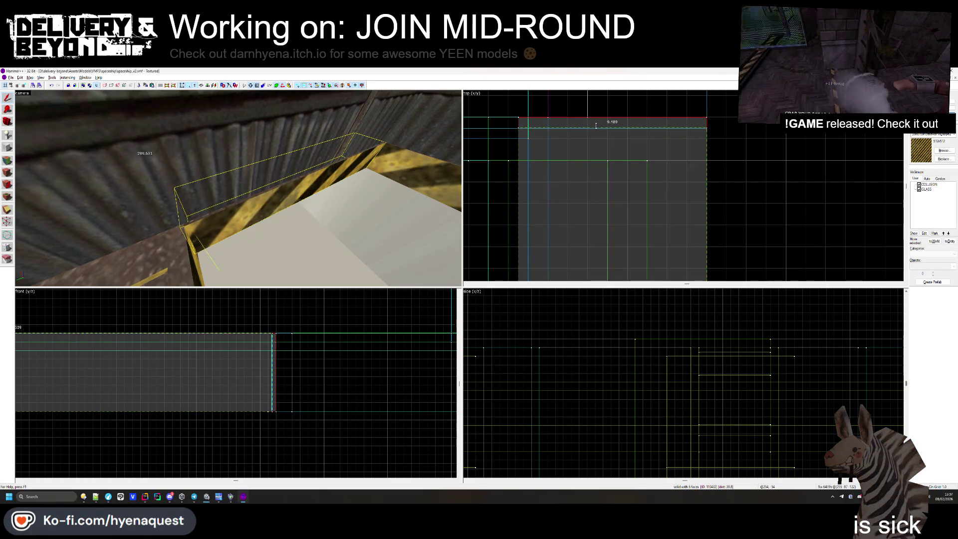
{"action": "scroll", "coordinate": [596, 126], "scroll_direction": "up", "scroll_amount": 2}
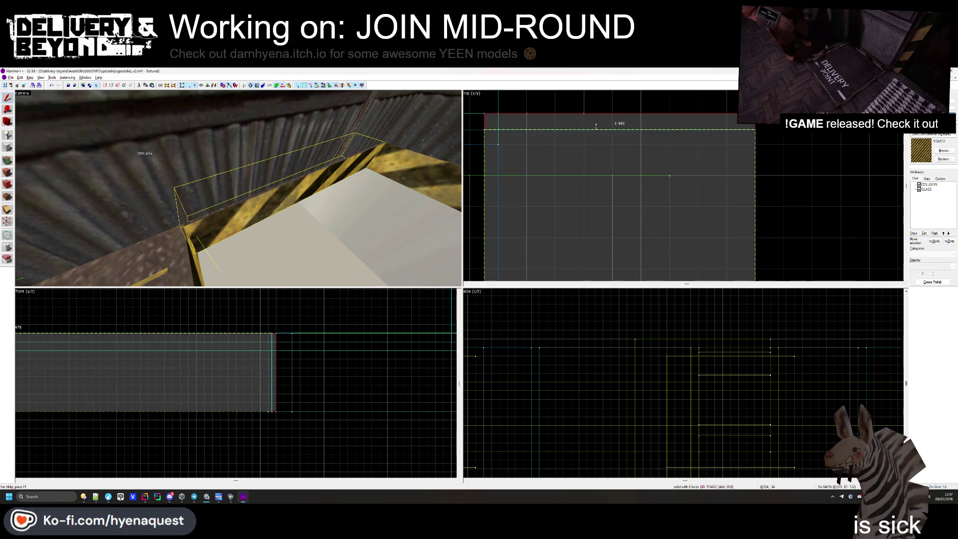
{"action": "left_click", "coordinate": [596, 124]}
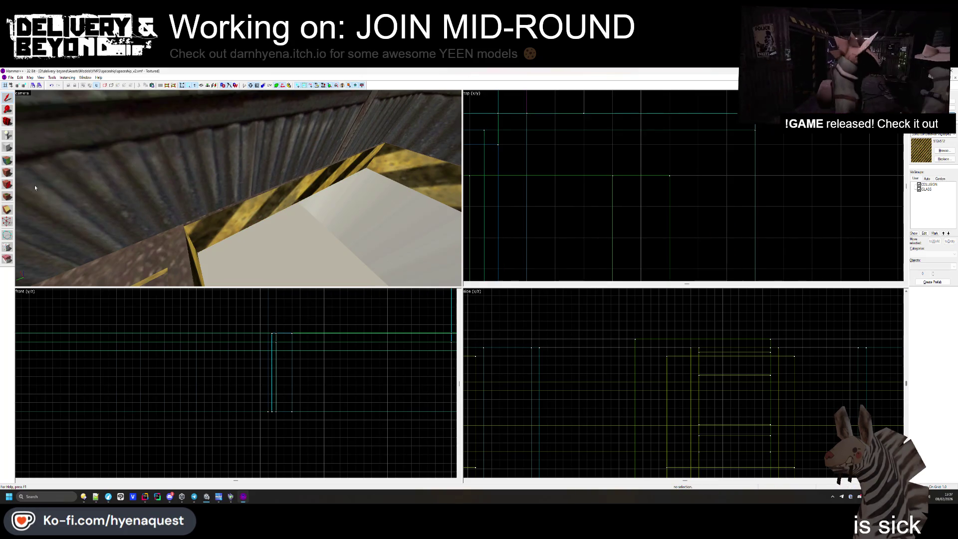
{"action": "key", "text": "shift+a"}
{"action": "left_click", "coordinate": [235, 214]}
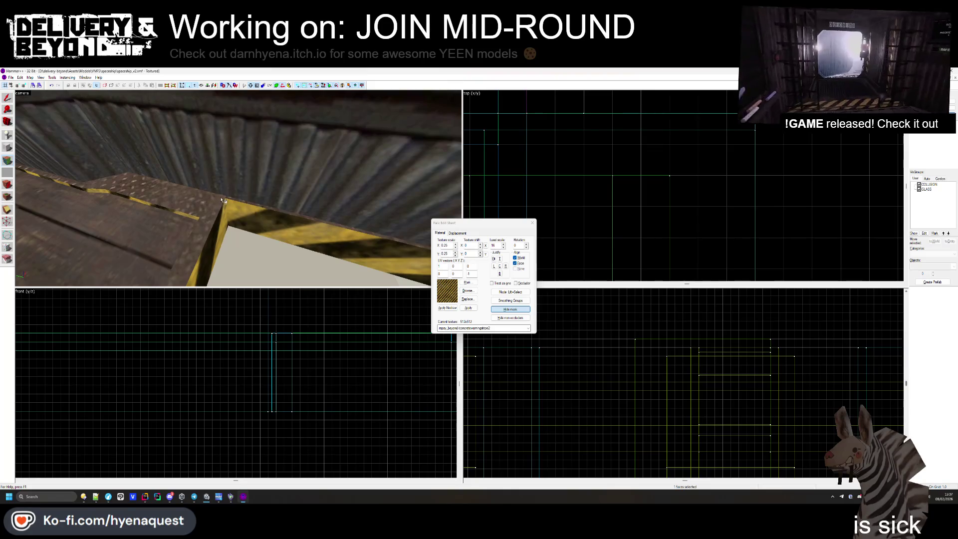
- Fly the 3D view close to the striped trim face and close the Face Edit Sheet with OUTSIDE current
{"action": "key", "text": "s"}
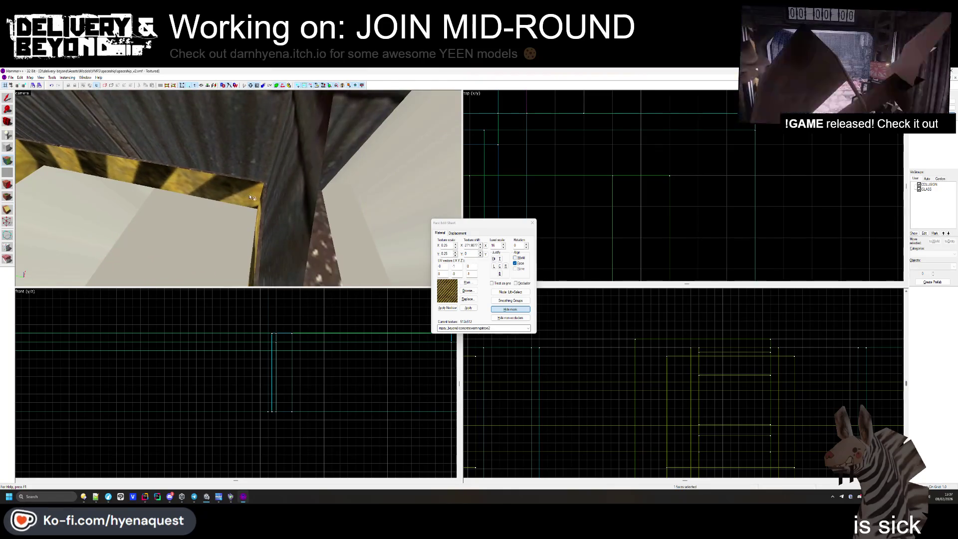
{"action": "left_click_drag", "start_coordinate": [261, 207], "coordinate": [239, 188]}
{"action": "key", "text": "w"}
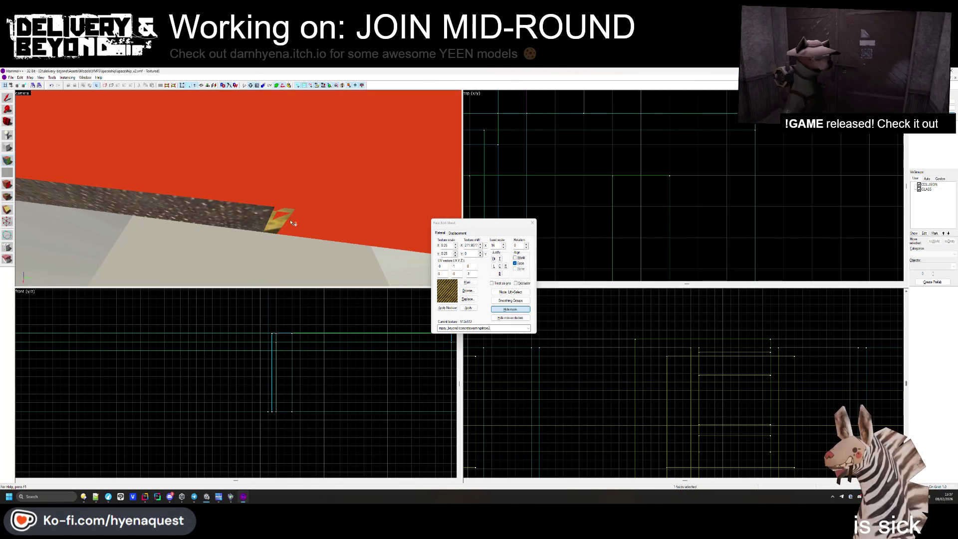
{"action": "mouse_move", "coordinate": [238, 188]}
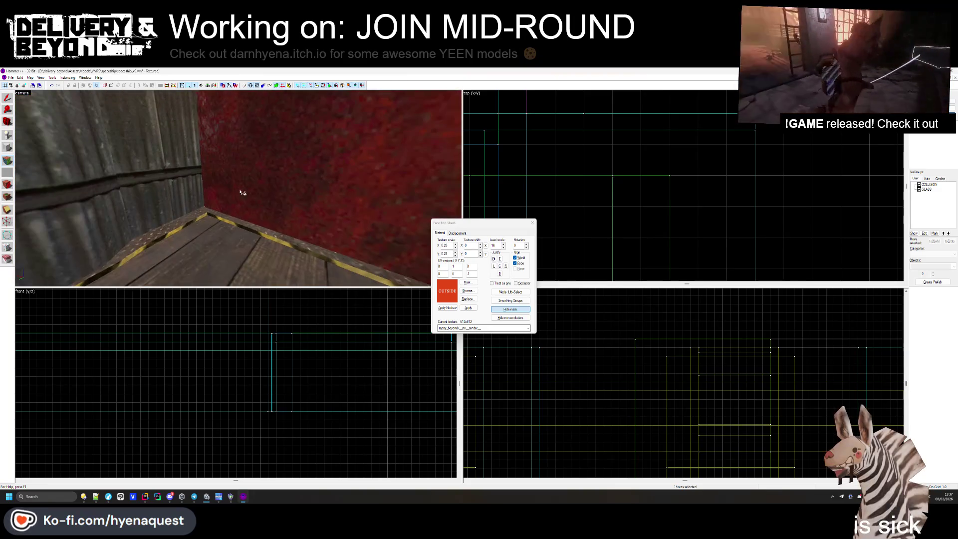
{"action": "left_click", "coordinate": [532, 224]}
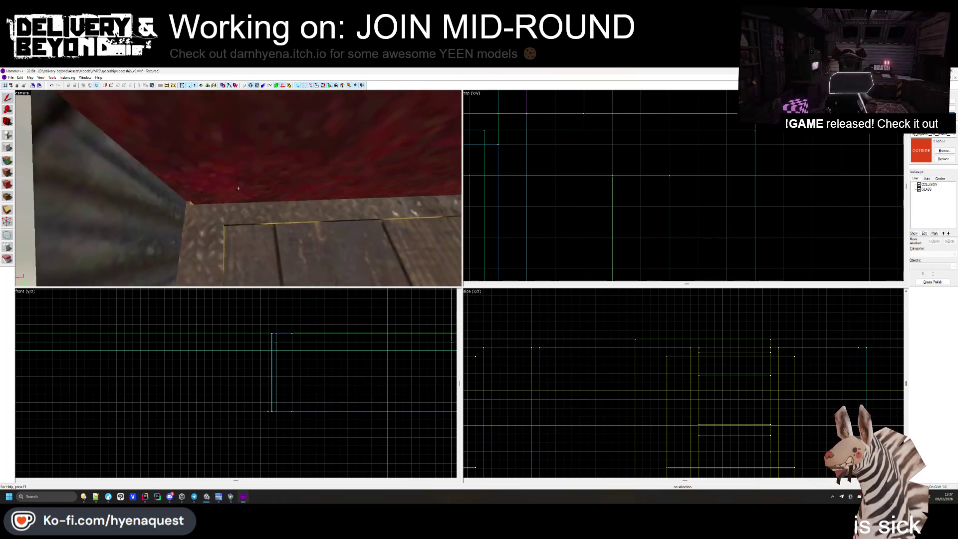
{"action": "left_click", "coordinate": [238, 188]}
{"action": "scroll", "coordinate": [546, 154], "scroll_direction": "down", "scroll_amount": 3}
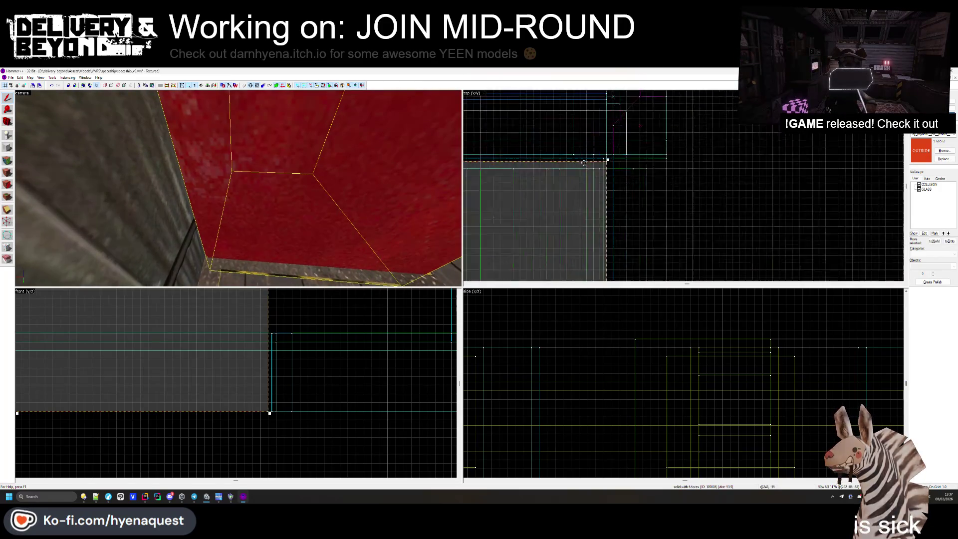
{"action": "scroll", "coordinate": [611, 162], "scroll_direction": "up", "scroll_amount": 2}
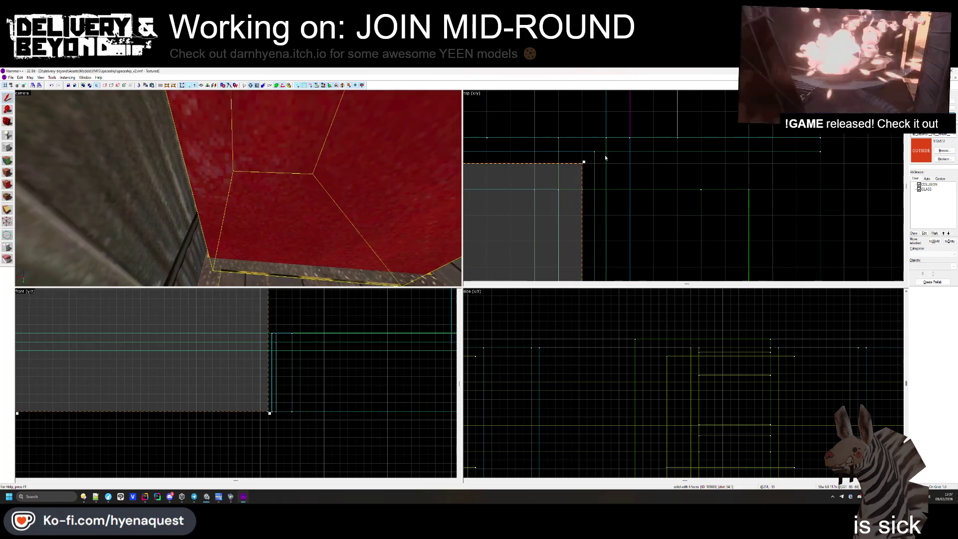
{"action": "left_click", "coordinate": [605, 159]}
{"action": "key", "text": "z"}
{"action": "key", "text": "w"}
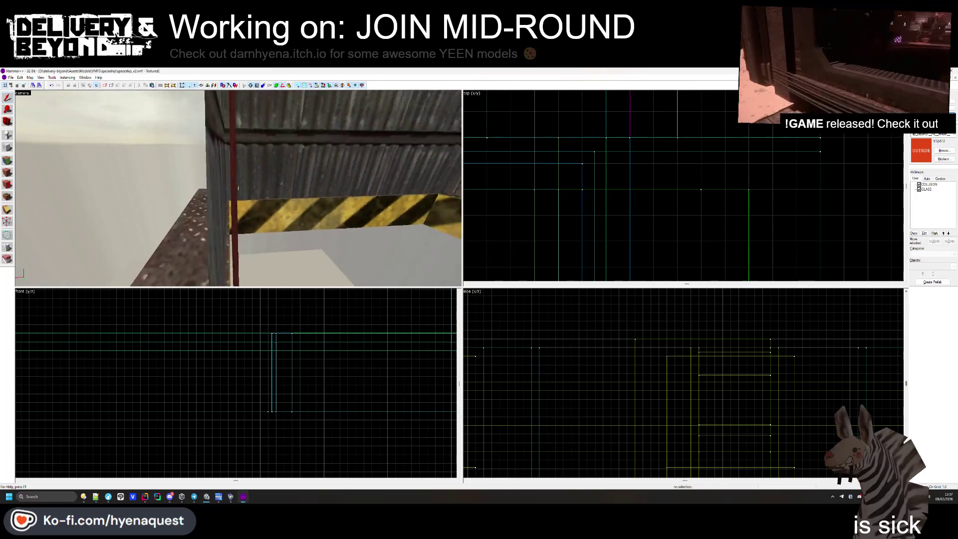
{"action": "key", "text": "w"}
{"action": "key", "text": "w"}
{"action": "key", "text": "w"}
{"action": "key", "text": "w"}
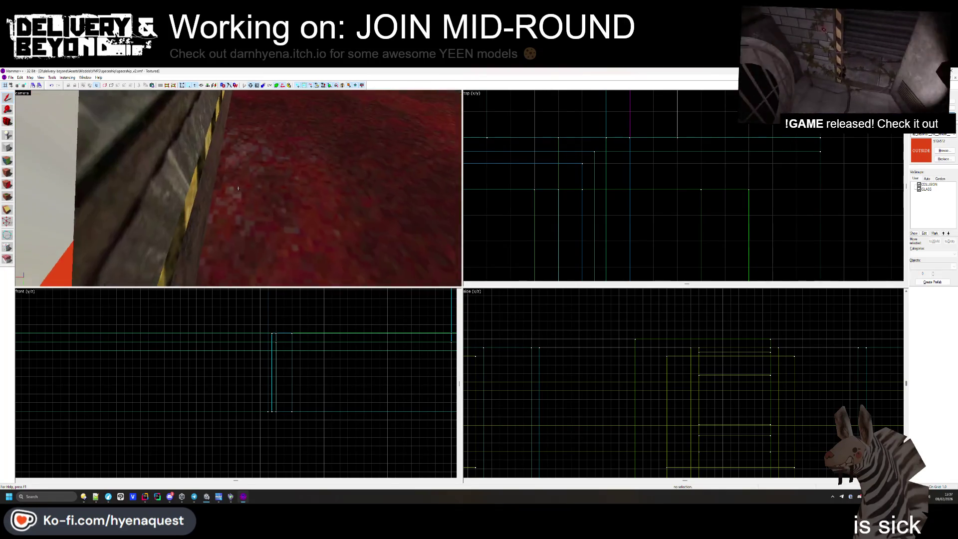
{"action": "left_click", "coordinate": [238, 188]}
{"action": "scroll", "coordinate": [629, 177], "scroll_direction": "down", "scroll_amount": 3}
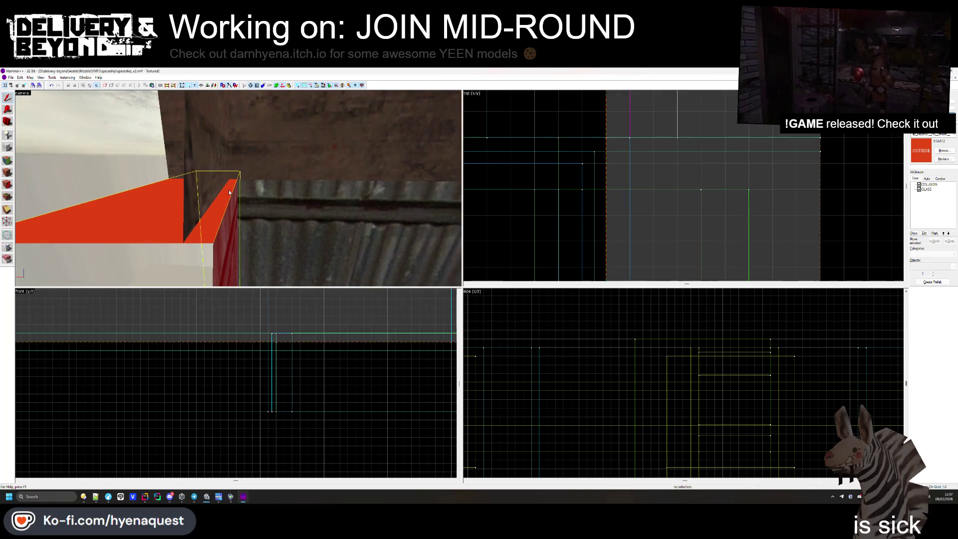
{"action": "scroll", "coordinate": [629, 178], "scroll_direction": "down", "scroll_amount": 3}
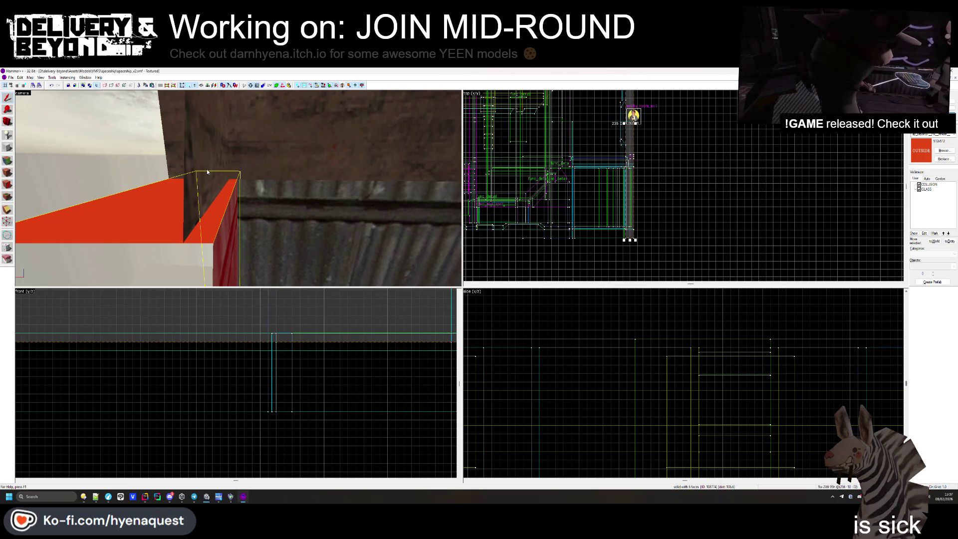
{"action": "left_click_drag", "start_coordinate": [360, 203], "coordinate": [238, 188]}
{"action": "left_click", "coordinate": [238, 188]}
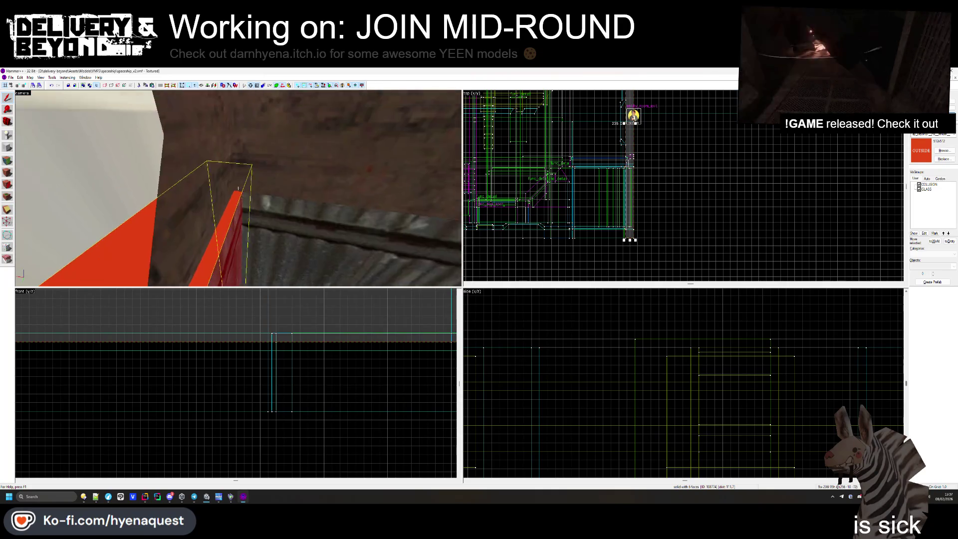
{"action": "scroll", "coordinate": [632, 186], "scroll_direction": "up", "scroll_amount": 5}
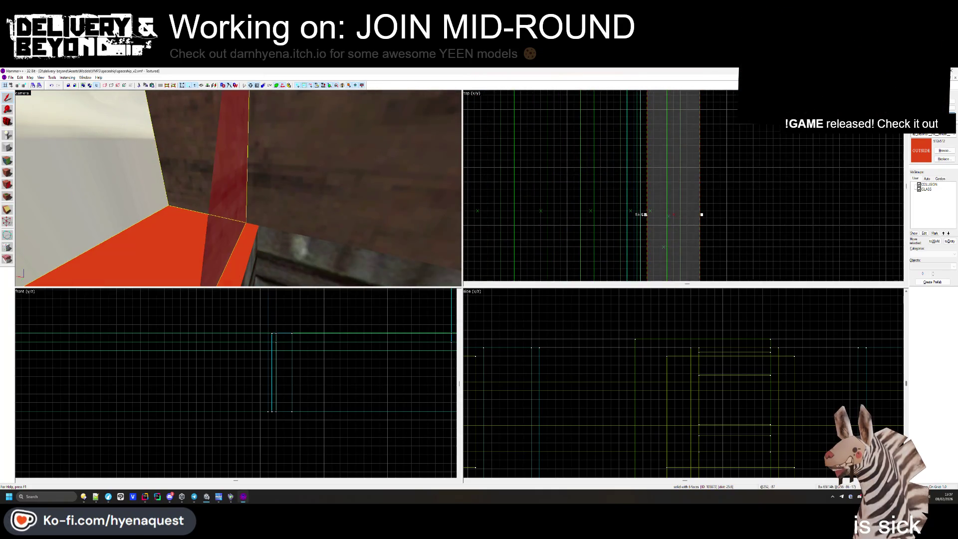
{"action": "left_click_drag", "start_coordinate": [293, 203], "coordinate": [238, 188]}
{"action": "key", "text": "Escape"}
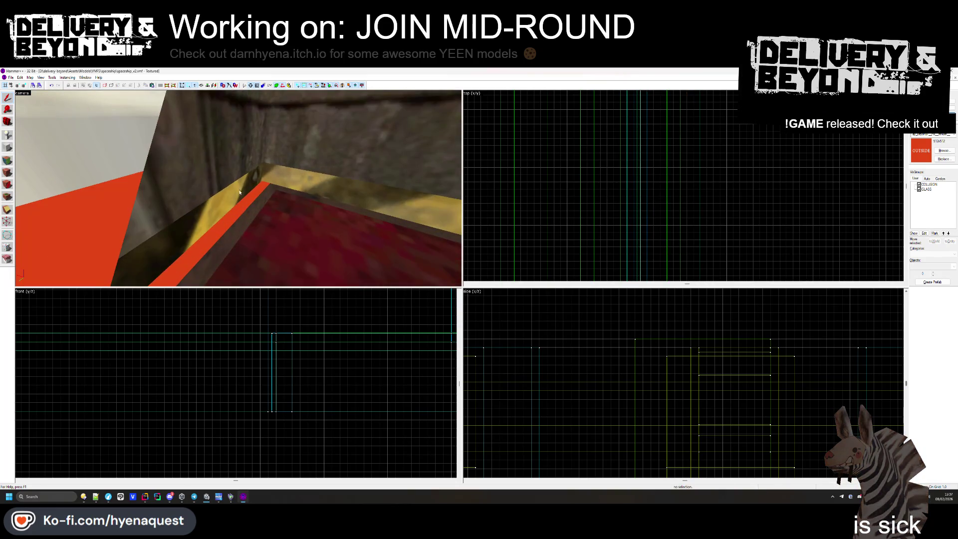
{"action": "key", "text": "z"}
{"action": "left_click", "coordinate": [316, 213]}
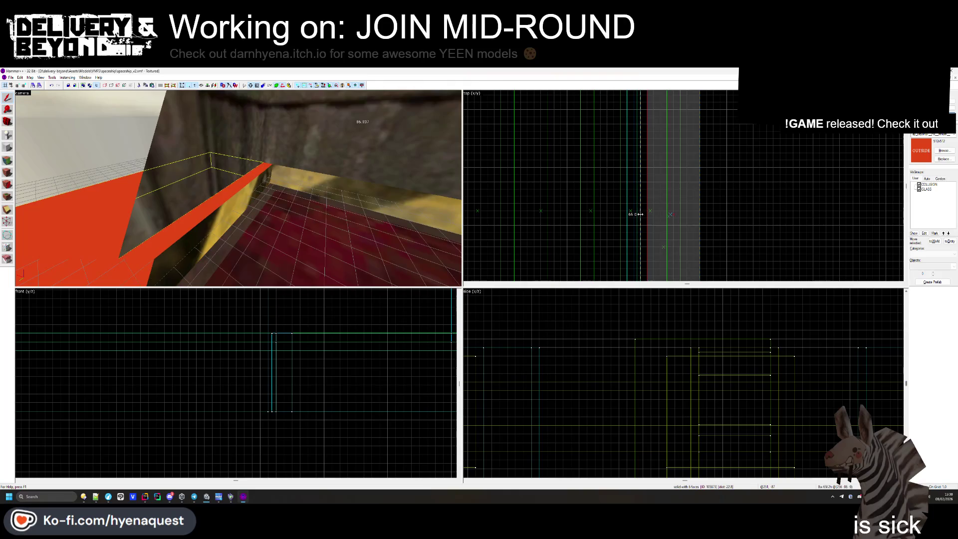
{"action": "key", "text": "z"}
{"action": "left_click", "coordinate": [239, 190]}
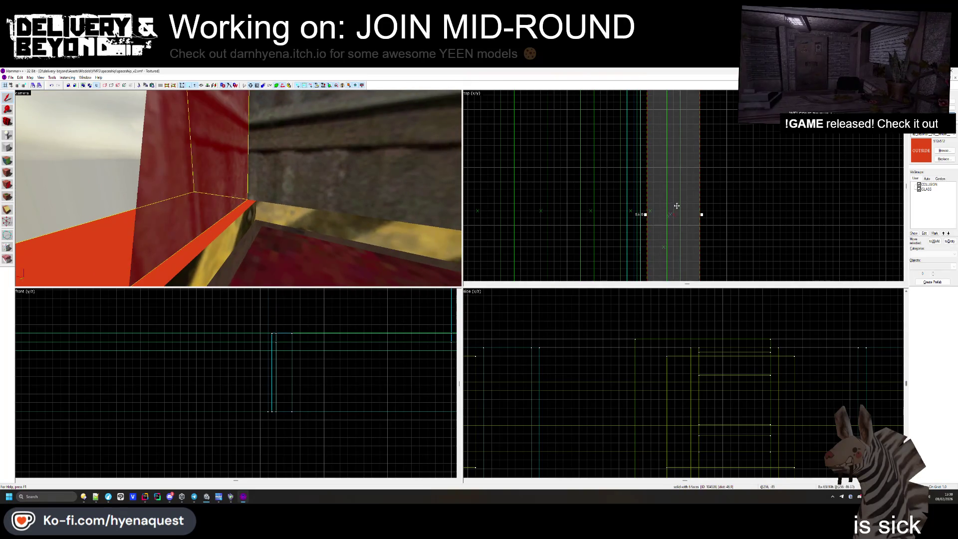
{"action": "key", "text": "Escape"}
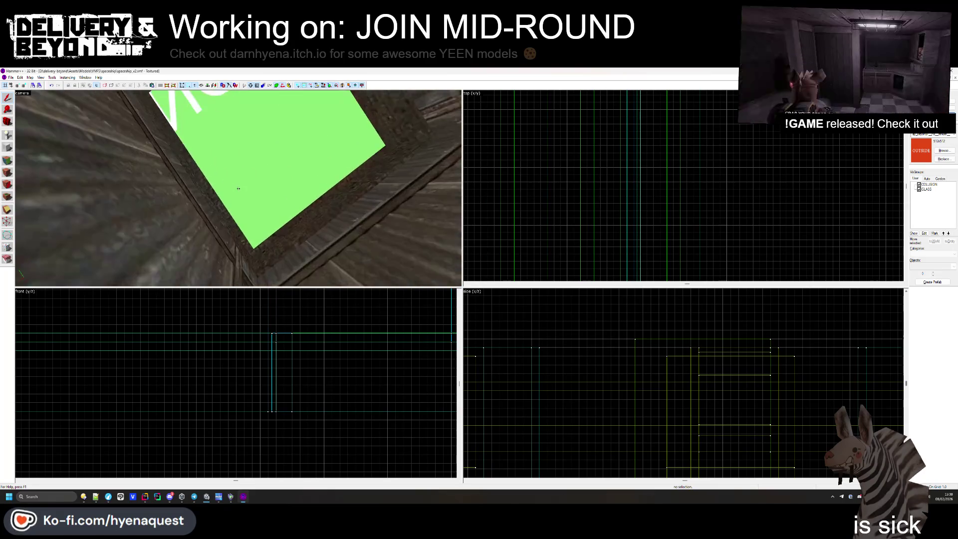
{"action": "key", "text": "z"}
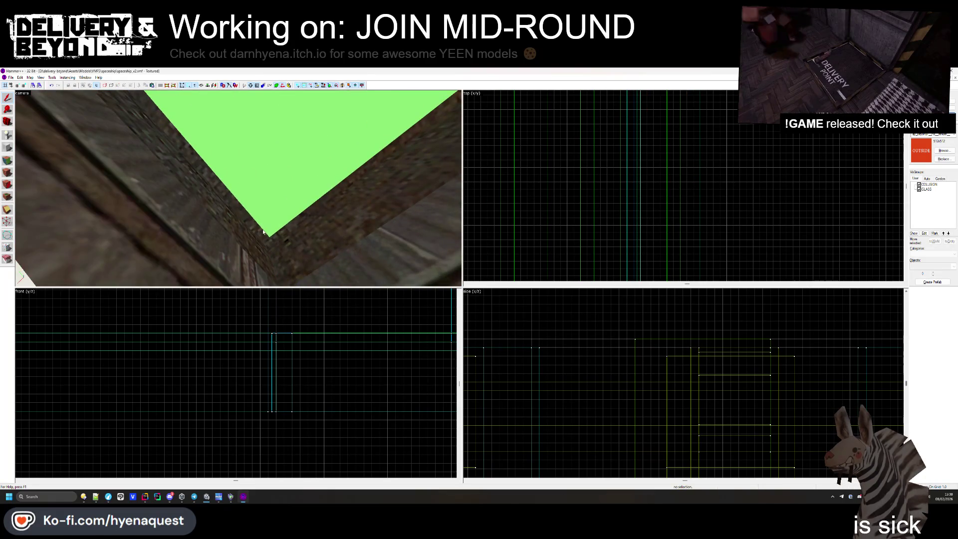